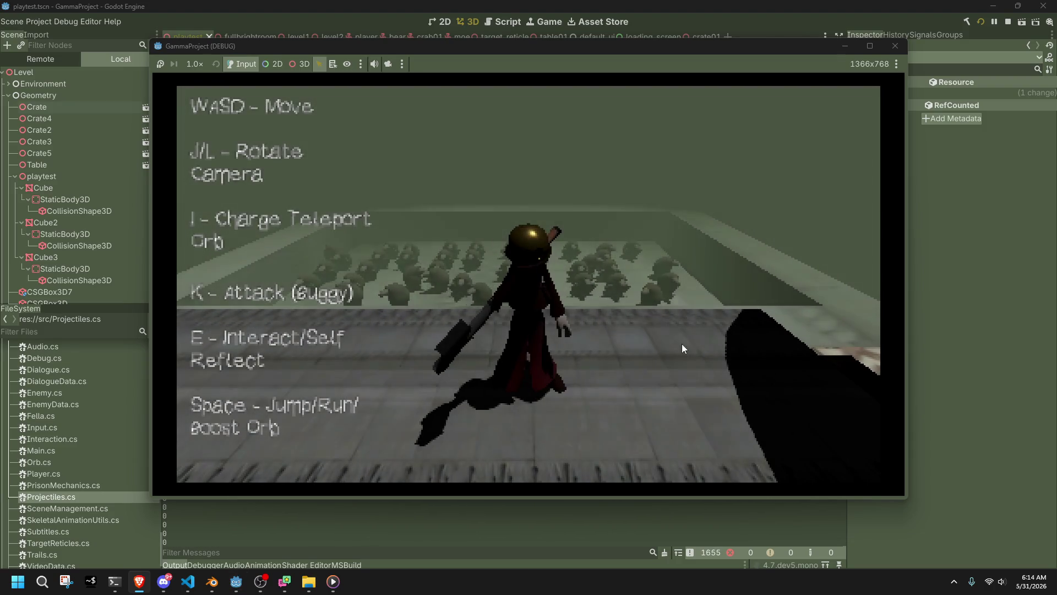
- Move the GammaProject (DEBUG) window aside, then stop the game to end the playtest
{"action": "left_click_drag", "start_coordinate": [232, 51], "coordinate": [277, 53]}
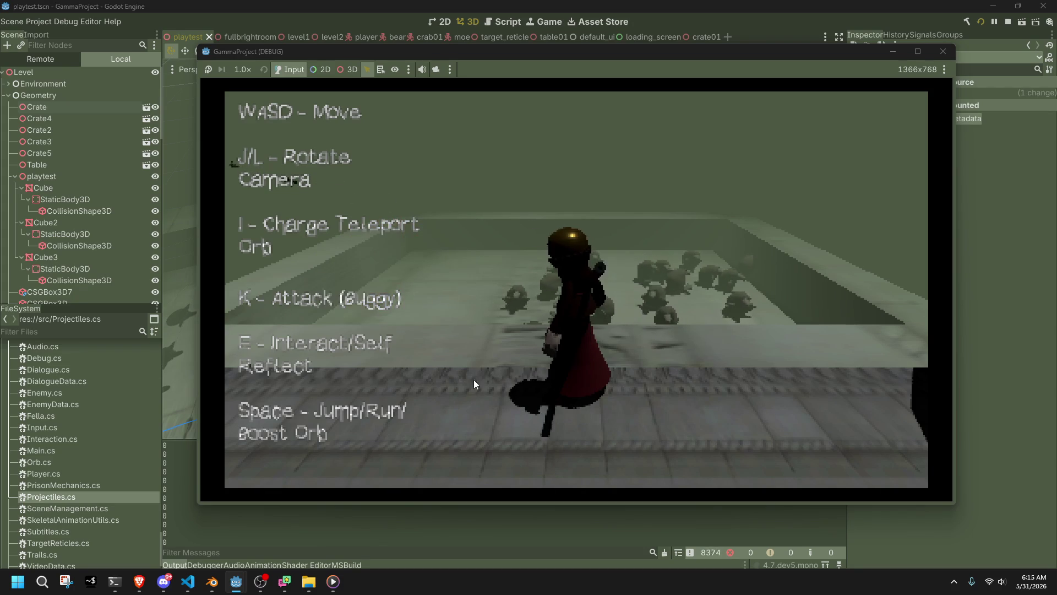
{"action": "left_click", "coordinate": [943, 52]}
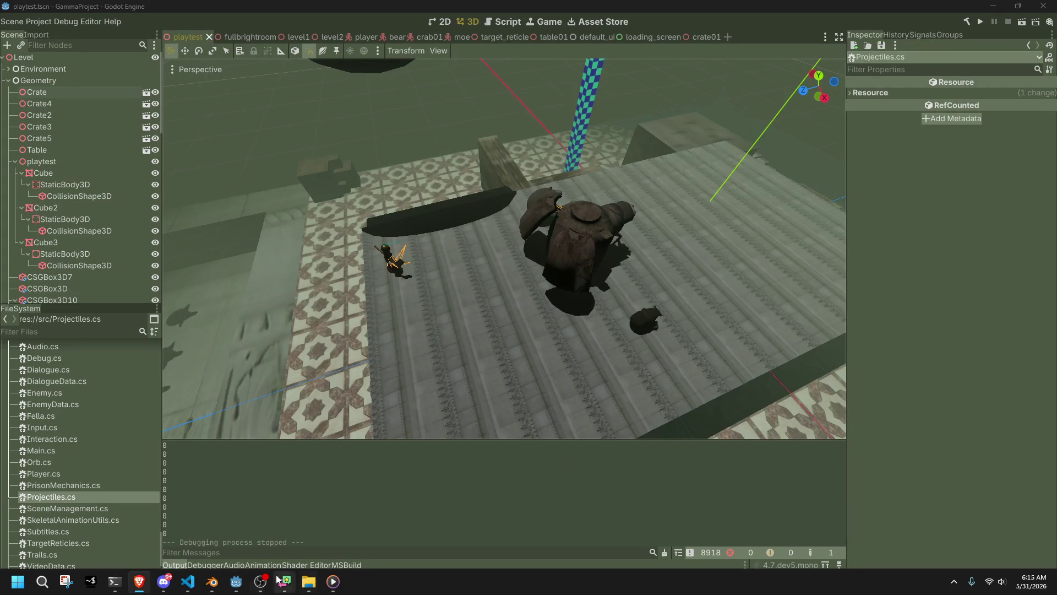
- Find the per-target print loop in Player.cs and select its if/else print block
{"action": "left_click", "coordinate": [188, 582]}
{"action": "left_click", "coordinate": [396, 475]}
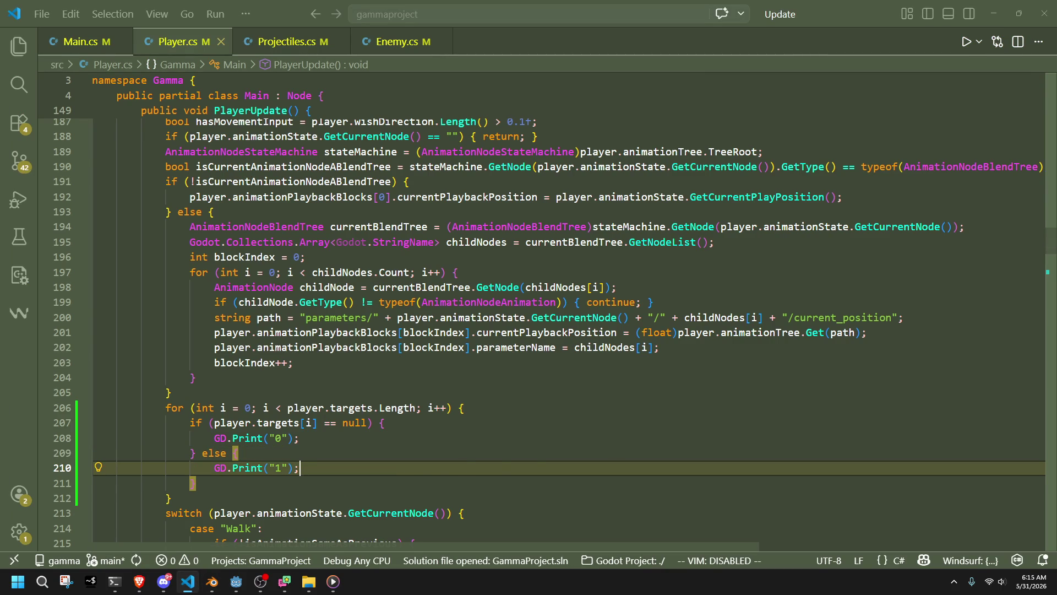
{"action": "key", "text": "alt+Tab"}
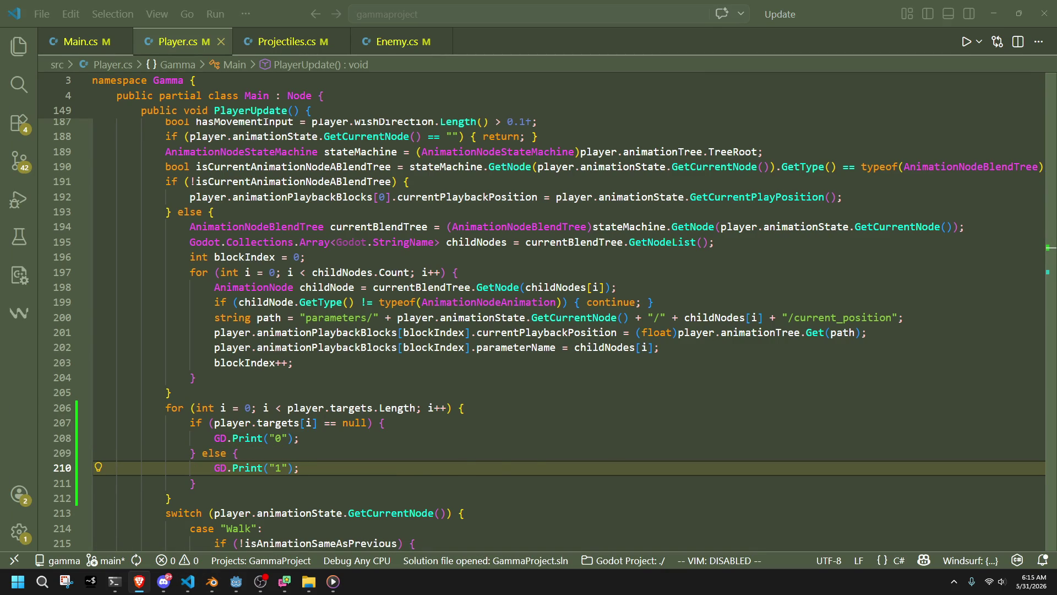
{"action": "left_click", "coordinate": [588, 377]}
{"action": "left_click", "coordinate": [321, 495]}
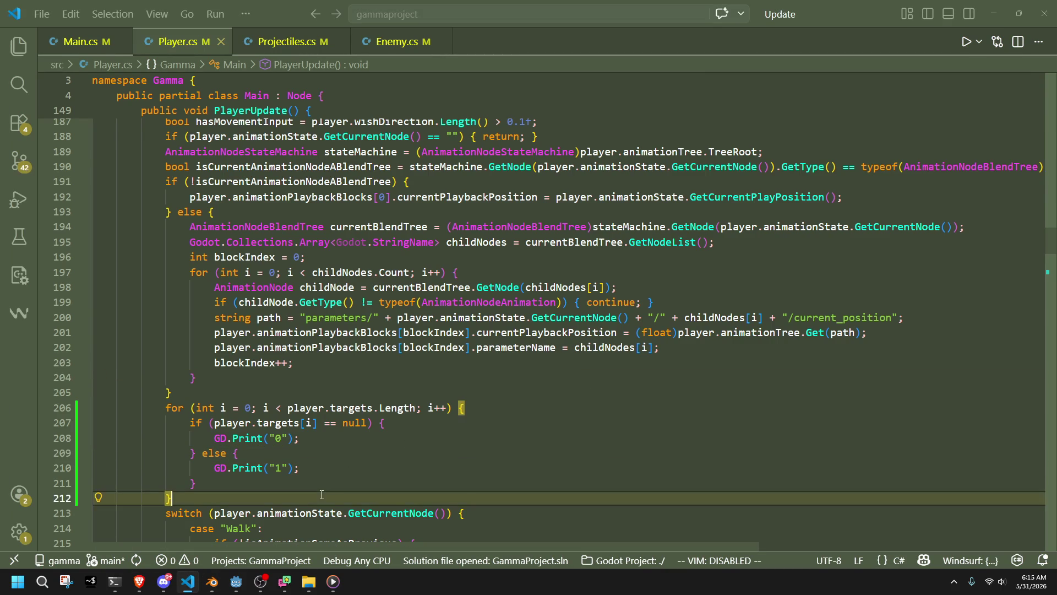
{"action": "left_click", "coordinate": [284, 484]}
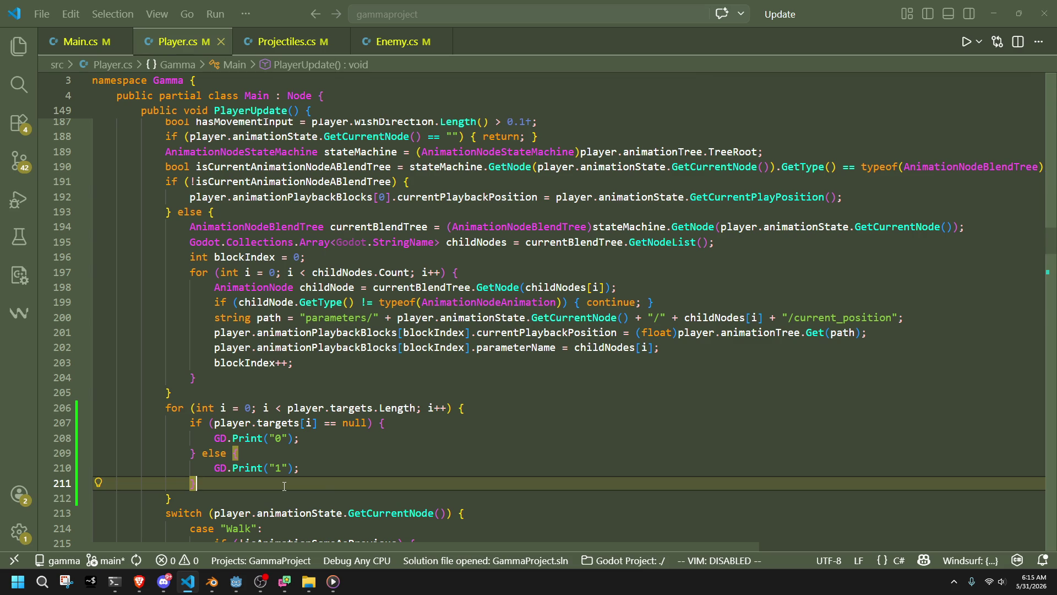
{"action": "left_click_drag", "start_coordinate": [297, 487], "coordinate": [192, 430]}
{"action": "type", "text": "GD.Print"}
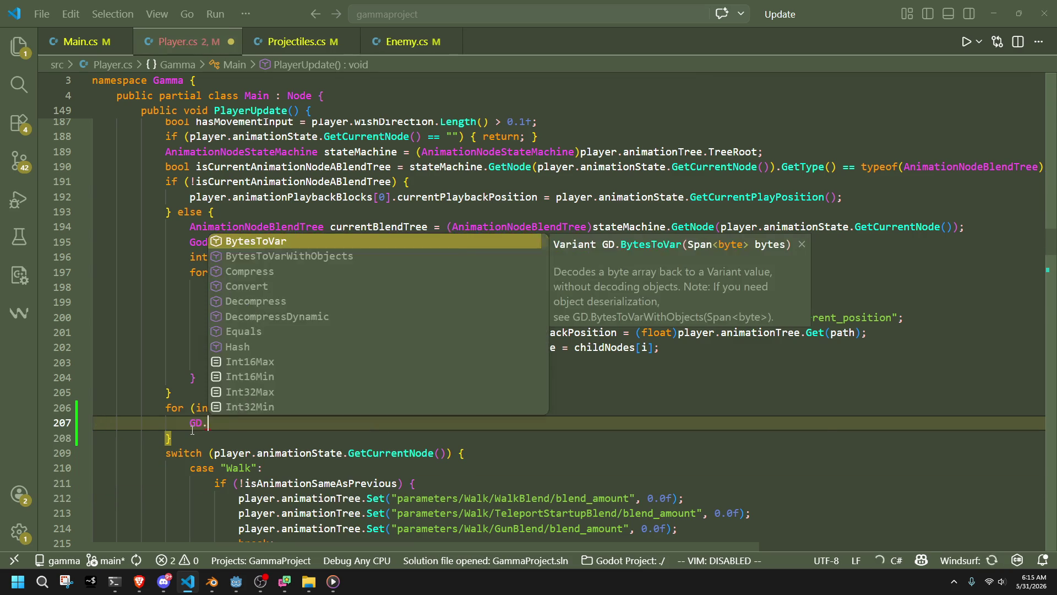
- Replace the whole player.targets loop with GD.Print(player.targets); and save Player.cs
{"action": "left_click_drag", "start_coordinate": [190, 438], "coordinate": [169, 412]}
{"action": "type", "text": "gd.pri"}
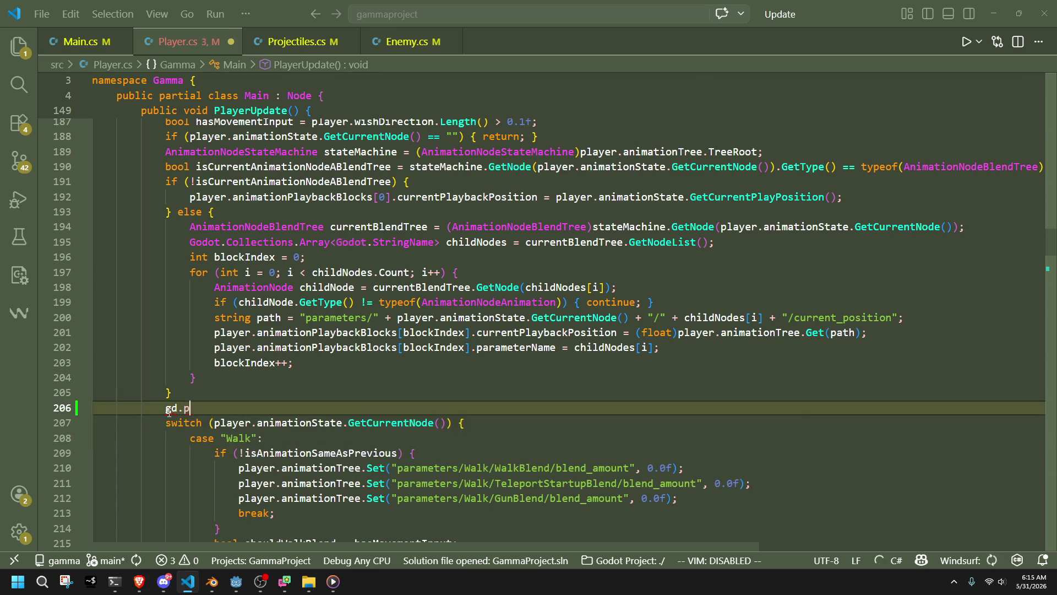
{"action": "key", "text": "BackSpace"}
{"action": "key", "text": "BackSpace"}
{"action": "key", "text": "BackSpace"}
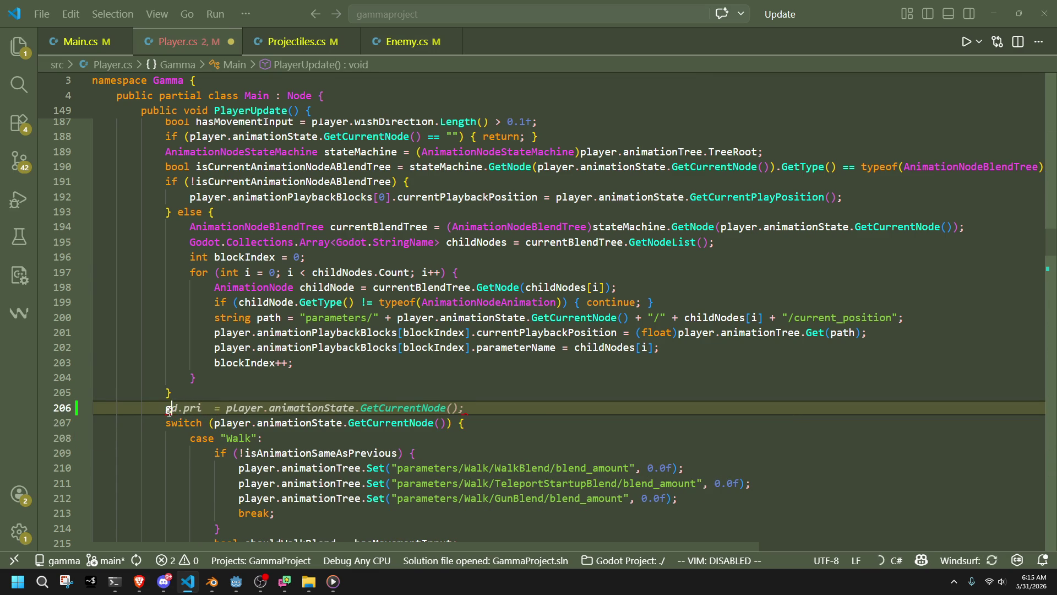
{"action": "type", "text": "GD.pri"}
{"action": "key", "text": "Tab"}
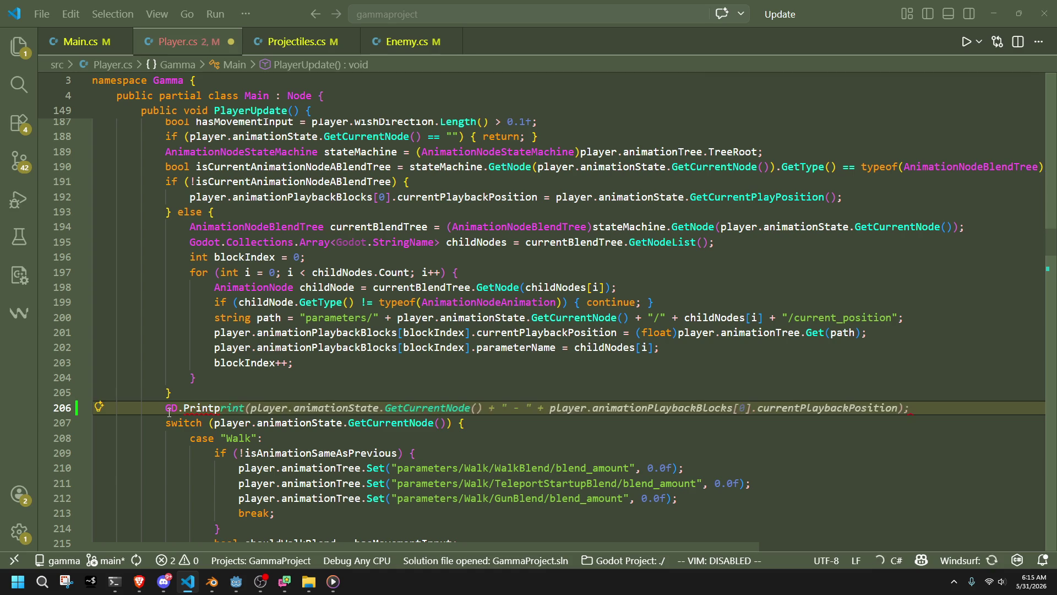
{"action": "type", "text": "(player.targ"}
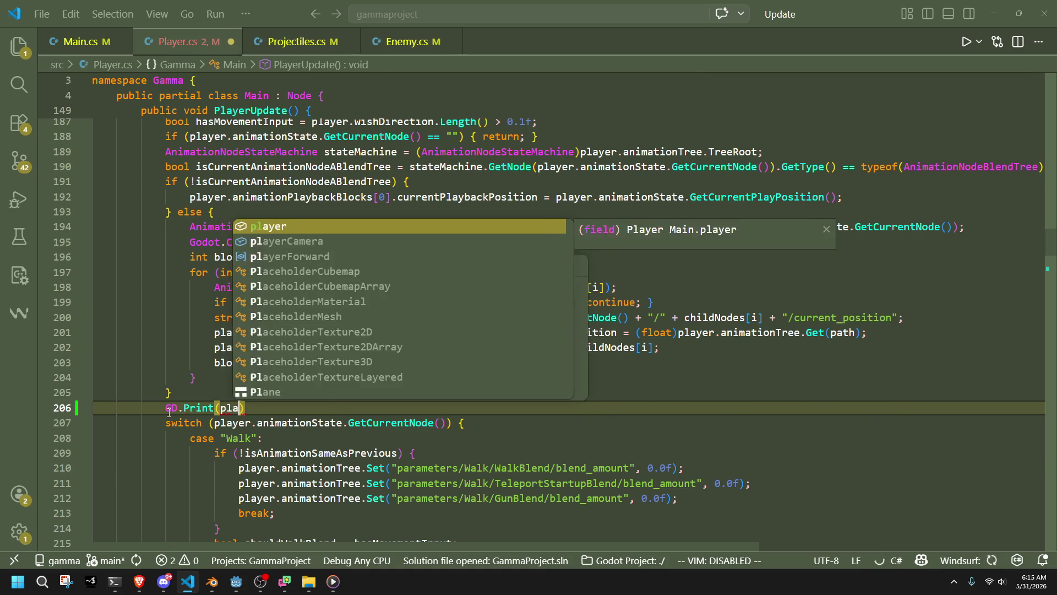
{"action": "type", "text": "ets.Count);"}
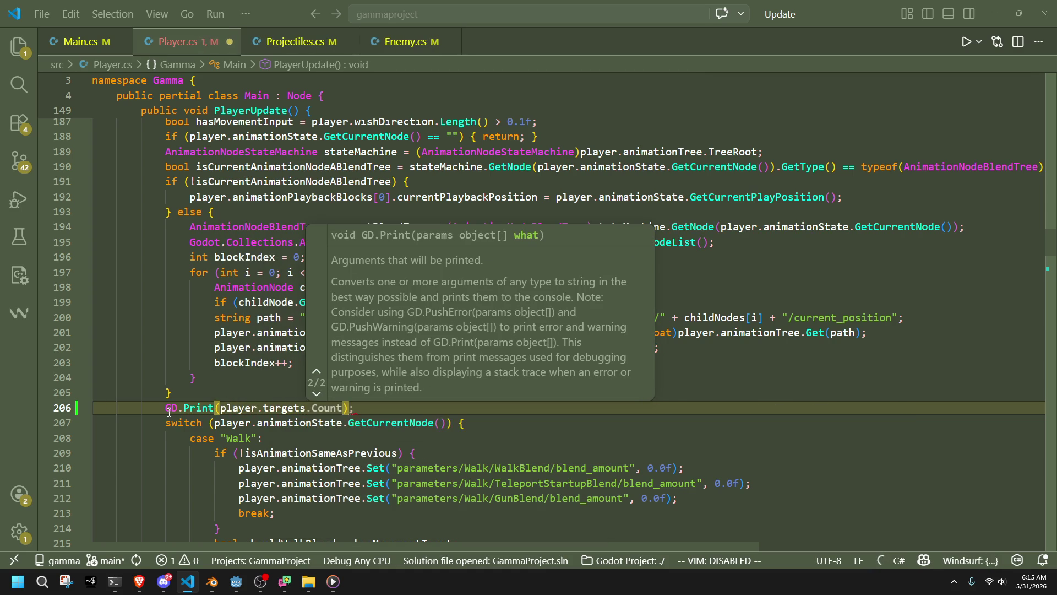
{"action": "left_click", "coordinate": [338, 407]}
{"action": "key", "text": "BackSpace"}
{"action": "key", "text": "BackSpace"}
{"action": "key", "text": "BackSpace"}
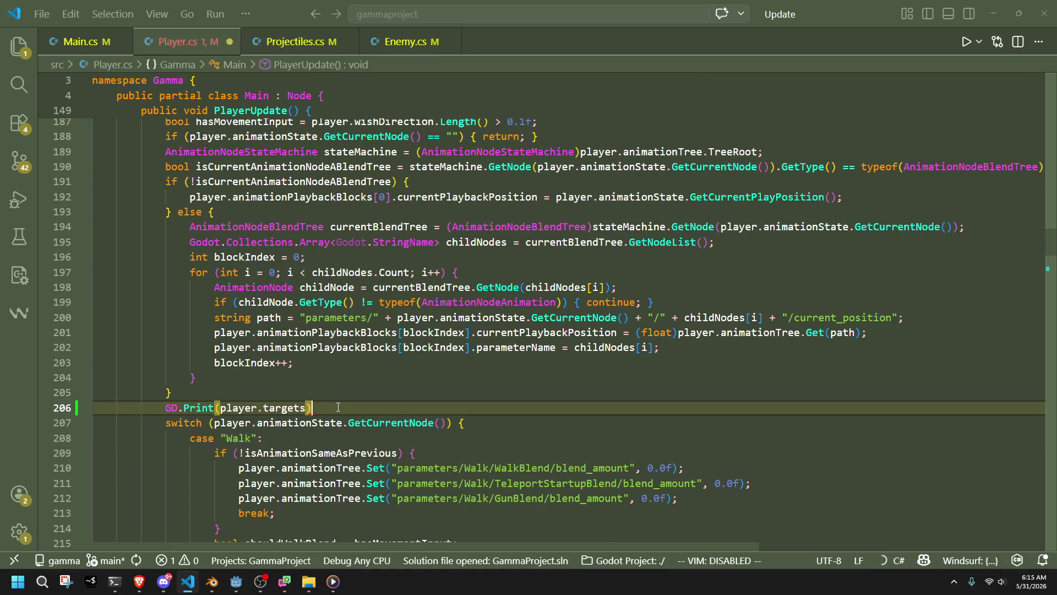
{"action": "type", "text": ";"}
{"action": "key", "text": "ctrl+s"}
{"action": "left_click", "coordinate": [236, 581]}
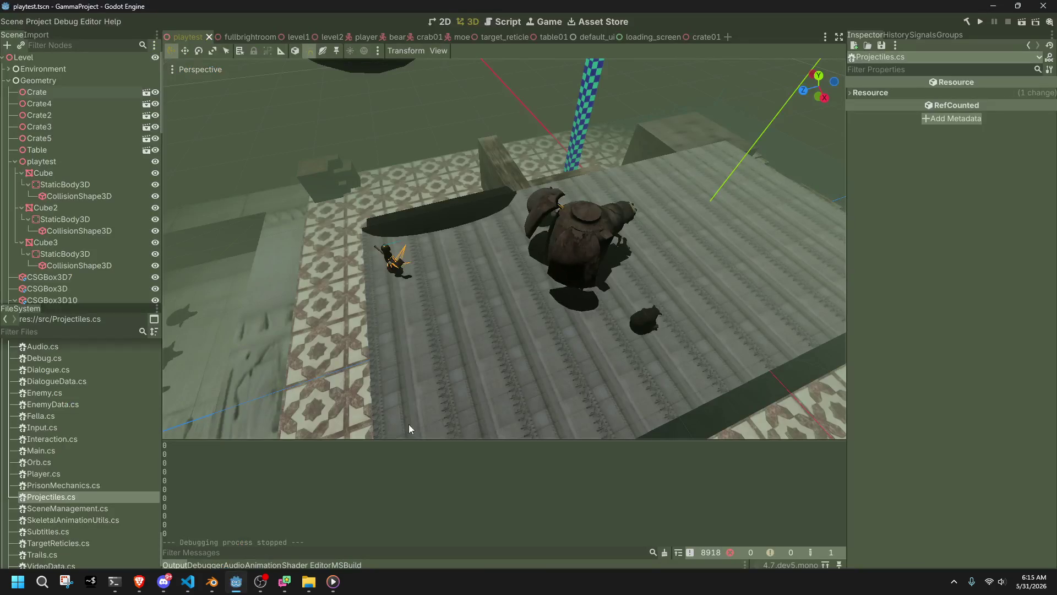
- Run the game, attack and charge the orb while the Output logs player.targets, then close it
{"action": "left_click", "coordinate": [982, 21]}
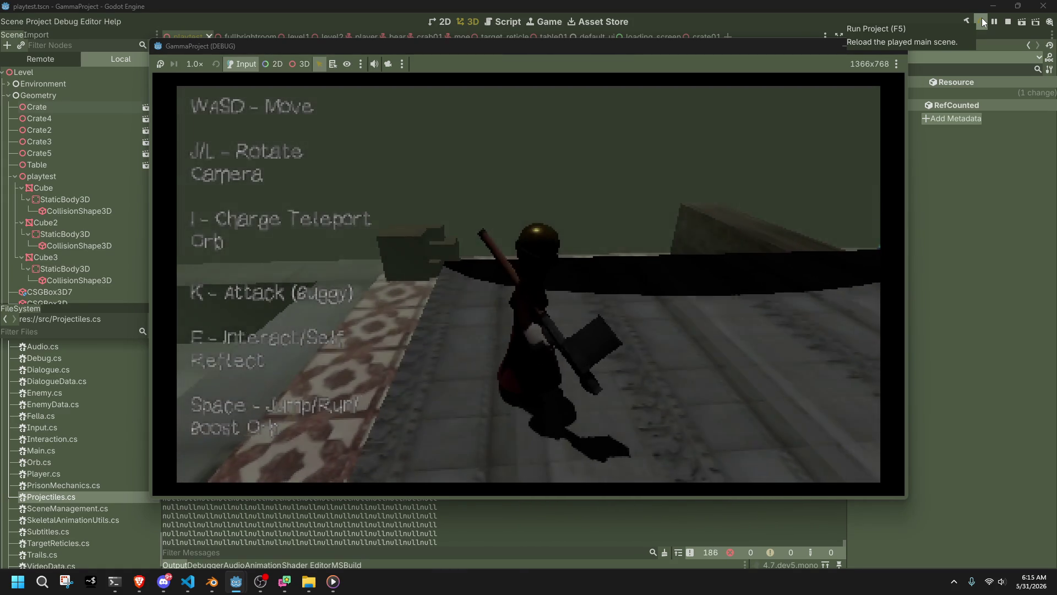
{"action": "mouse_move", "coordinate": [295, 44]}
{"action": "left_mouse_down"}
{"action": "mouse_move", "coordinate": [627, 51]}
{"action": "mouse_move", "coordinate": [594, 51]}
{"action": "left_mouse_up"}
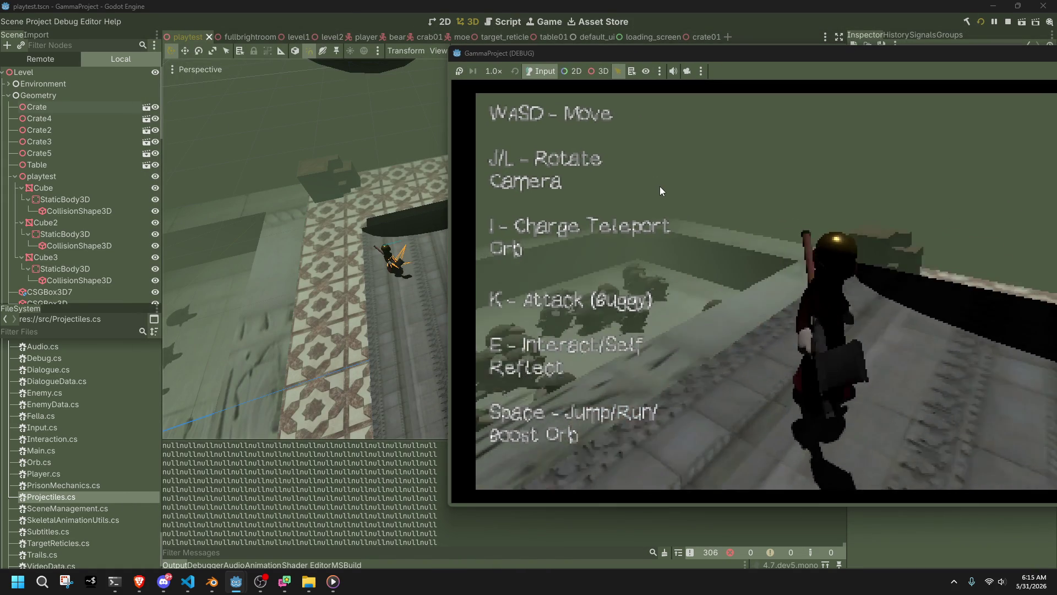
{"action": "key", "text": "l"}
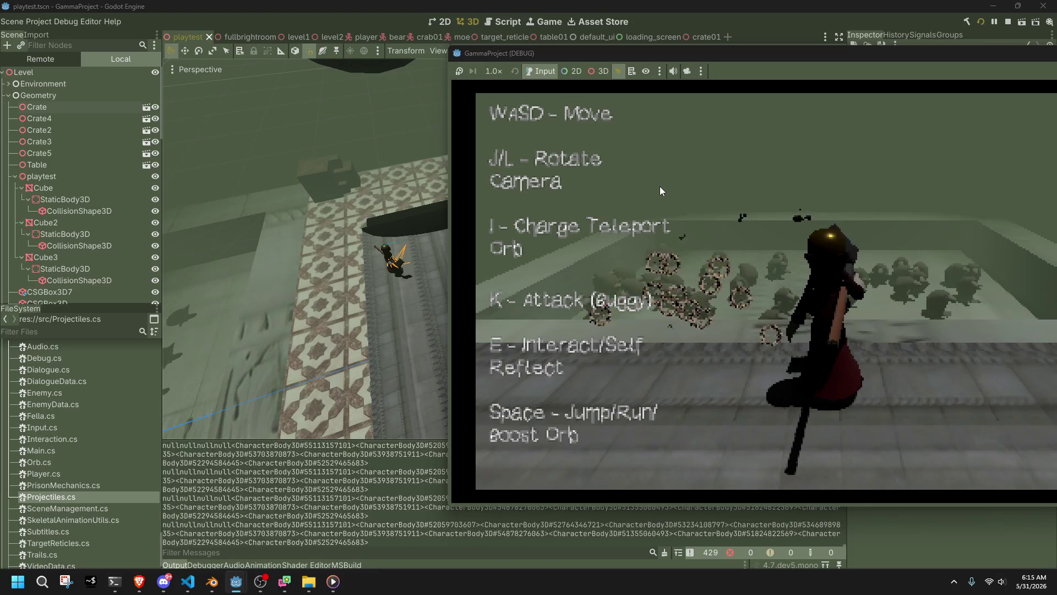
{"action": "key", "text": "i"}
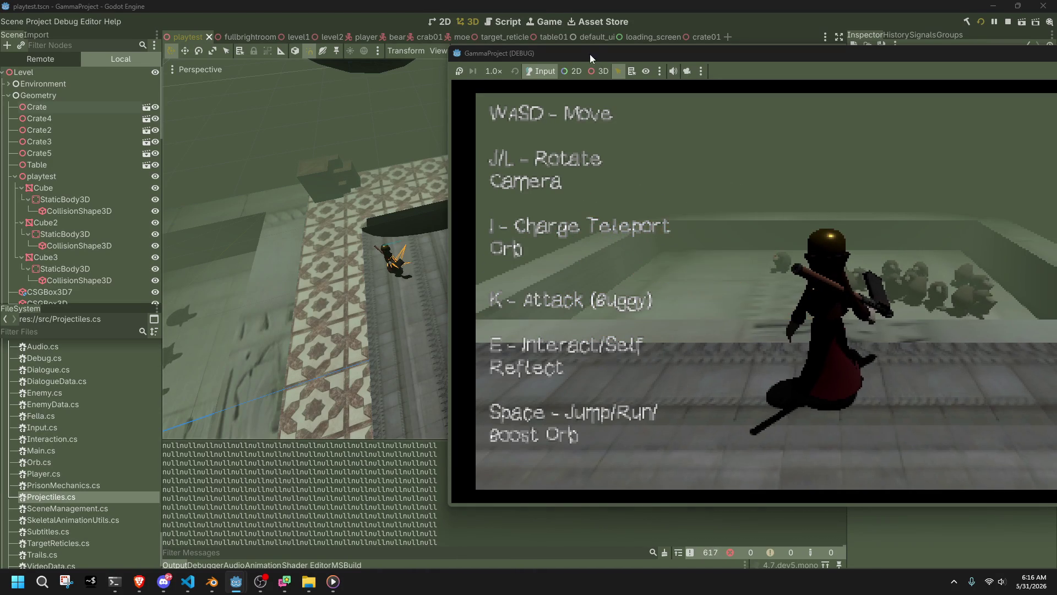
{"action": "left_click_drag", "start_coordinate": [590, 54], "coordinate": [258, 46]}
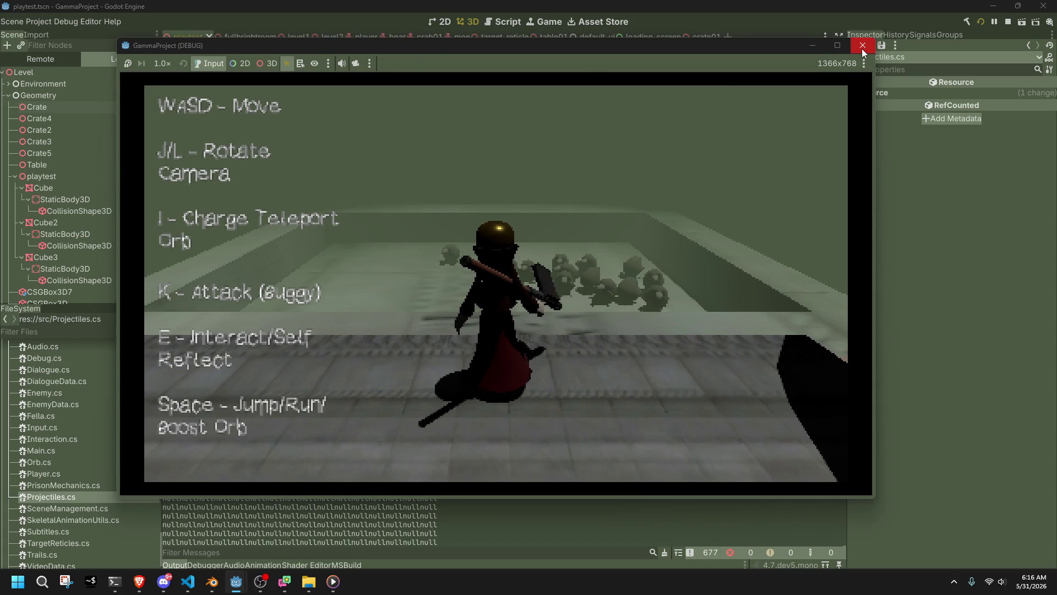
{"action": "left_click", "coordinate": [861, 49]}
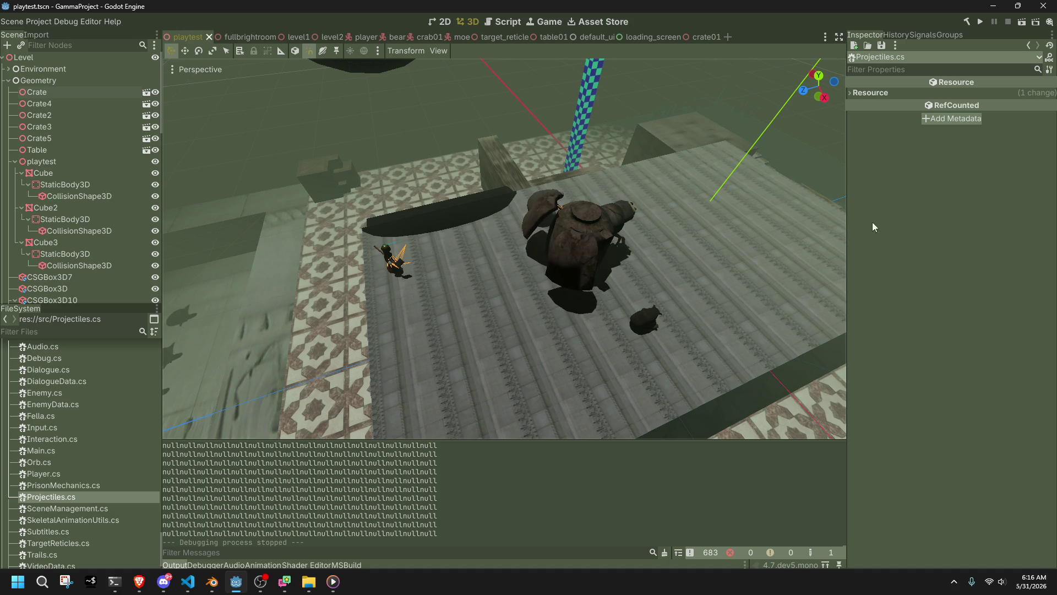
{"action": "mouse_move", "coordinate": [699, 38]}
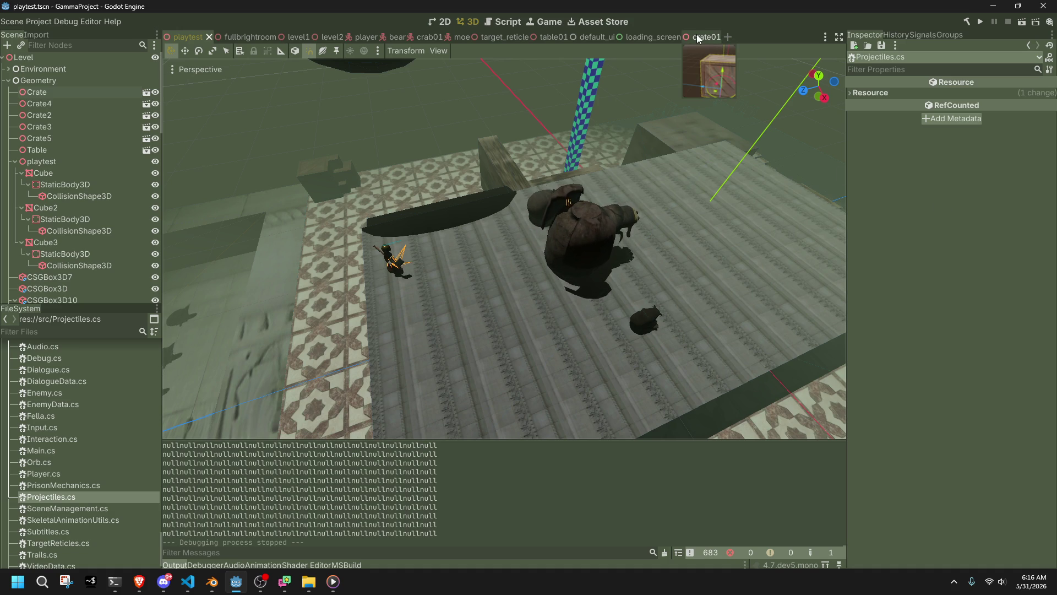
- Open the crate01 scene, then bring Player.cs back up in the code editor
{"action": "left_click", "coordinate": [698, 38]}
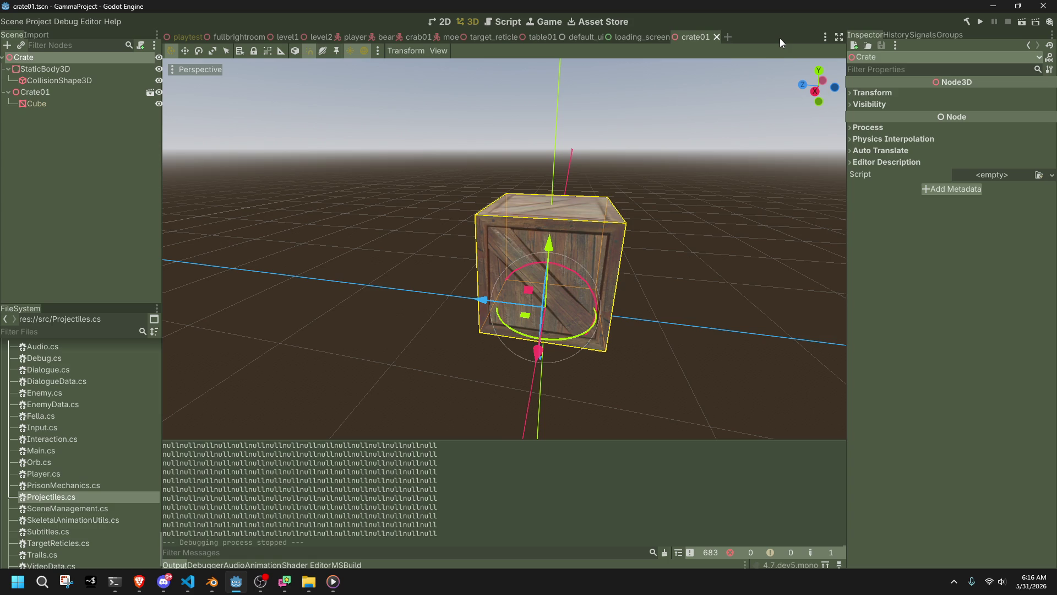
{"action": "key", "text": "alt+Tab"}
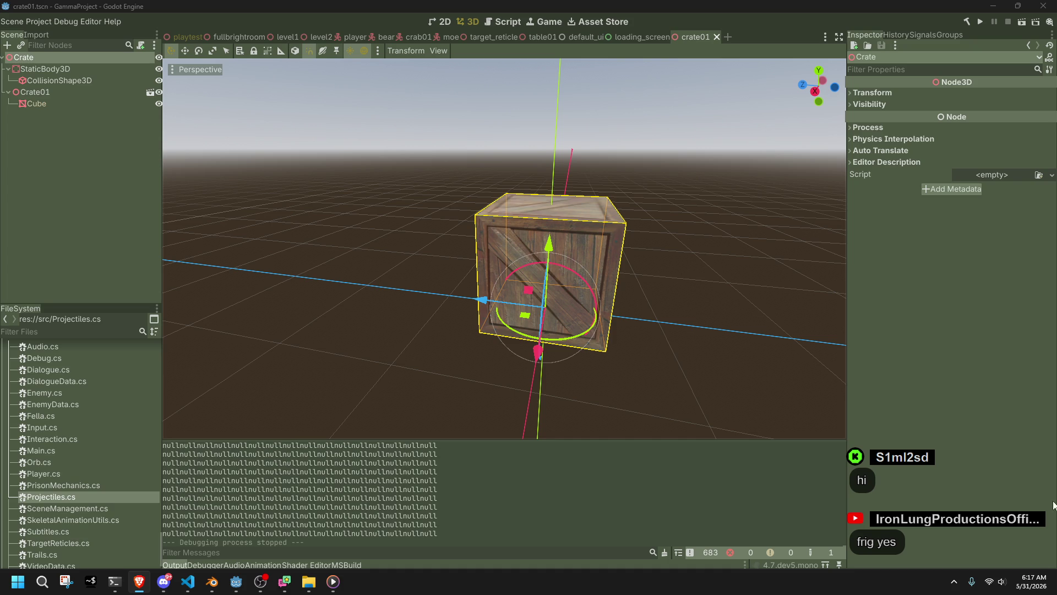
{"action": "left_click", "coordinate": [188, 581]}
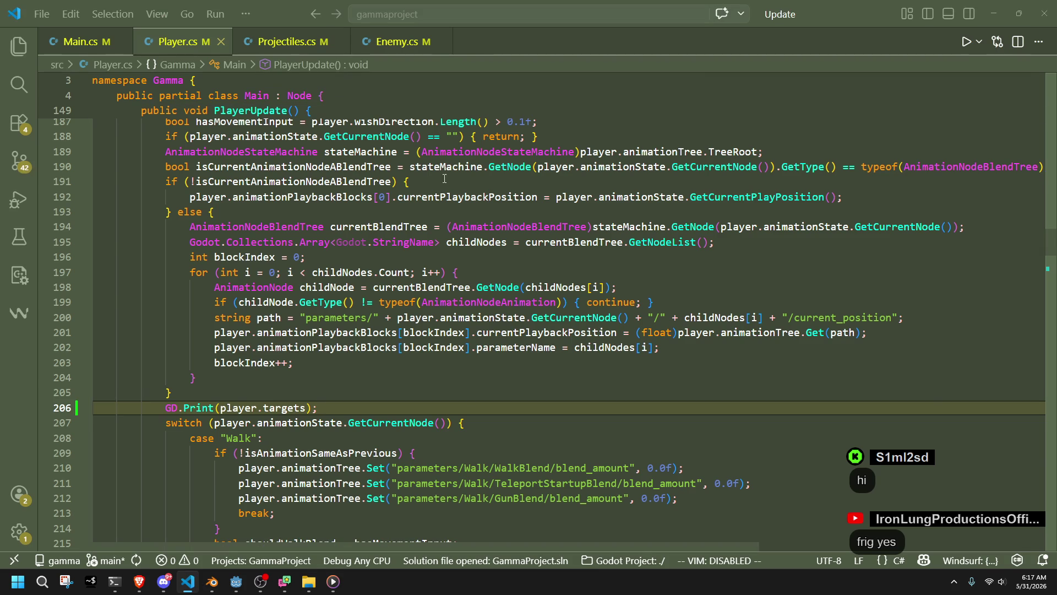
- Scroll through the targeting loop in Player.cs, then Alt+Tab back to Godot
{"action": "scroll", "coordinate": [364, 458], "scroll_direction": "down", "scroll_amount": 8}
{"action": "scroll", "coordinate": [364, 458], "scroll_direction": "down", "scroll_amount": 5}
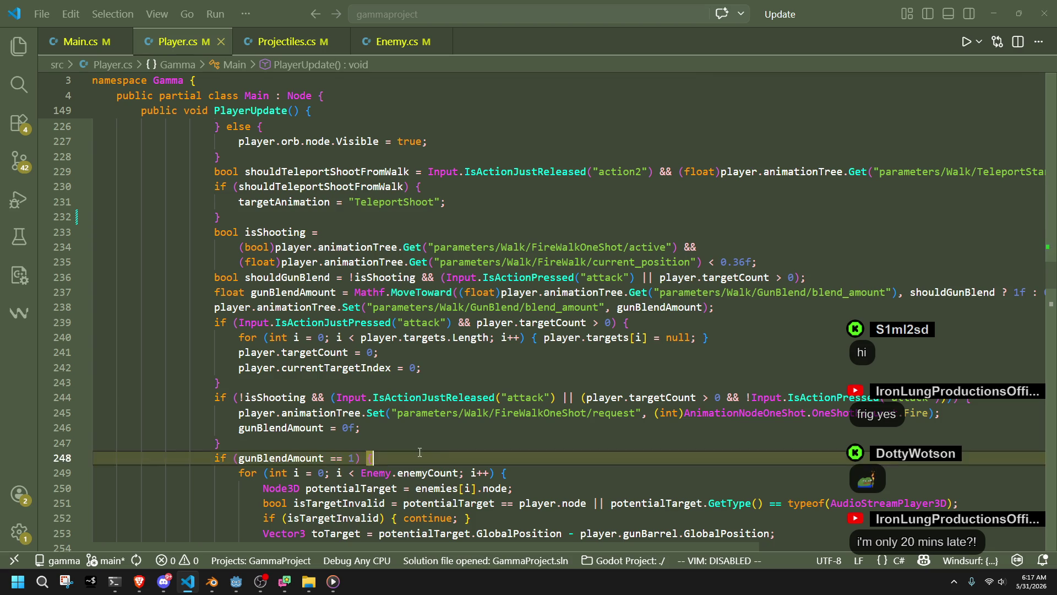
{"action": "scroll", "coordinate": [432, 453], "scroll_direction": "down", "scroll_amount": 11}
{"action": "scroll", "coordinate": [416, 452], "scroll_direction": "up", "scroll_amount": 20}
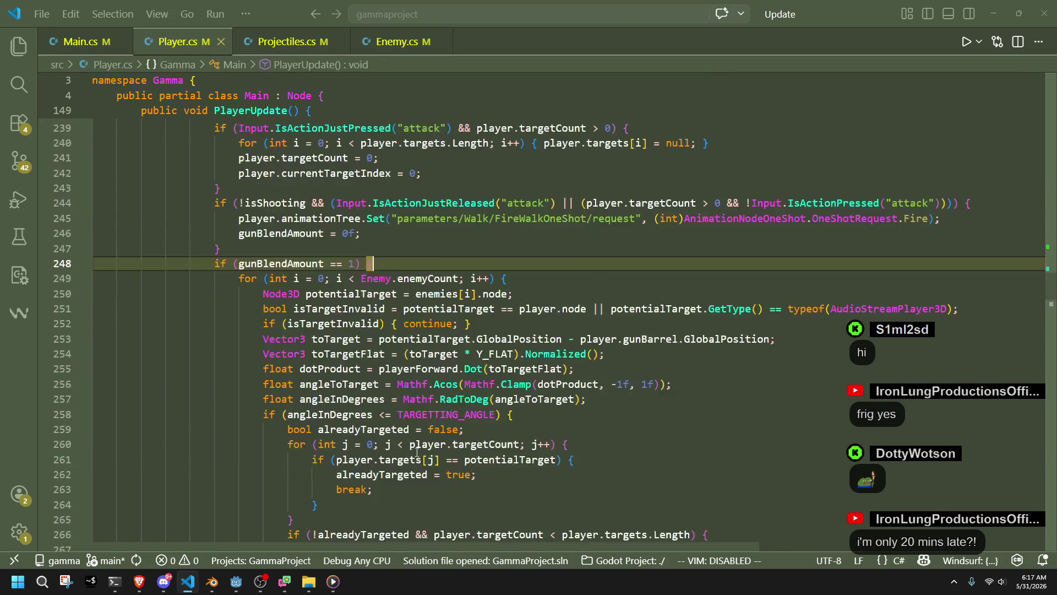
{"action": "key", "text": "alt+Tab"}
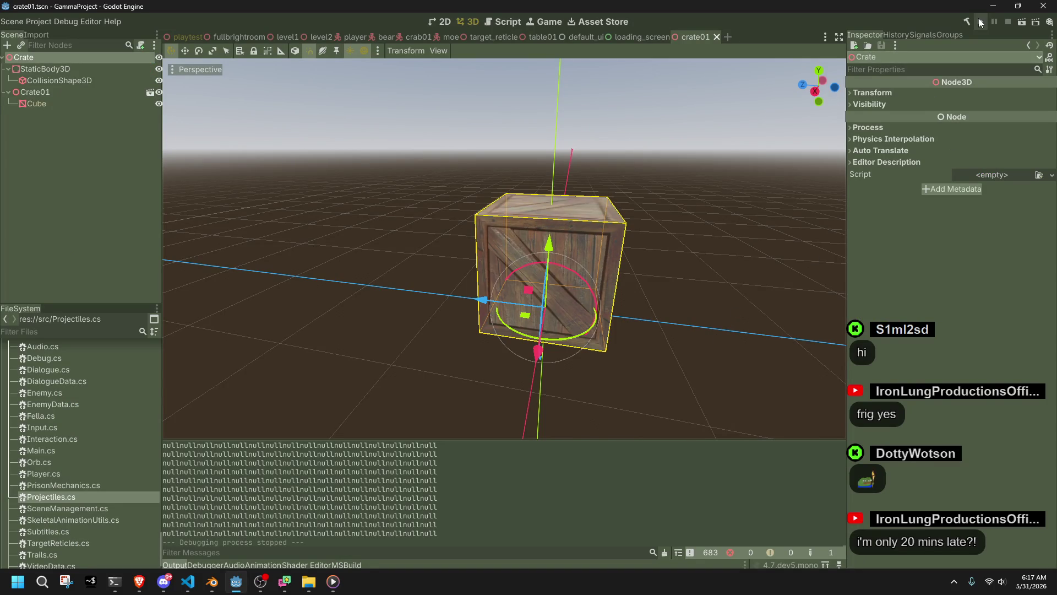
- Launch the game, reload the main scene, and walk toward the bear enemies
{"action": "left_click", "coordinate": [980, 21]}
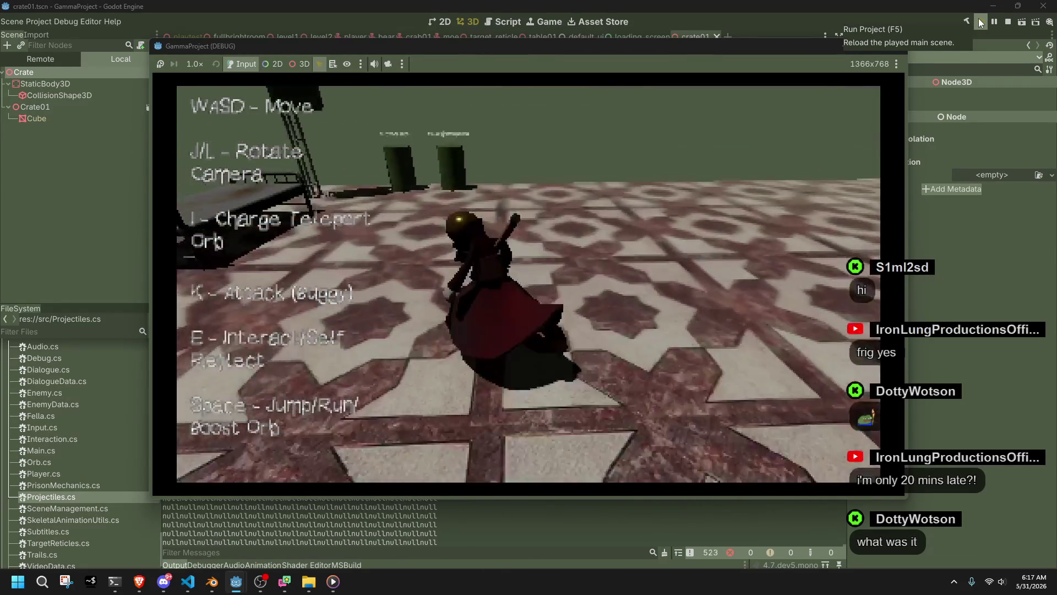
{"action": "left_click", "coordinate": [979, 18]}
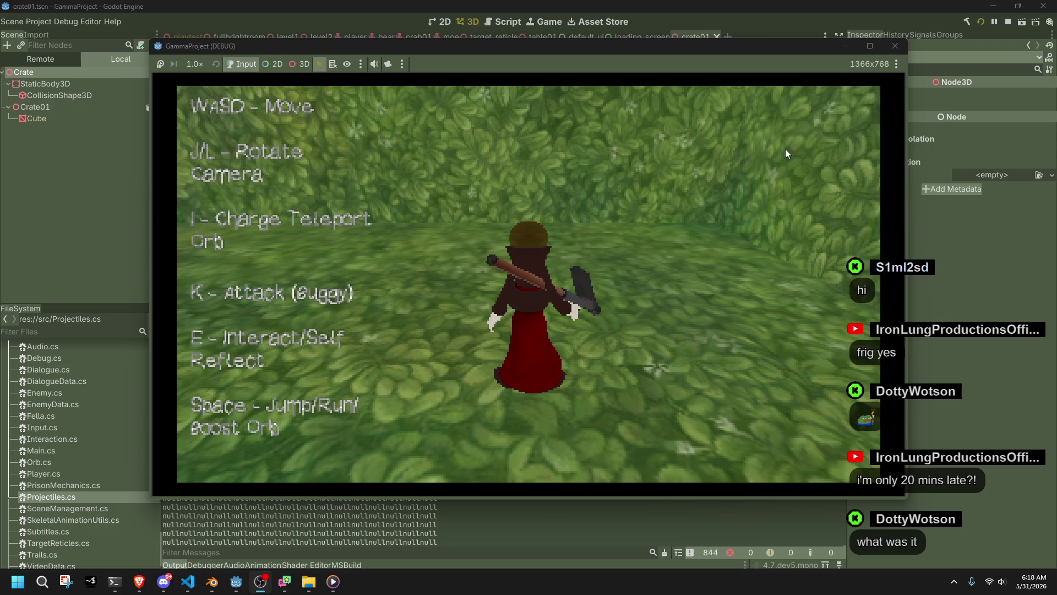
{"action": "key", "text": "w"}
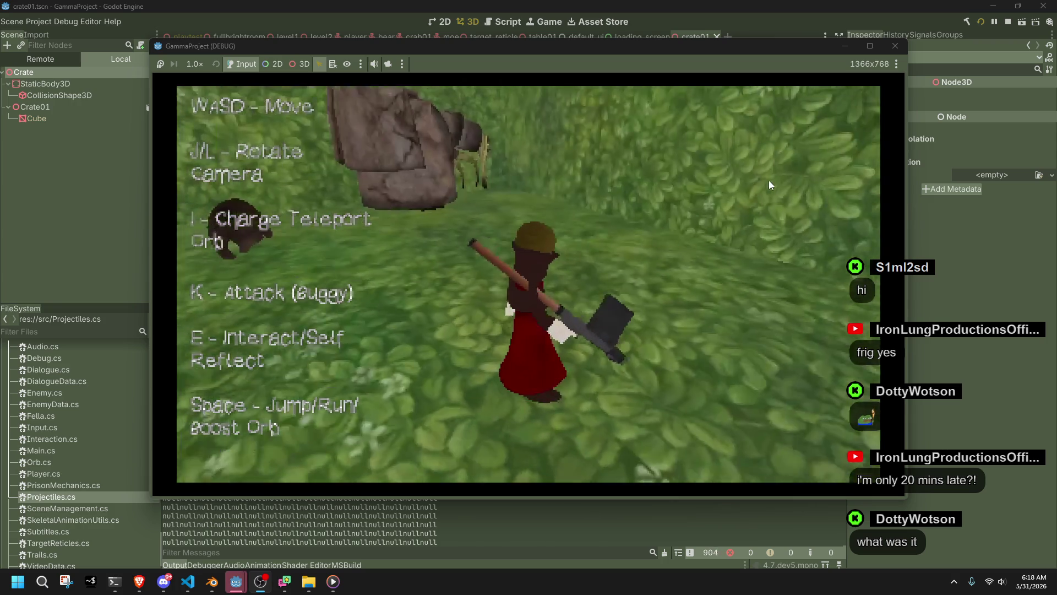
{"action": "key", "text": "w"}
{"action": "key", "text": "i"}
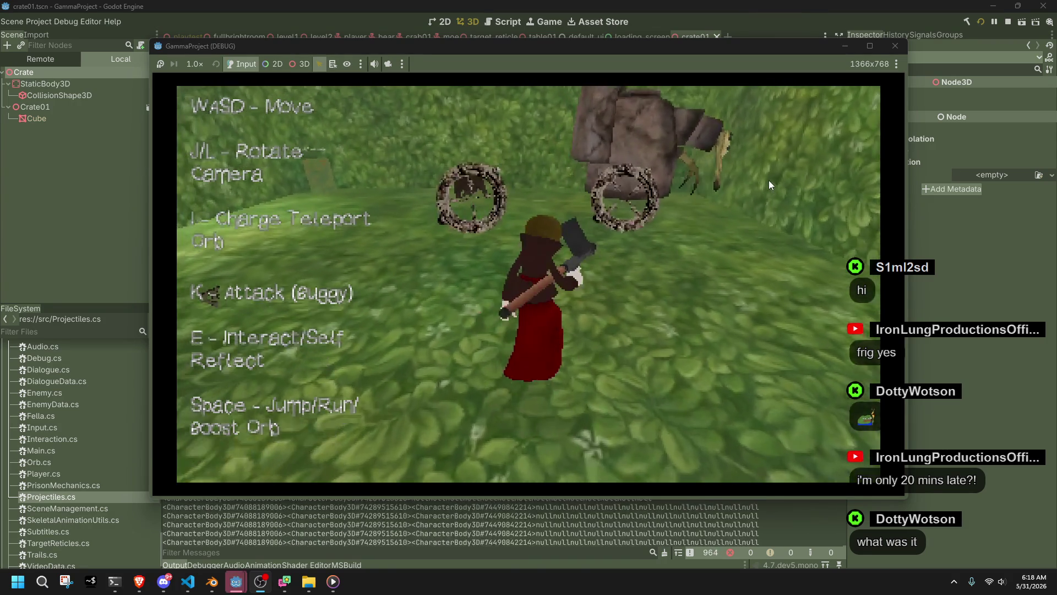
{"action": "key", "text": "l"}
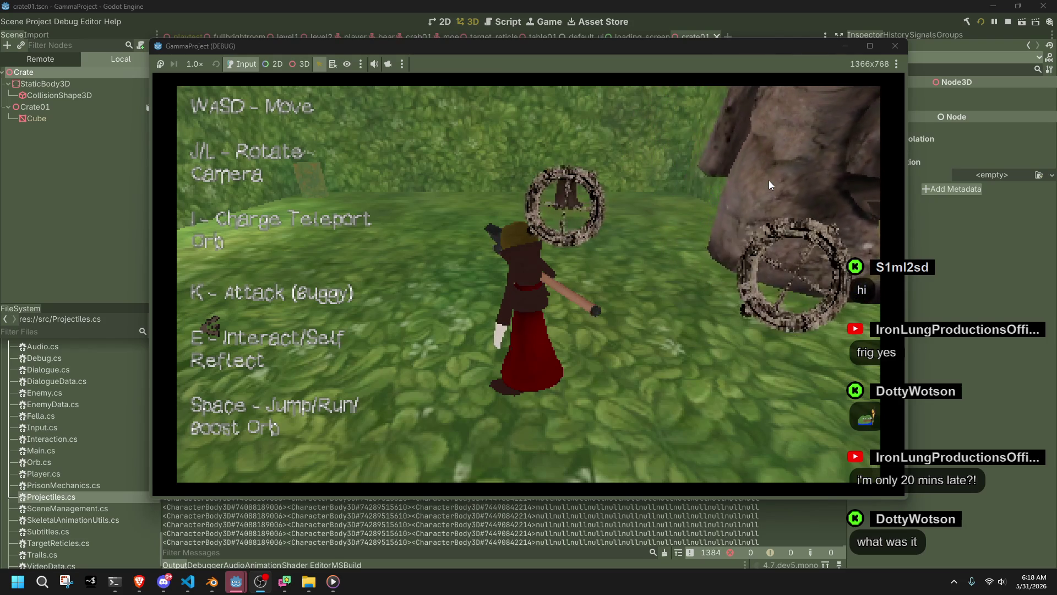
- Line up the bear, set off two explosions beside it, then return to Player.cs
{"action": "key", "text": "j"}
{"action": "key", "text": "k"}
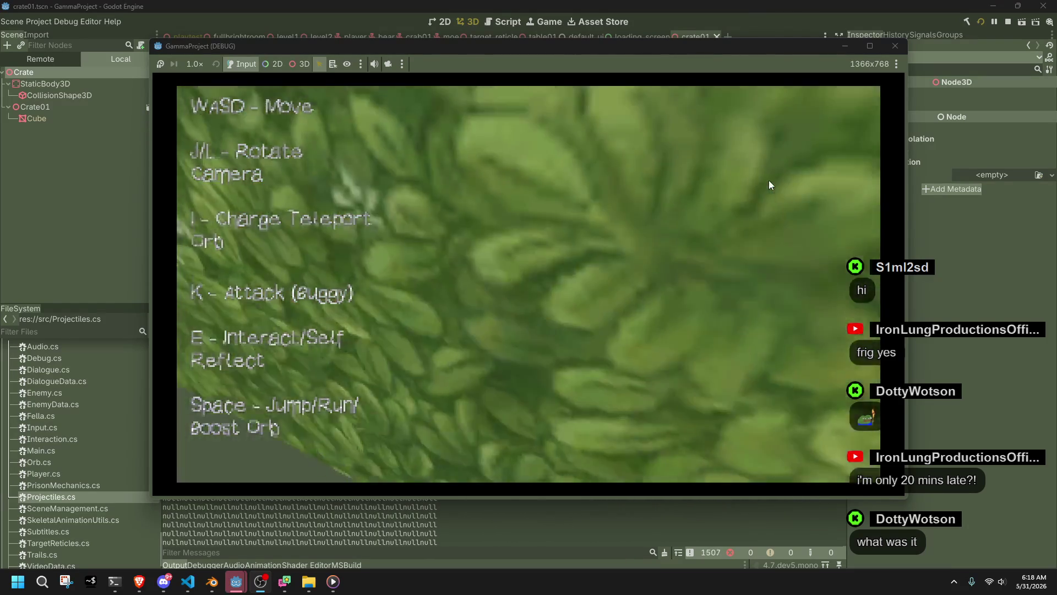
{"action": "key", "text": "k"}
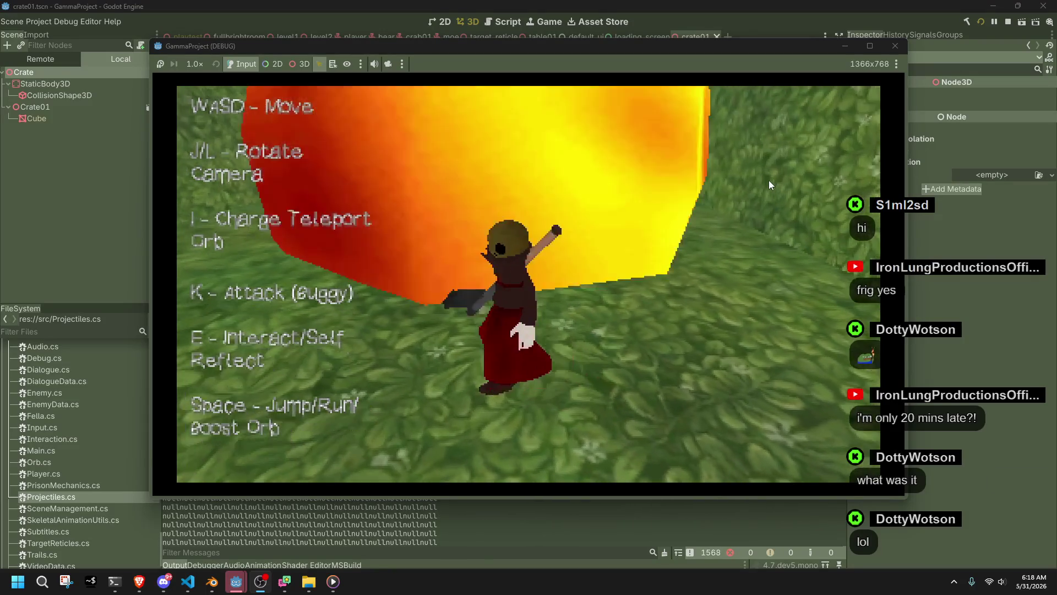
{"action": "key", "text": "w"}
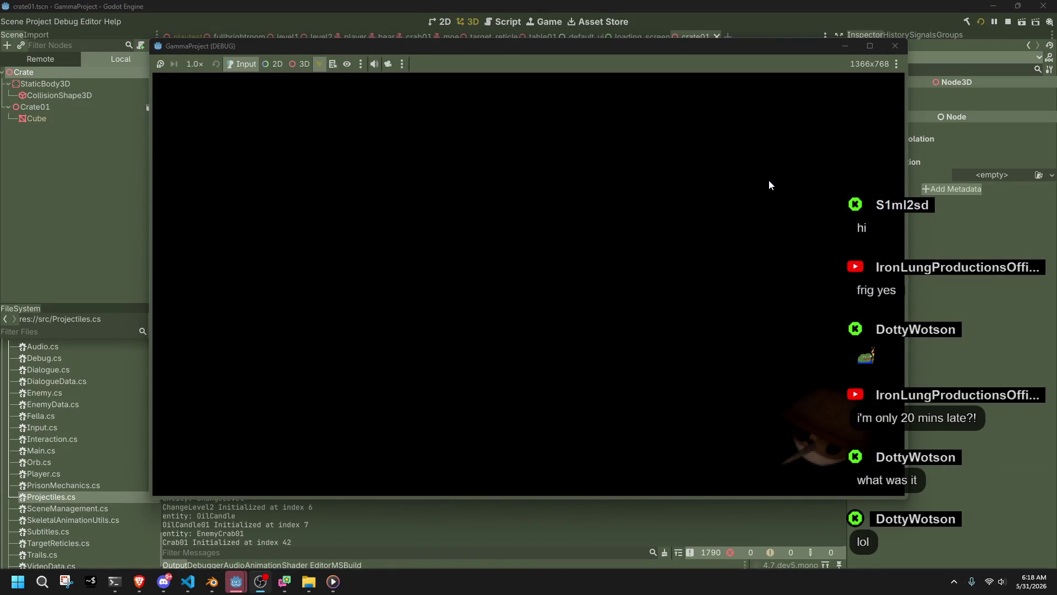
{"action": "left_click", "coordinate": [194, 579]}
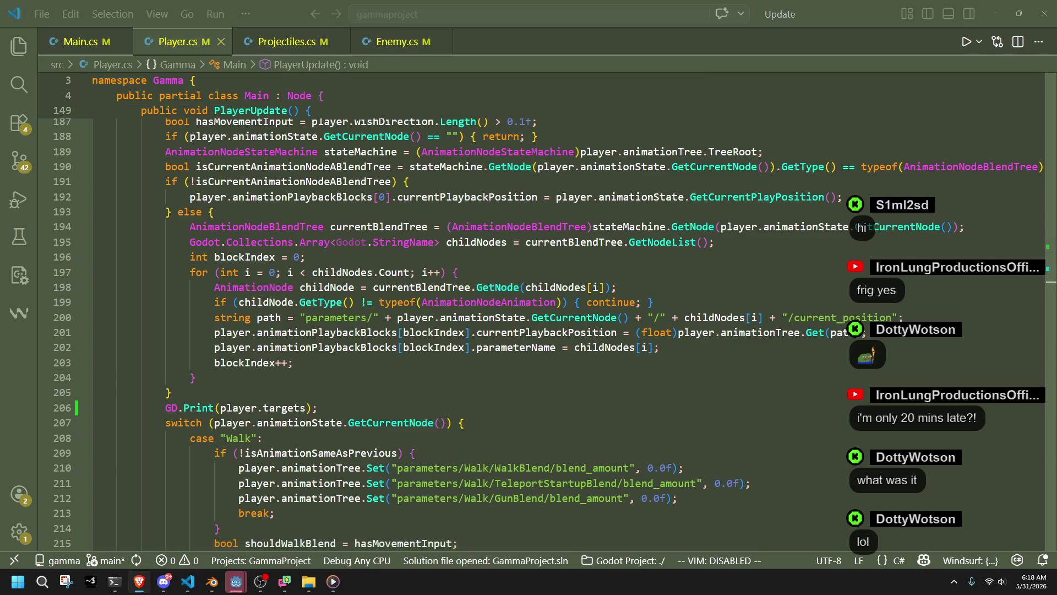
- Place the caret after blockIndex++ on line 203, then return to Godot's crate01 window
{"action": "left_click", "coordinate": [435, 363]}
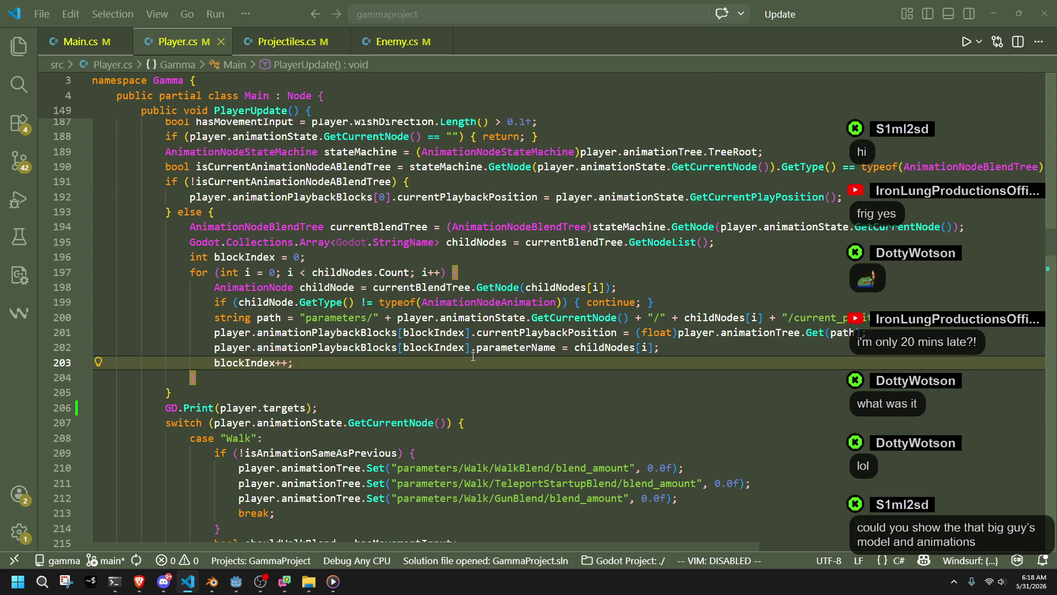
{"action": "mouse_move", "coordinate": [236, 584]}
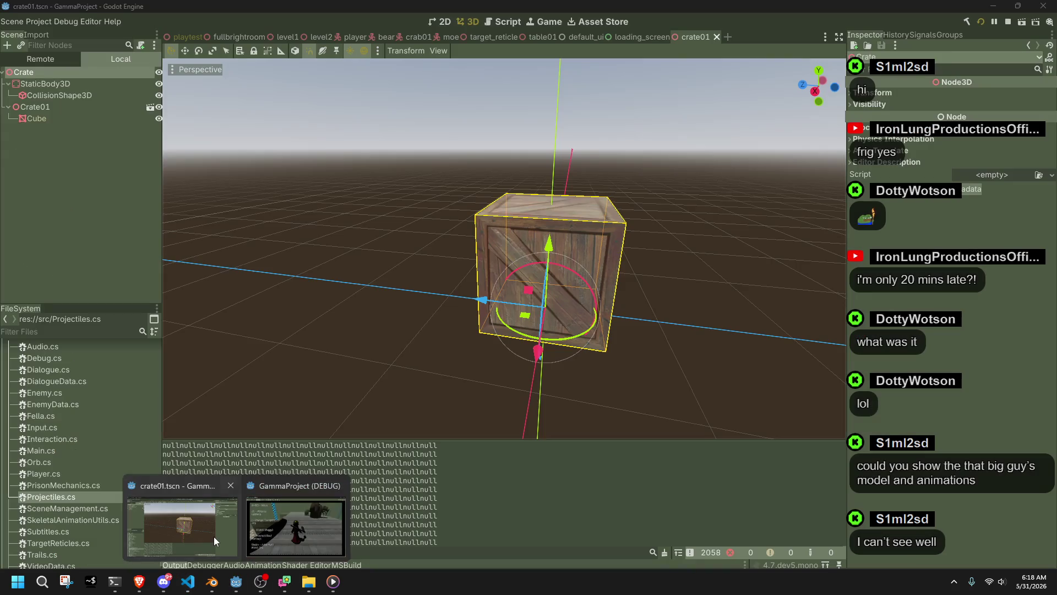
{"action": "left_click", "coordinate": [215, 543]}
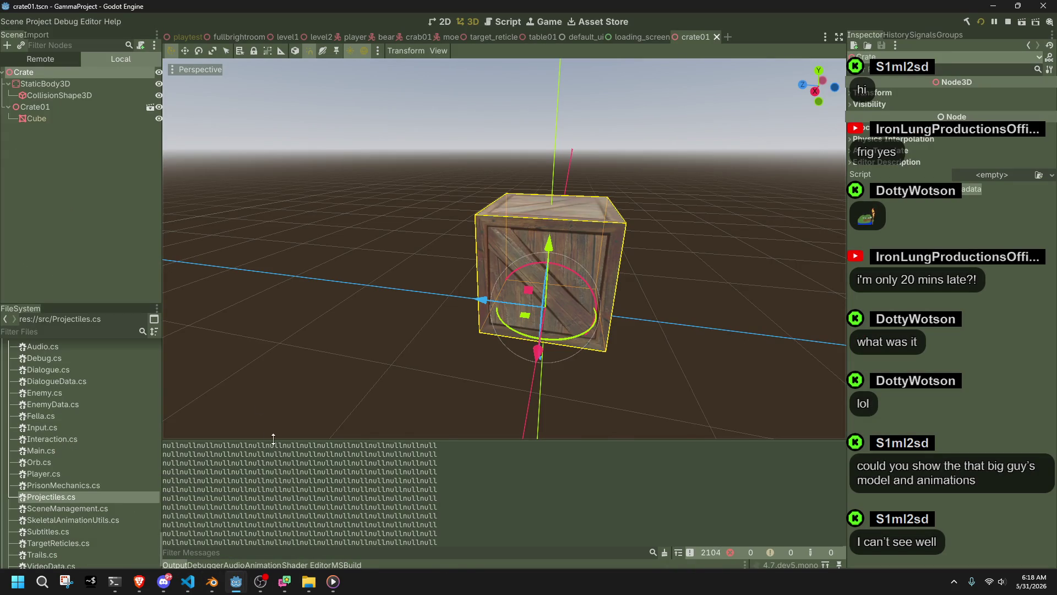
- Open the crab01 scene and orbit the view to the crab's front
{"action": "left_click", "coordinate": [408, 37]}
{"action": "scroll", "coordinate": [568, 295], "scroll_direction": "up", "scroll_amount": 6}
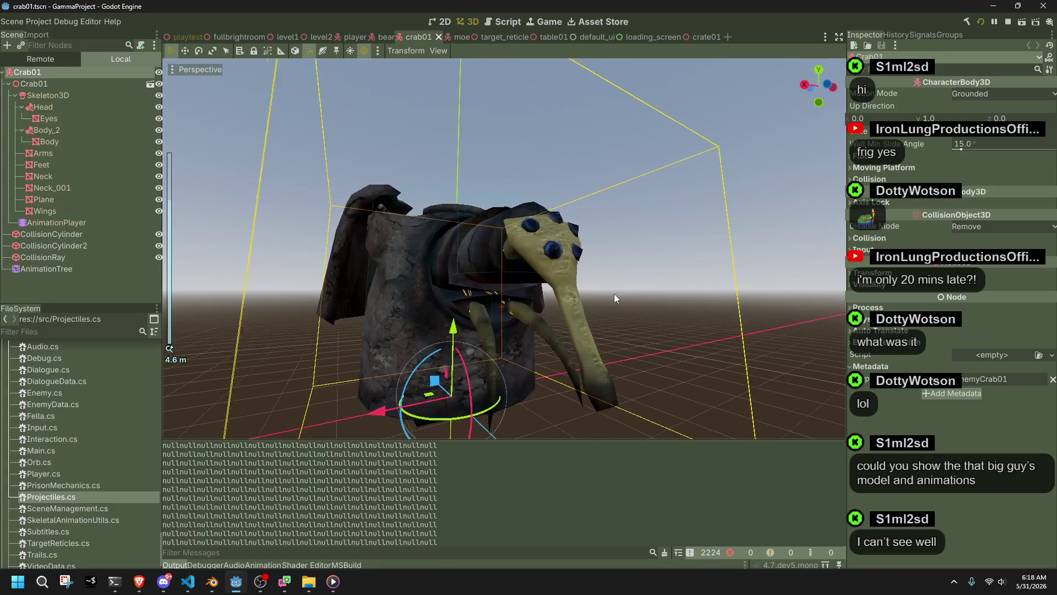
{"action": "left_click_drag", "start_coordinate": [559, 296], "coordinate": [686, 339]}
{"action": "left_click", "coordinate": [686, 338]}
{"action": "left_click", "coordinate": [685, 156]}
{"action": "mouse_move", "coordinate": [685, 157]}
{"action": "left_mouse_down"}
{"action": "mouse_move", "coordinate": [658, 185]}
{"action": "mouse_move", "coordinate": [550, 188]}
{"action": "mouse_move", "coordinate": [555, 144]}
{"action": "mouse_move", "coordinate": [246, 193]}
{"action": "left_mouse_up"}
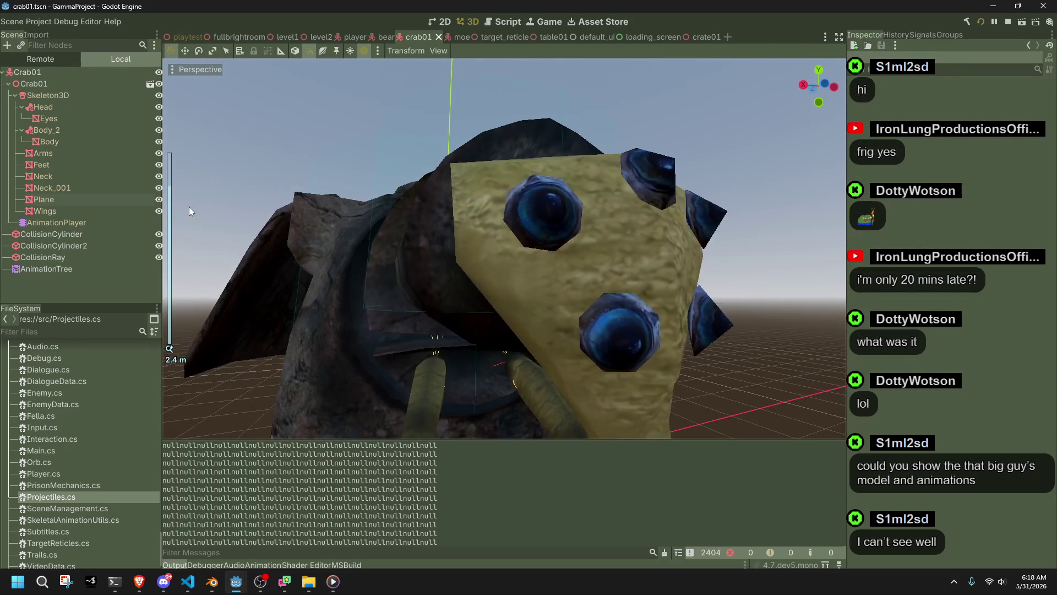
- Play AnimationMove in the AnimationPlayer and make the AnimationTree travel to Move
{"action": "left_click", "coordinate": [49, 222]}
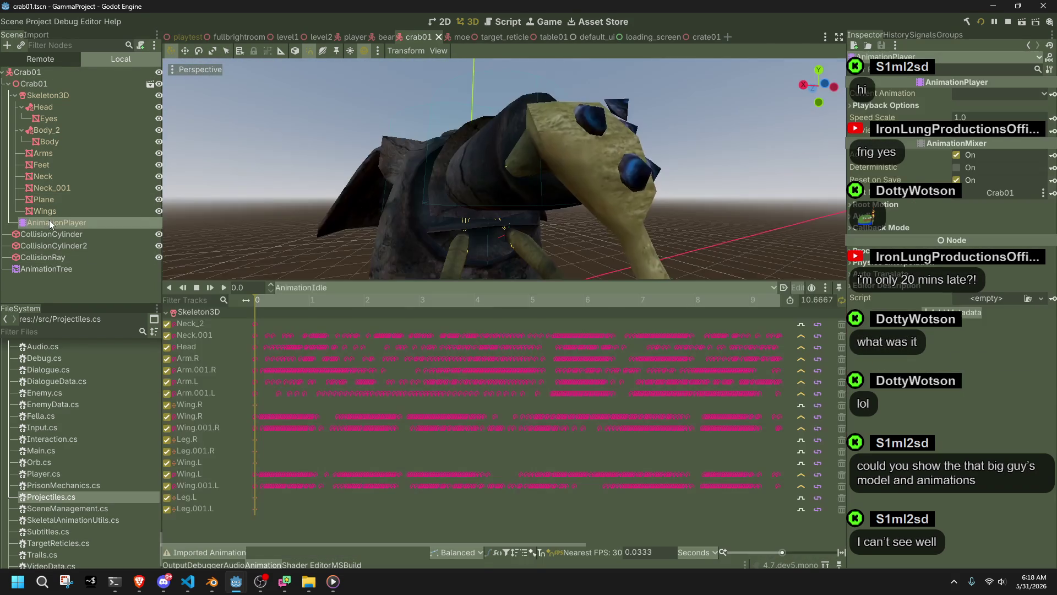
{"action": "left_click", "coordinate": [320, 287]}
{"action": "left_click", "coordinate": [330, 308]}
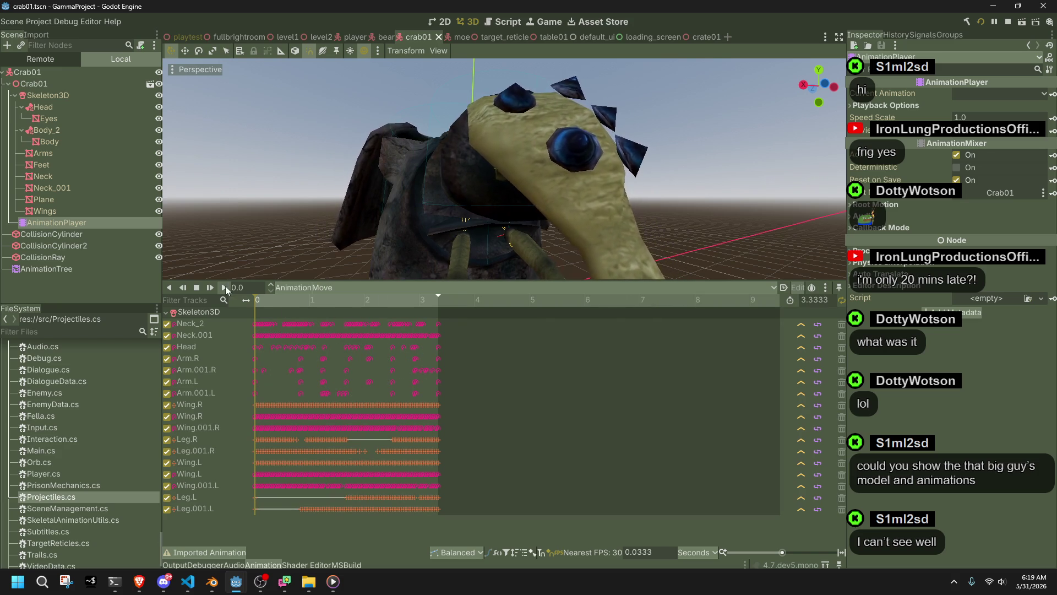
{"action": "scroll", "coordinate": [454, 202], "scroll_direction": "down", "scroll_amount": 5}
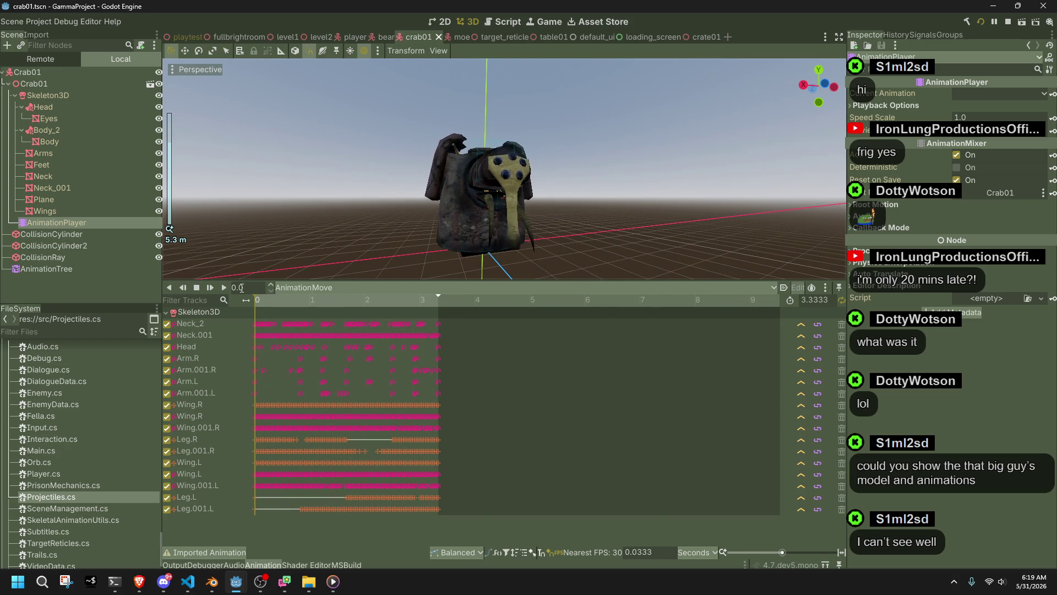
{"action": "left_click", "coordinate": [223, 287]}
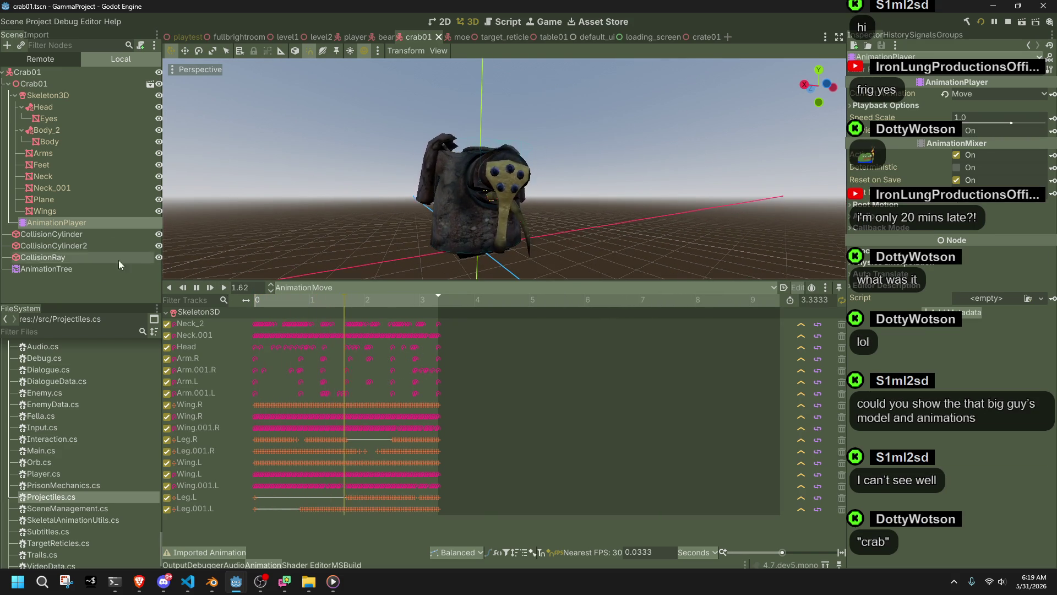
{"action": "left_click", "coordinate": [66, 270]}
{"action": "left_click", "coordinate": [493, 507]}
- Orbit around the moving crab from several angles, then open the playtest scene
{"action": "scroll", "coordinate": [470, 230], "scroll_direction": "up", "scroll_amount": 5}
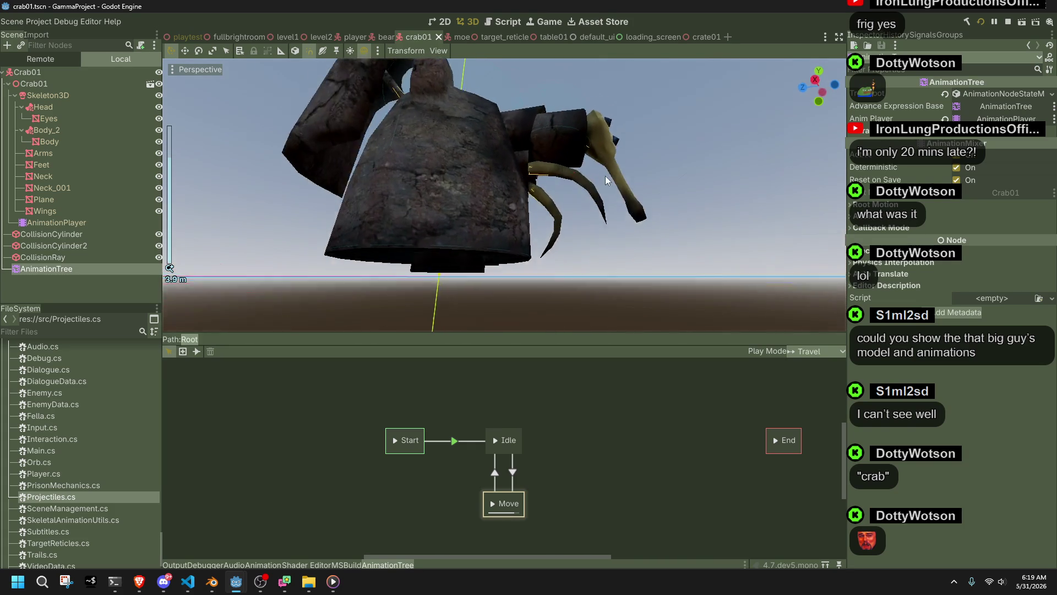
{"action": "scroll", "coordinate": [606, 176], "scroll_direction": "up", "scroll_amount": 3}
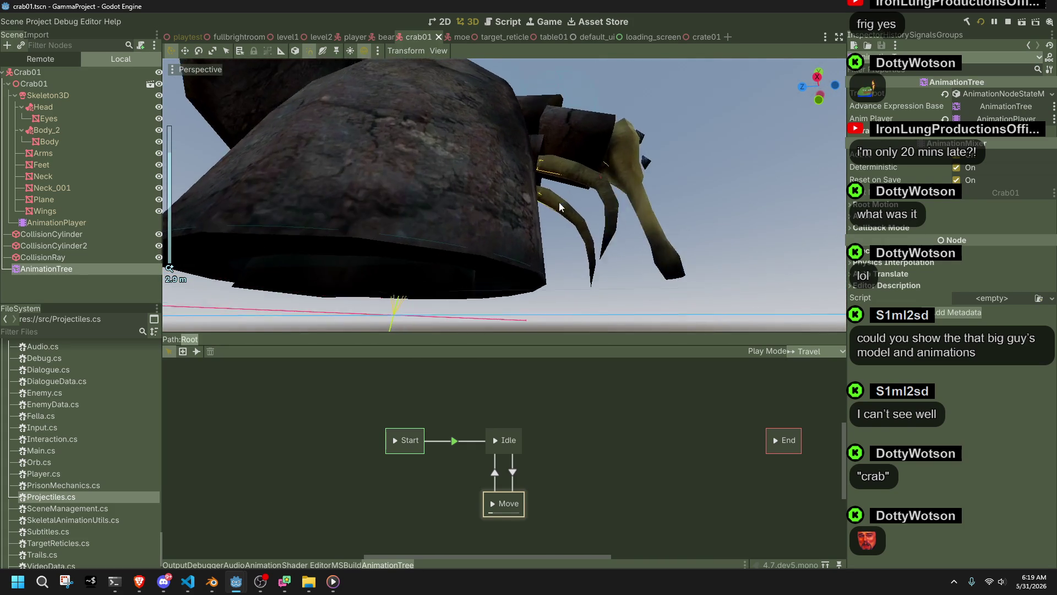
{"action": "mouse_move", "coordinate": [590, 209]}
{"action": "left_mouse_down"}
{"action": "mouse_move", "coordinate": [696, 197]}
{"action": "mouse_move", "coordinate": [527, 131]}
{"action": "mouse_move", "coordinate": [632, 195]}
{"action": "left_mouse_up"}
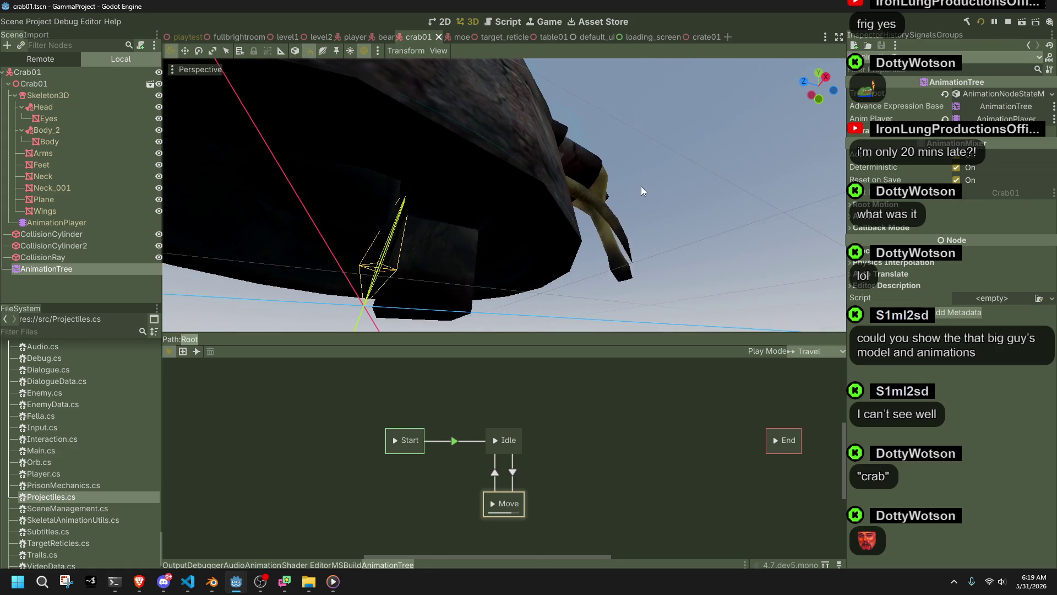
{"action": "scroll", "coordinate": [633, 187], "scroll_direction": "down", "scroll_amount": 5}
{"action": "mouse_move", "coordinate": [631, 188]}
{"action": "left_mouse_down"}
{"action": "mouse_move", "coordinate": [557, 225]}
{"action": "mouse_move", "coordinate": [581, 220]}
{"action": "mouse_move", "coordinate": [497, 200]}
{"action": "mouse_move", "coordinate": [519, 213]}
{"action": "left_mouse_up"}
{"action": "scroll", "coordinate": [684, 229], "scroll_direction": "up", "scroll_amount": 5}
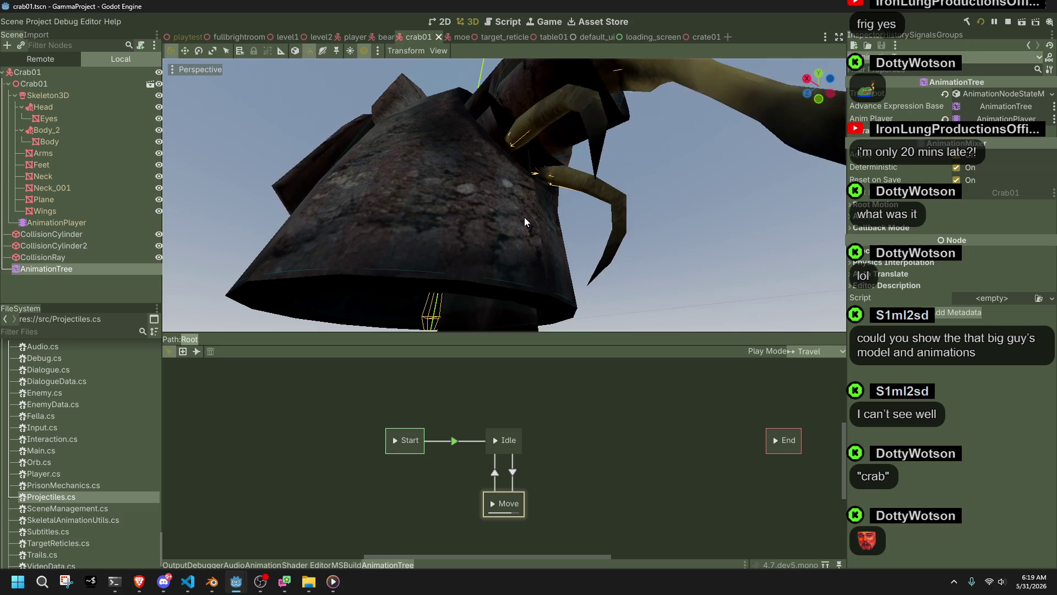
{"action": "mouse_move", "coordinate": [519, 207]}
{"action": "left_mouse_down"}
{"action": "mouse_move", "coordinate": [499, 220]}
{"action": "mouse_move", "coordinate": [576, 235]}
{"action": "left_mouse_up"}
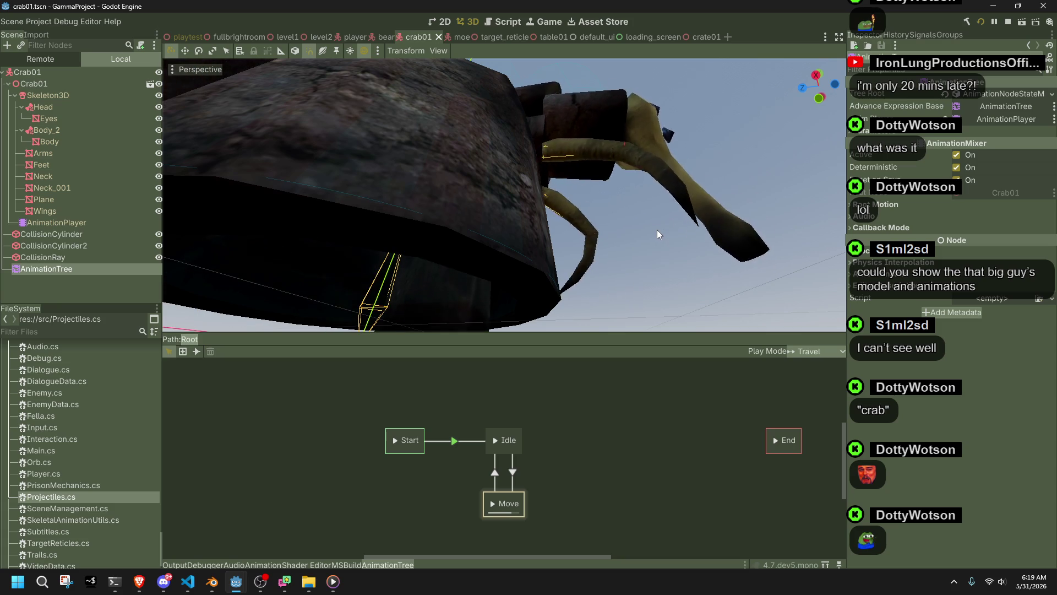
{"action": "scroll", "coordinate": [657, 230], "scroll_direction": "down", "scroll_amount": 5}
{"action": "left_click_drag", "start_coordinate": [640, 187], "coordinate": [552, 233]}
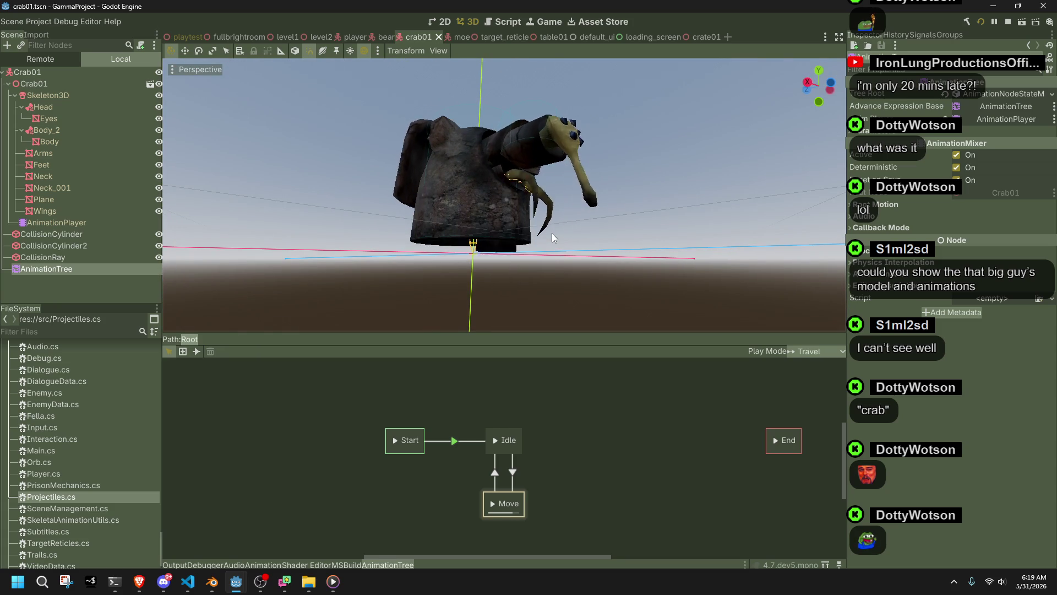
{"action": "scroll", "coordinate": [527, 223], "scroll_direction": "up", "scroll_amount": 5}
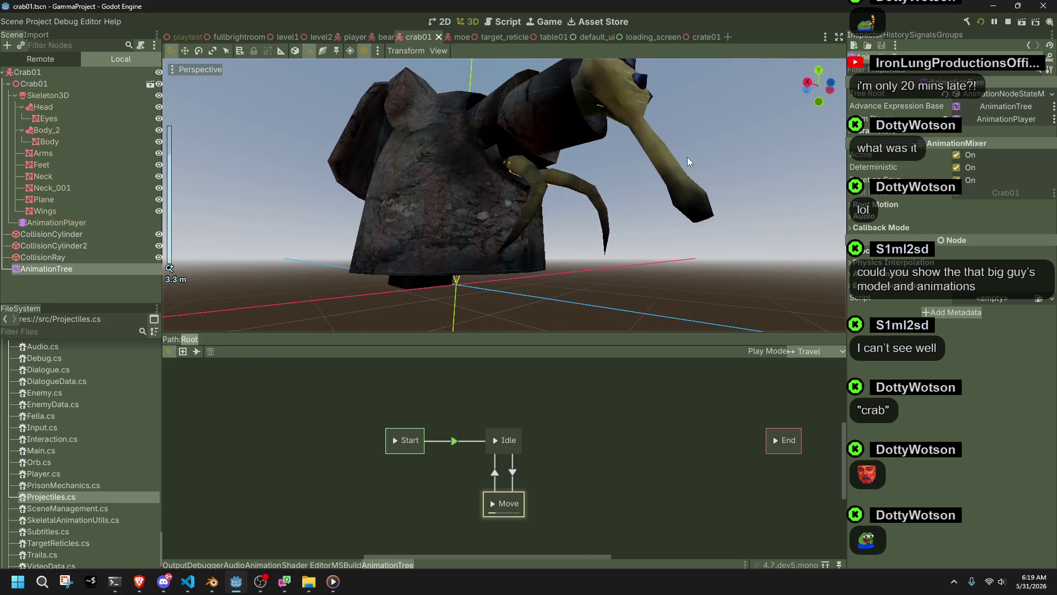
{"action": "mouse_move", "coordinate": [687, 157]}
{"action": "left_mouse_down"}
{"action": "mouse_move", "coordinate": [540, 207]}
{"action": "mouse_move", "coordinate": [451, 259]}
{"action": "left_mouse_up"}
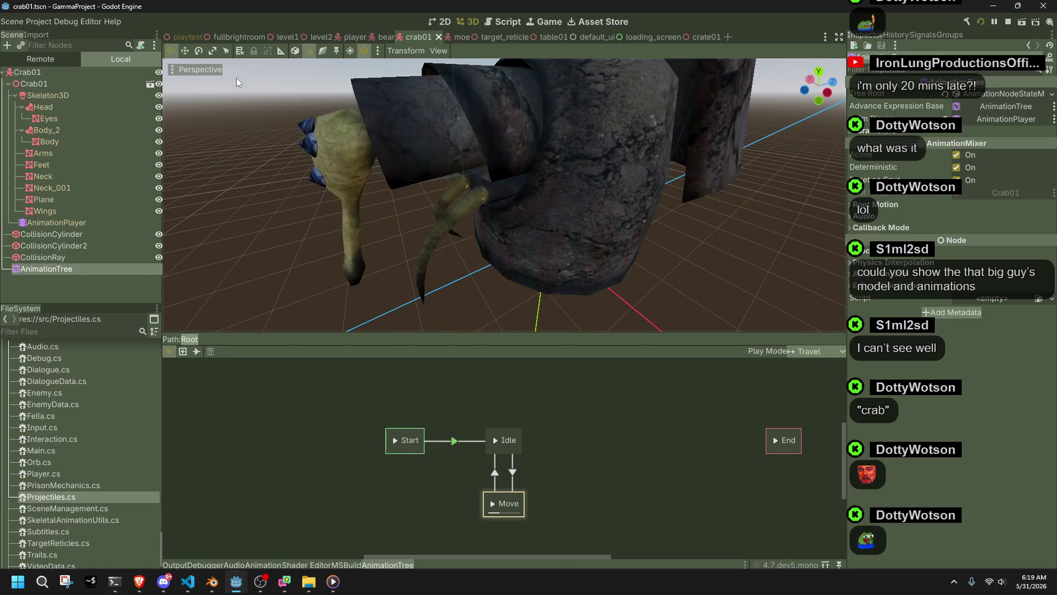
{"action": "left_click", "coordinate": [185, 37]}
{"action": "left_click_drag", "start_coordinate": [545, 332], "coordinate": [545, 332]}
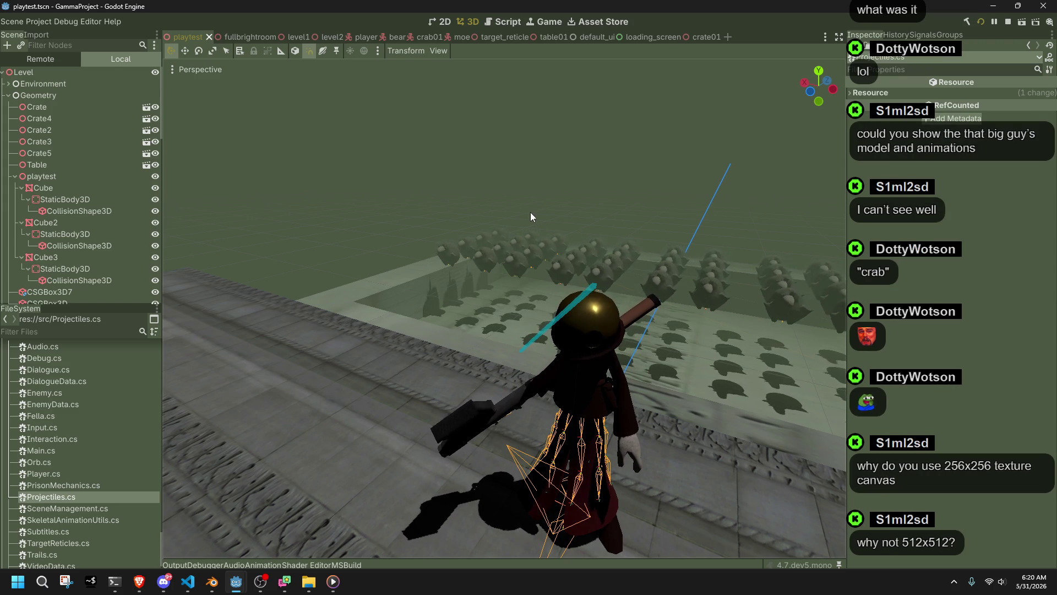
- Switch to crate01, deselect the crate, and launch the game
{"action": "left_click", "coordinate": [698, 37]}
{"action": "left_click", "coordinate": [559, 143]}
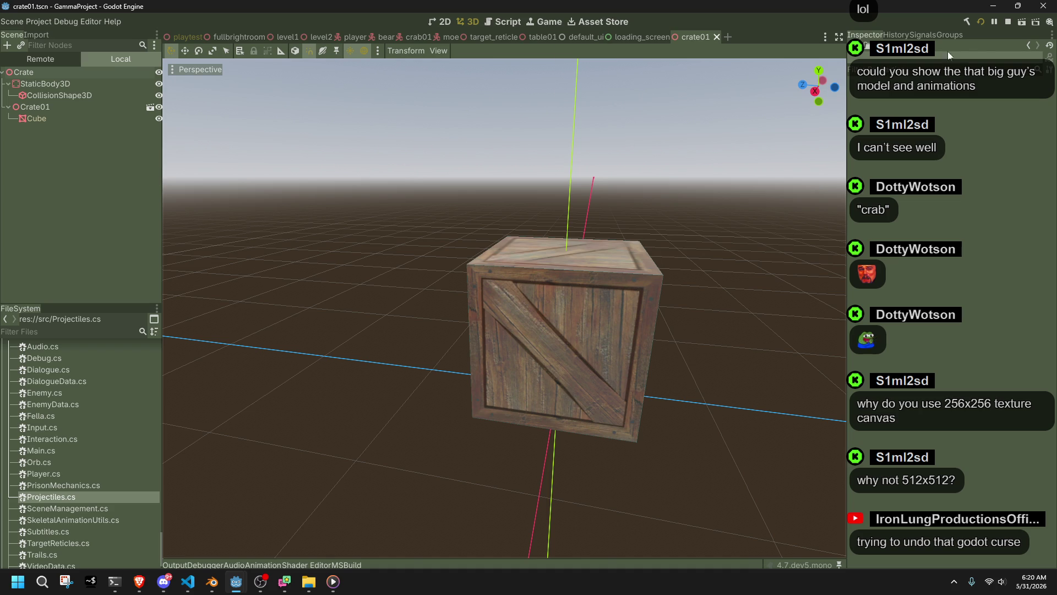
{"action": "left_click", "coordinate": [982, 25]}
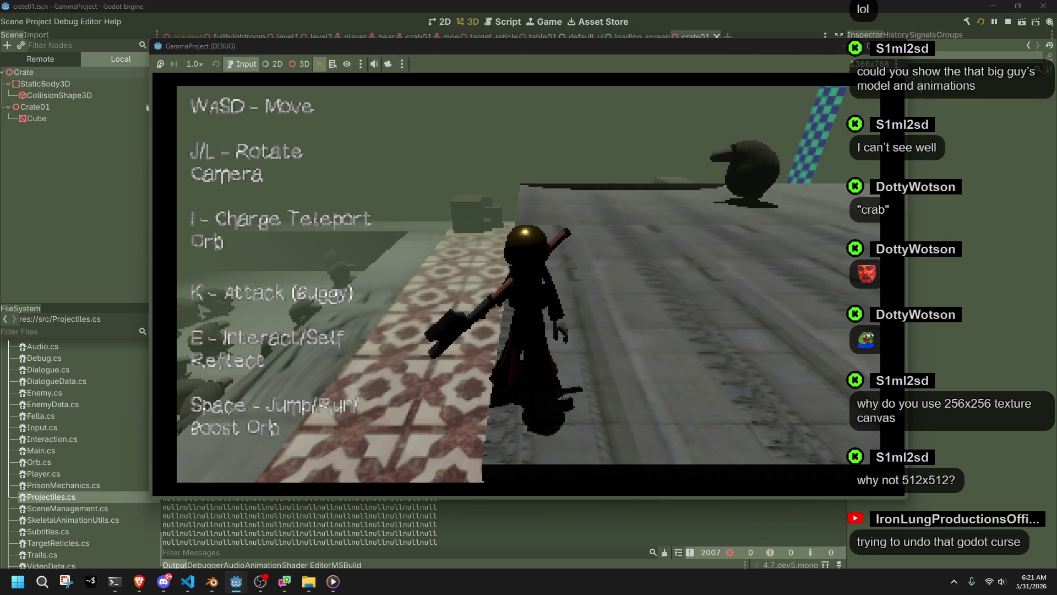
- Close the running GammaProject game with Escape after walking around the level
{"action": "key", "text": "Escape"}
- Bring Player.cs back in the code editor and find the Shoot() declaration
{"action": "left_click", "coordinate": [188, 581]}
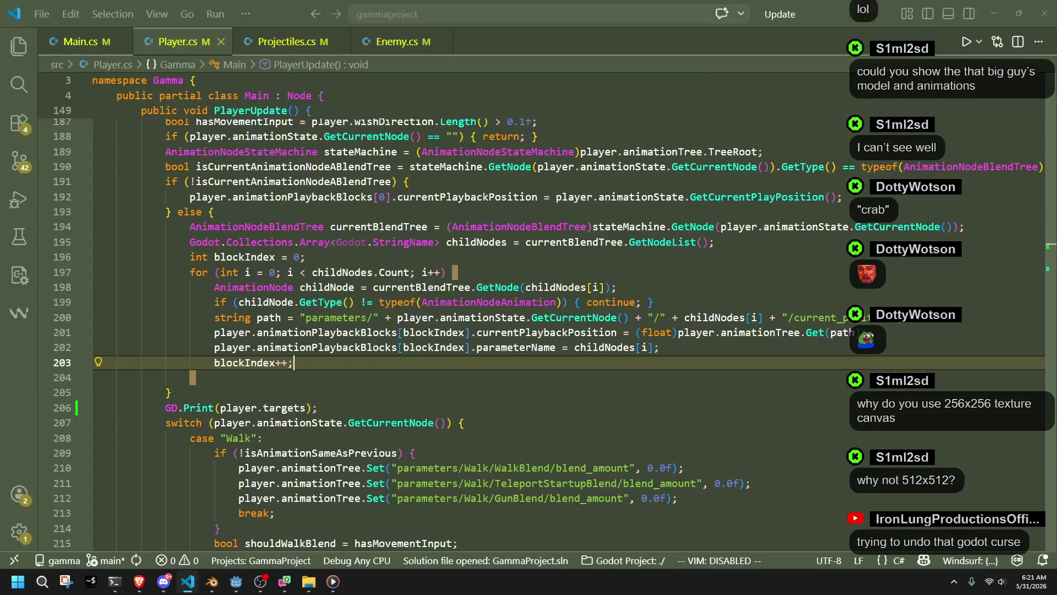
{"action": "scroll", "coordinate": [400, 353], "scroll_direction": "up", "scroll_amount": 20}
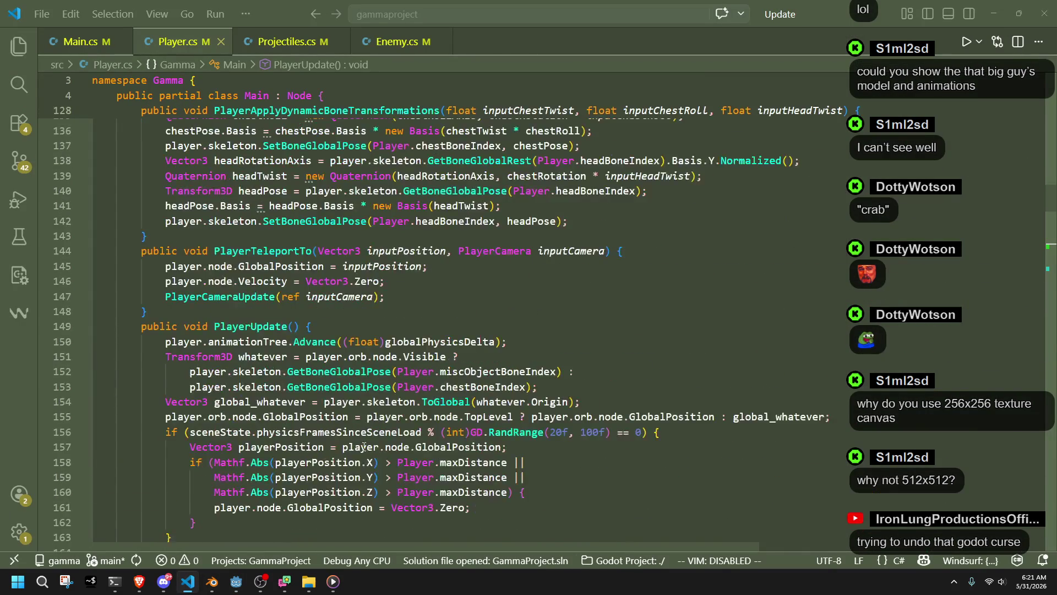
{"action": "scroll", "coordinate": [355, 437], "scroll_direction": "up", "scroll_amount": 15}
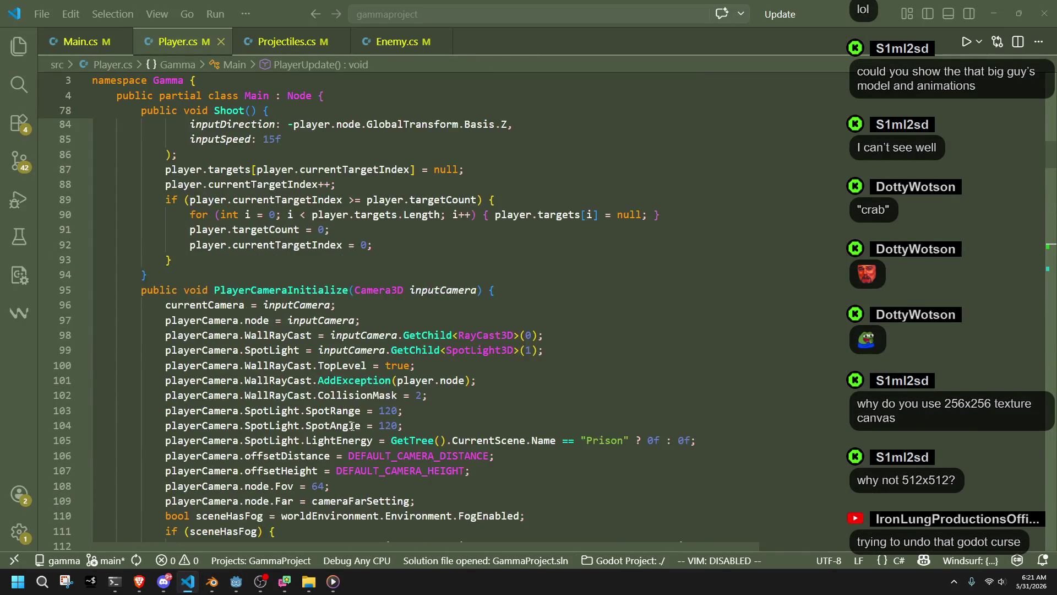
{"action": "scroll", "coordinate": [362, 428], "scroll_direction": "up", "scroll_amount": 3}
{"action": "scroll", "coordinate": [362, 428], "scroll_direction": "down", "scroll_amount": 3}
{"action": "left_click", "coordinate": [299, 204]}
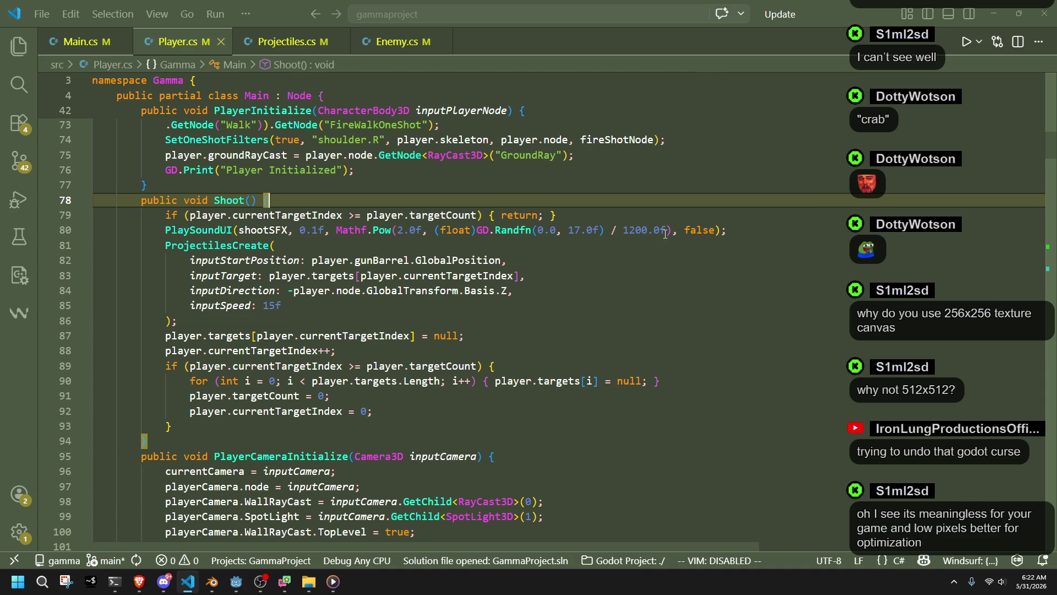
- Delete Shoot()'s old early-return line, leaving an empty line in its place
{"action": "left_click", "coordinate": [586, 290]}
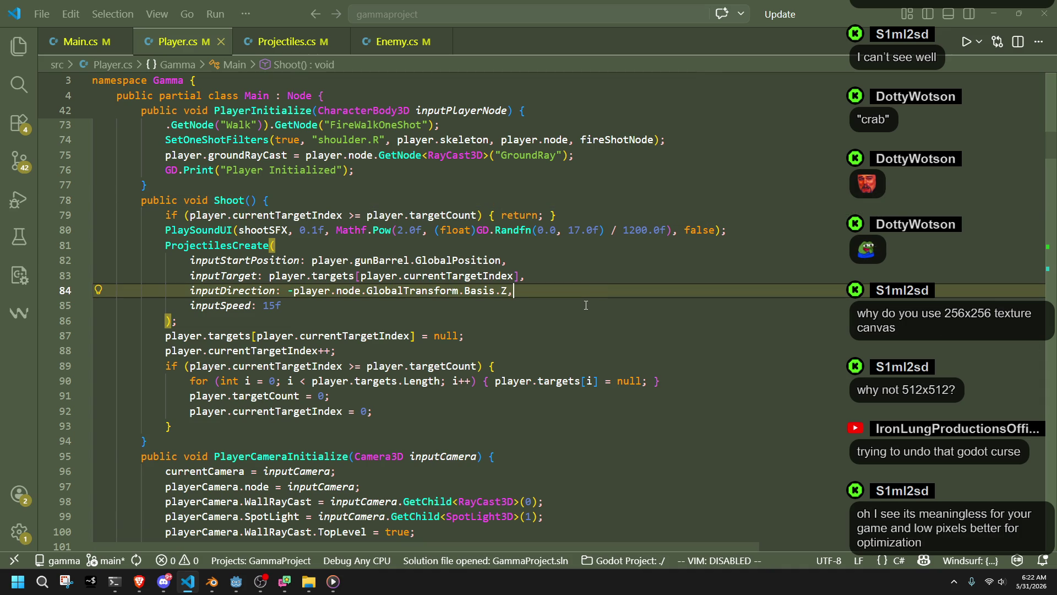
{"action": "left_click_drag", "start_coordinate": [551, 214], "coordinate": [580, 205]}
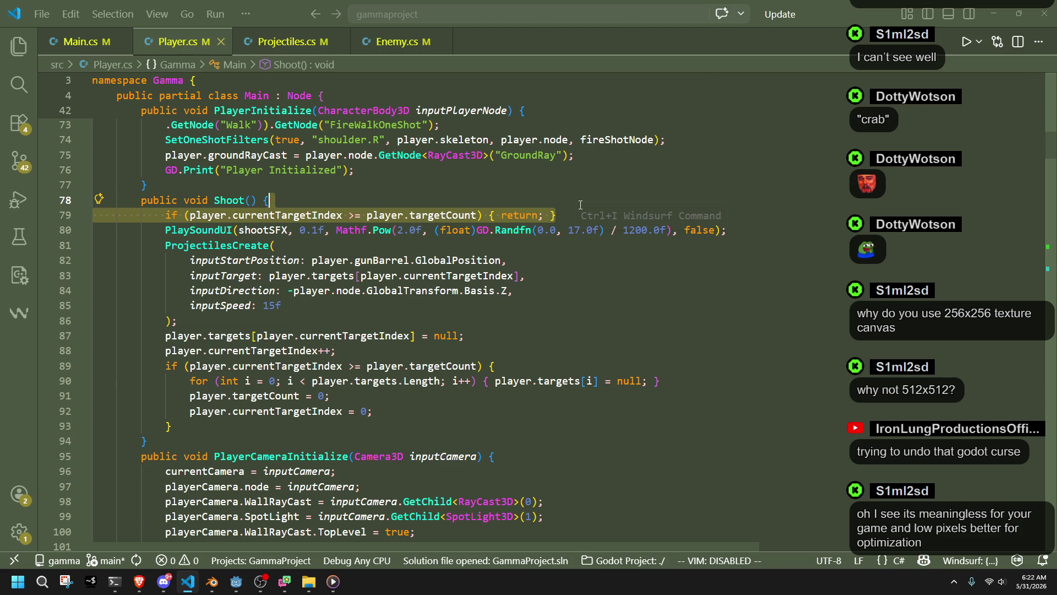
{"action": "key", "text": "BackSpace"}
{"action": "key", "text": "Return"}
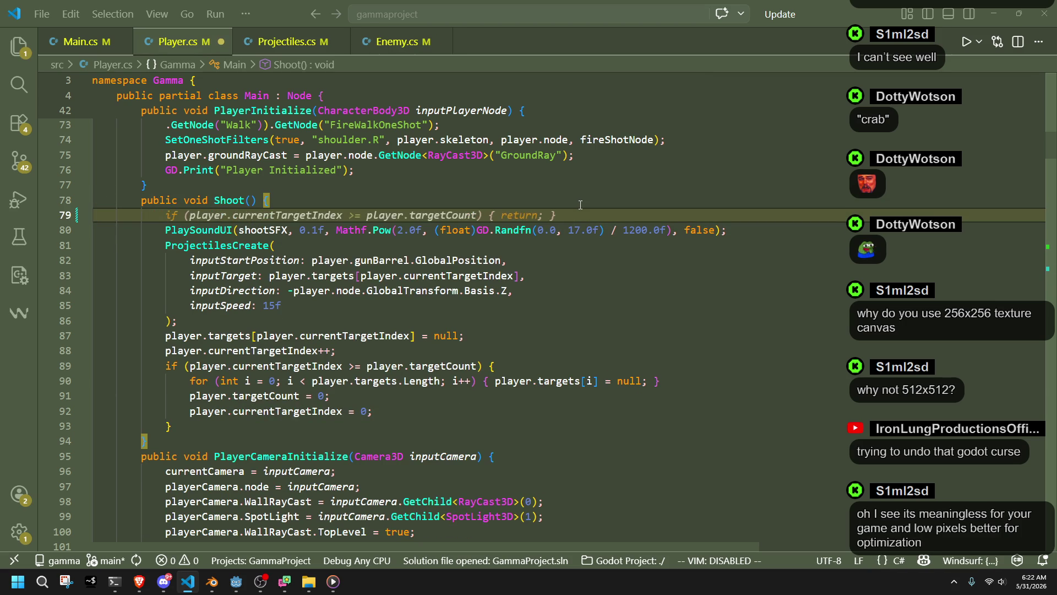
- Type 'while (player.currentTargetIndex < player.' on that line, then switch to Blender
{"action": "type", "text": "while ("}
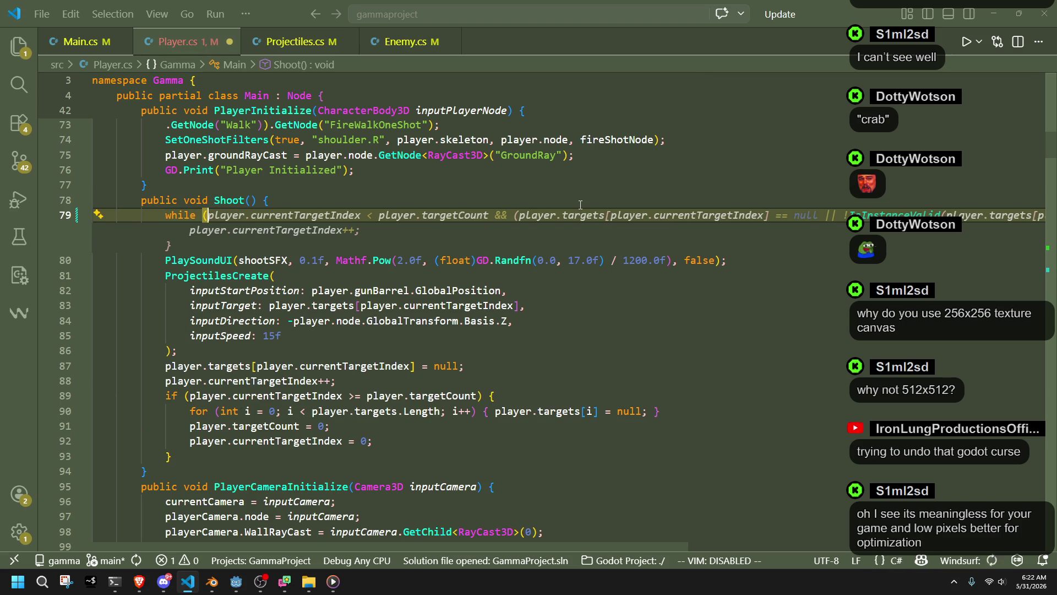
{"action": "type", "text": "player."}
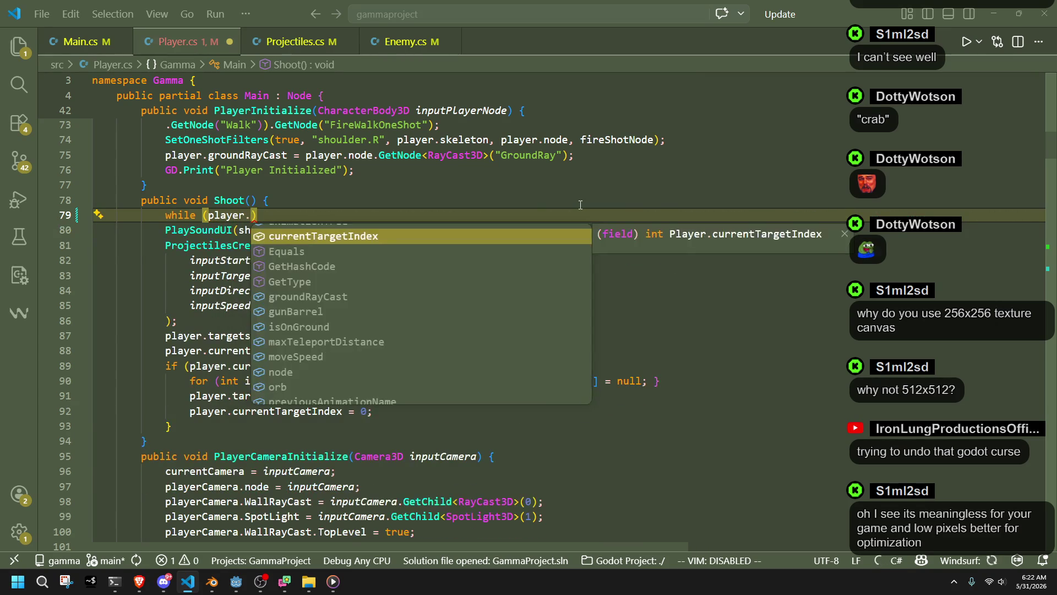
{"action": "type", "text": "curren"}
{"action": "key", "text": "Tab"}
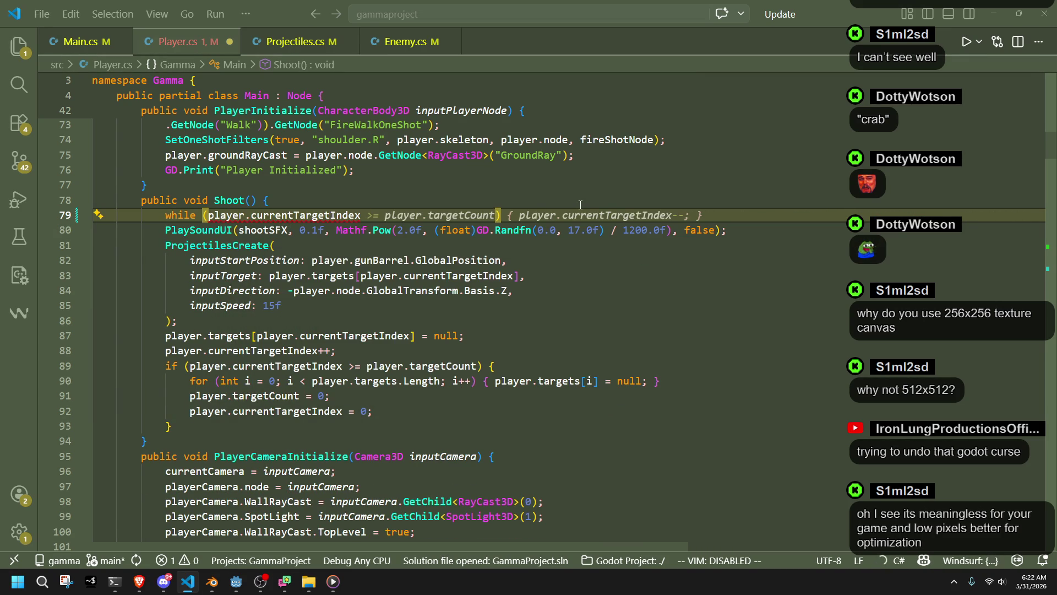
{"action": "type", "text": "< player.targetCount && player.targets[player.currentTargetIndex] == null"}
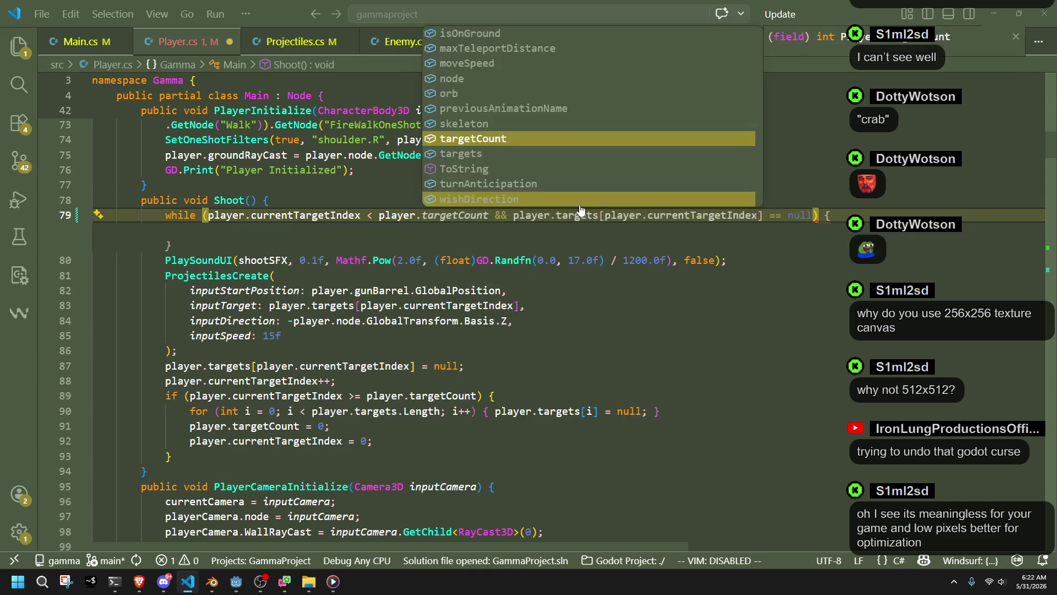
{"action": "left_click", "coordinate": [220, 587]}
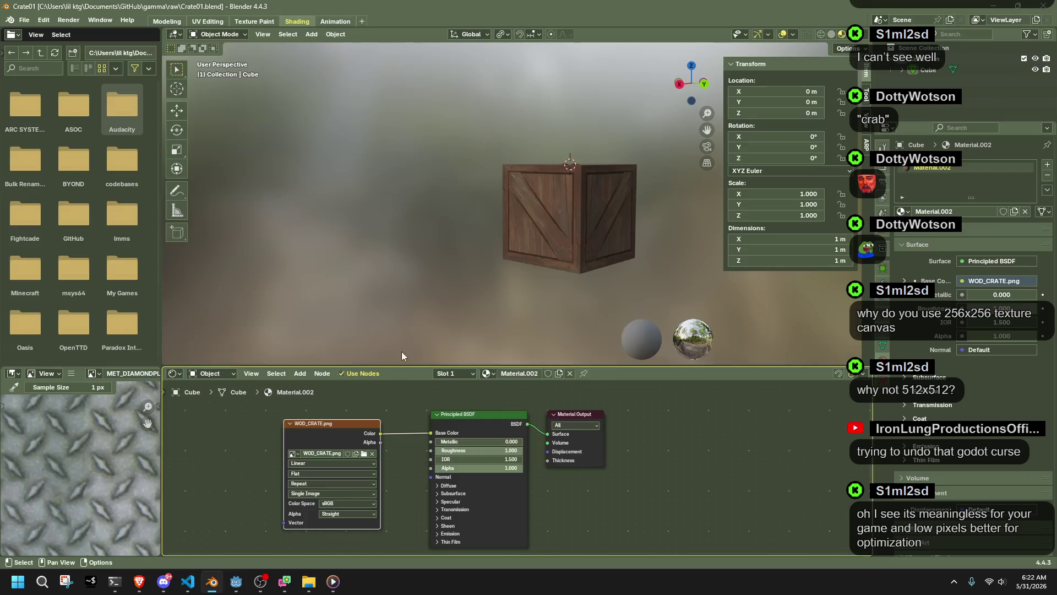
- Orbit around the crate and toggle it into Edit Mode and back to Object Mode
{"action": "scroll", "coordinate": [567, 203], "scroll_direction": "up", "scroll_amount": 1}
{"action": "mouse_move", "coordinate": [567, 202]}
{"action": "left_mouse_down"}
{"action": "mouse_move", "coordinate": [530, 257]}
{"action": "mouse_move", "coordinate": [619, 315]}
{"action": "mouse_move", "coordinate": [748, 295]}
{"action": "mouse_move", "coordinate": [727, 263]}
{"action": "mouse_move", "coordinate": [668, 240]}
{"action": "left_mouse_up"}
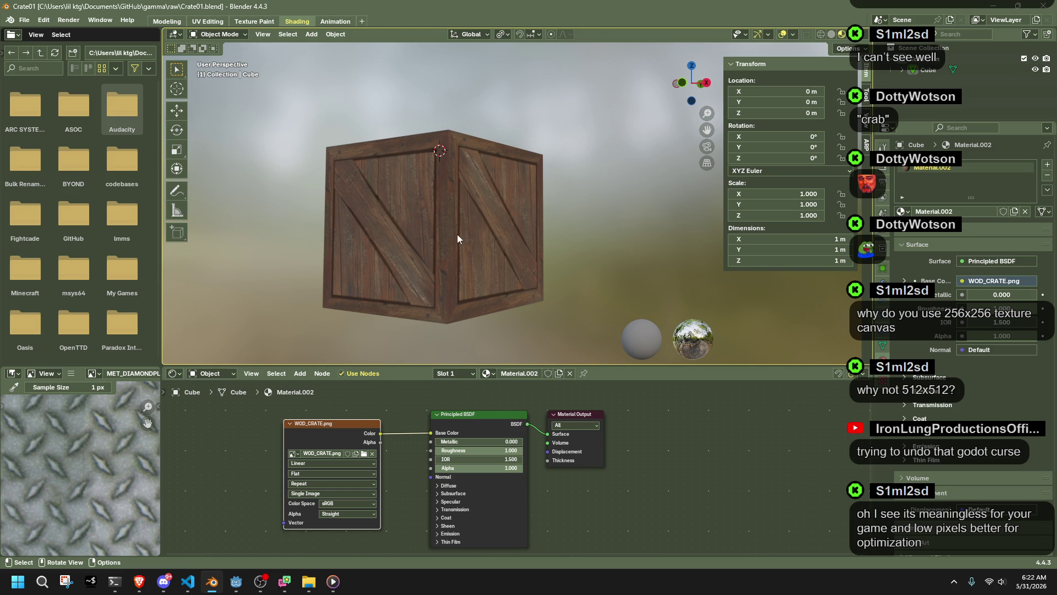
{"action": "key", "text": "Tab"}
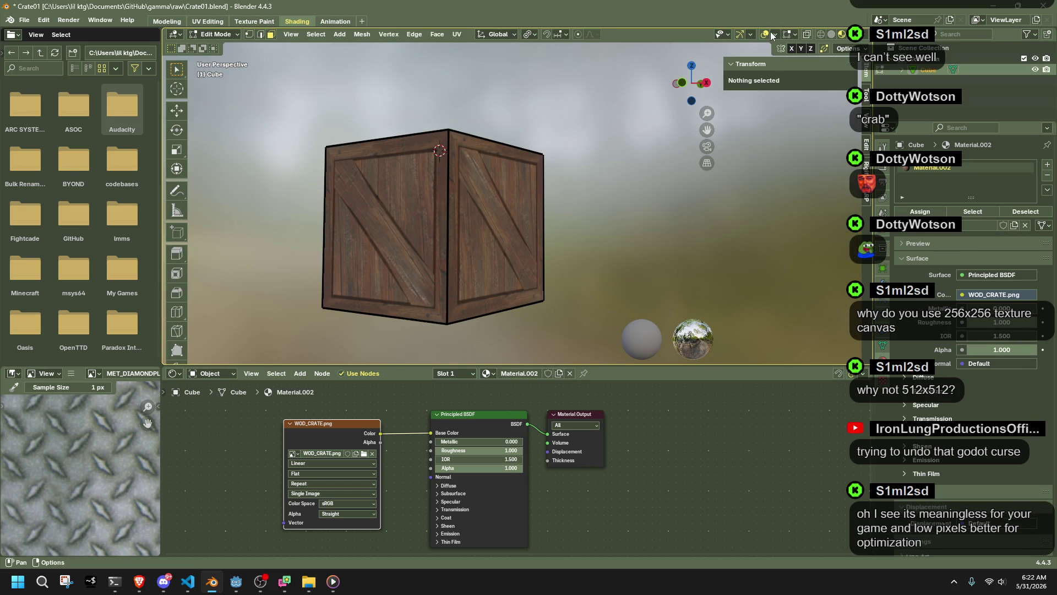
{"action": "left_click", "coordinate": [765, 35]}
{"action": "key", "text": "Tab"}
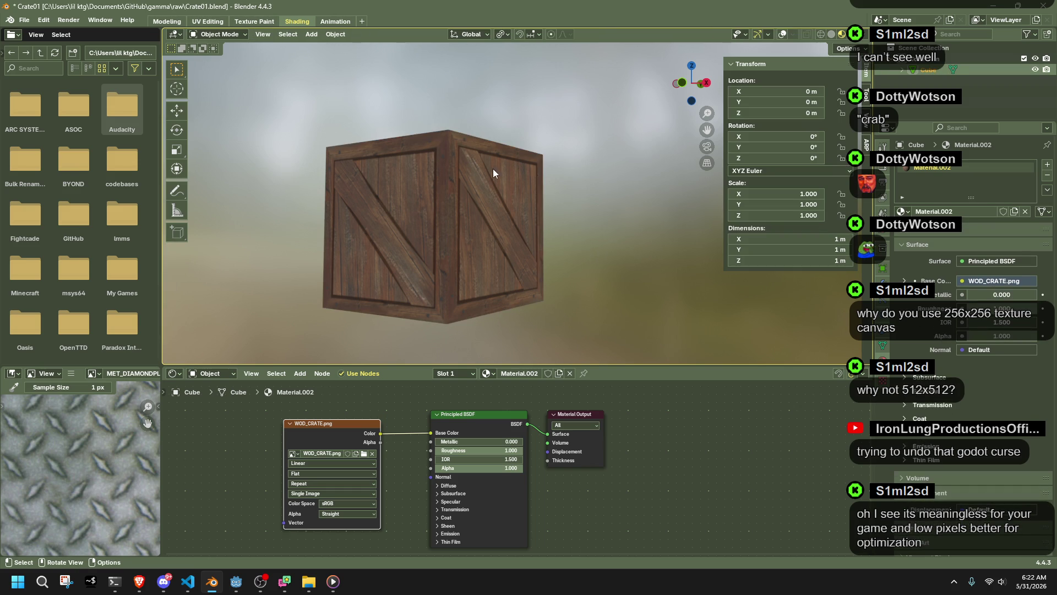
{"action": "left_click_drag", "start_coordinate": [493, 168], "coordinate": [563, 207]}
{"action": "key", "text": "shift+alt+z"}
- Turn on the Statistics overlay showing 8 vertices, 6 faces, 12 triangles, then return to the code editor
{"action": "left_click", "coordinate": [792, 36]}
{"action": "left_click", "coordinate": [746, 125]}
{"action": "left_click", "coordinate": [253, 142]}
{"action": "mouse_move", "coordinate": [250, 144]}
{"action": "left_mouse_down"}
{"action": "mouse_move", "coordinate": [445, 187]}
{"action": "mouse_move", "coordinate": [386, 161]}
{"action": "left_mouse_up"}
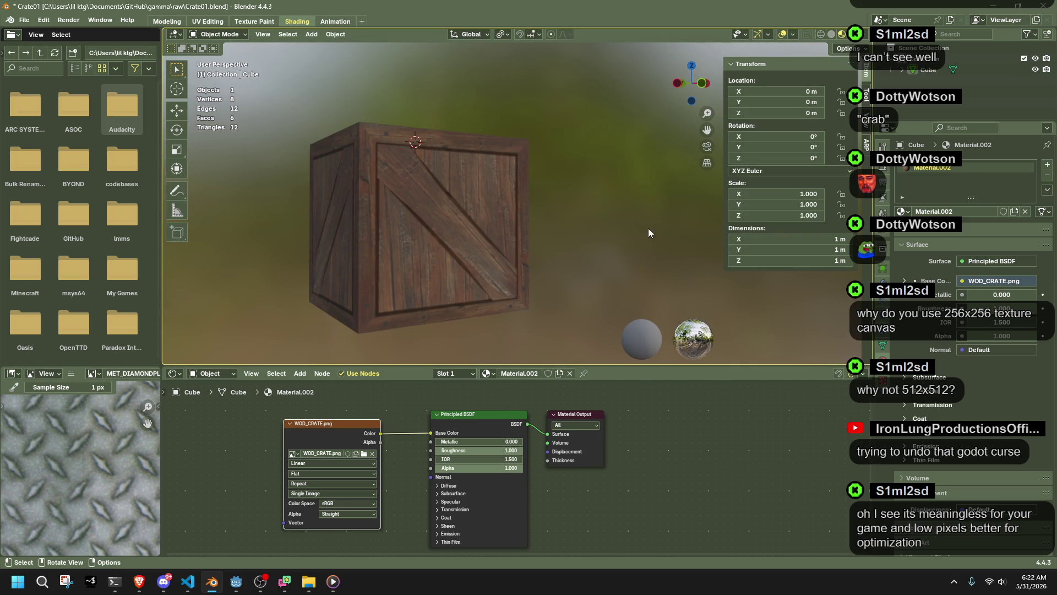
{"action": "left_click", "coordinate": [985, 5]}
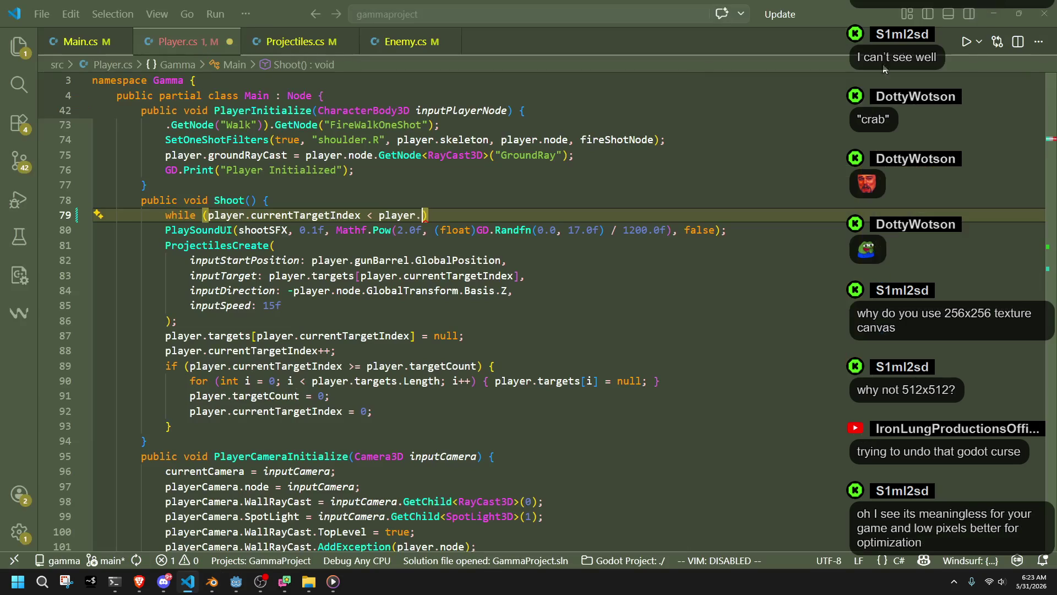
- Complete the while loop against targetCount so it skips null targets, split across separate lines
{"action": "left_click", "coordinate": [418, 290]}
{"action": "left_click", "coordinate": [423, 215]}
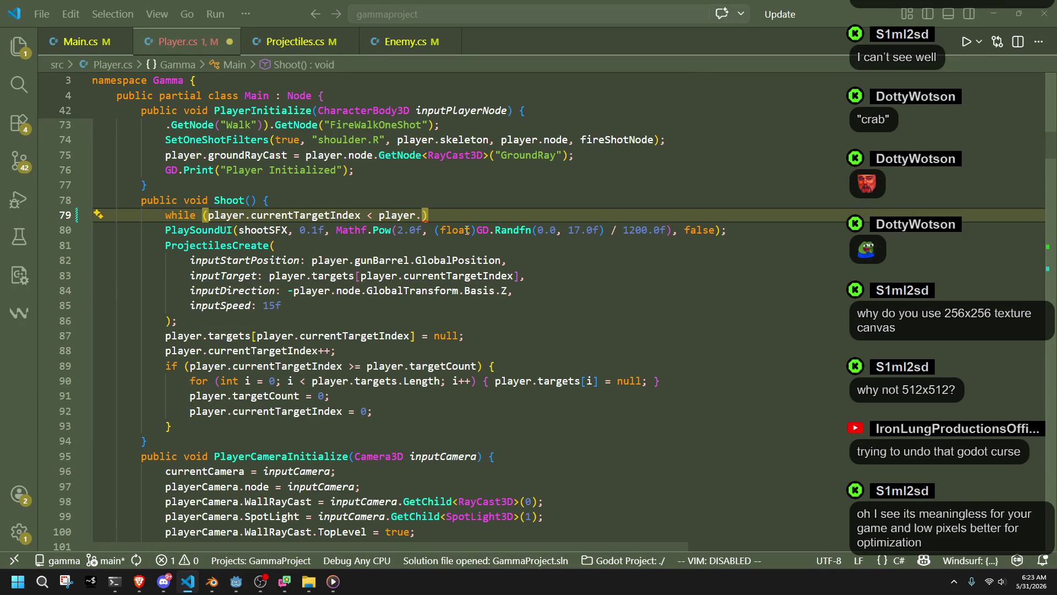
{"action": "type", "text": "targetc"}
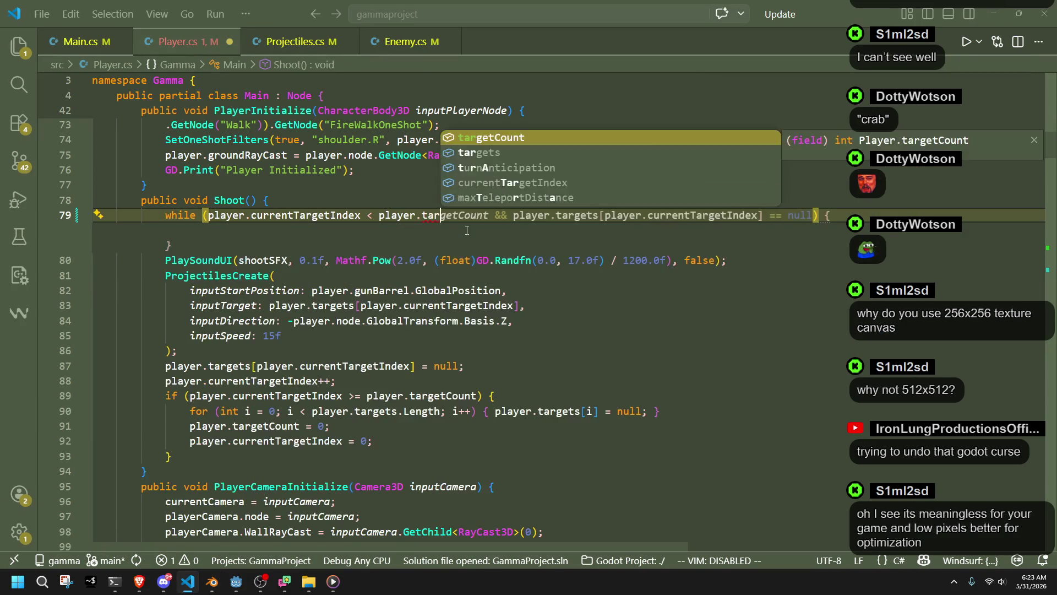
{"action": "type", "text": "ou"}
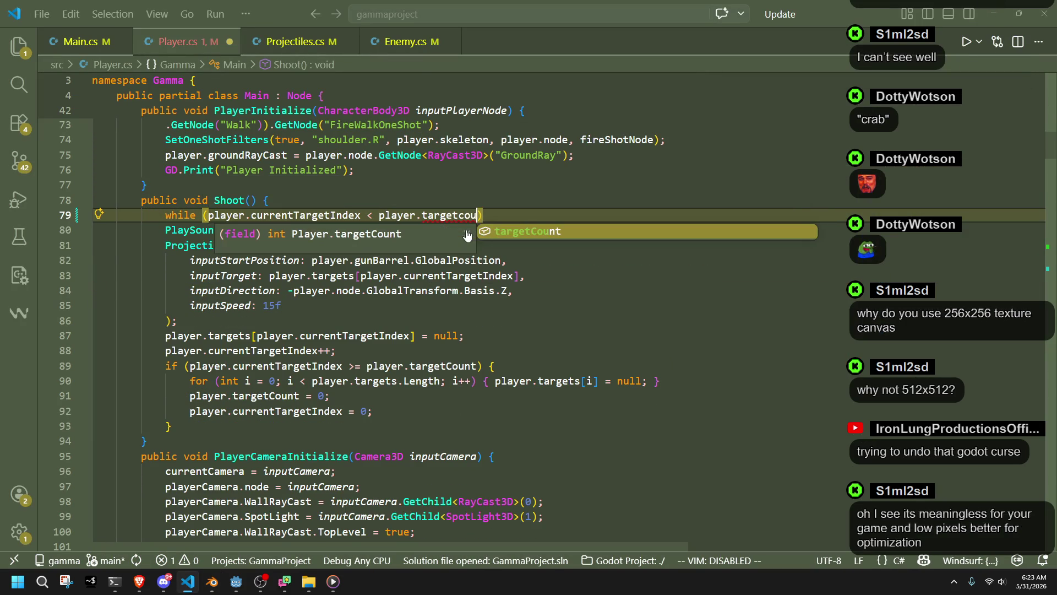
{"action": "key", "text": "Tab"}
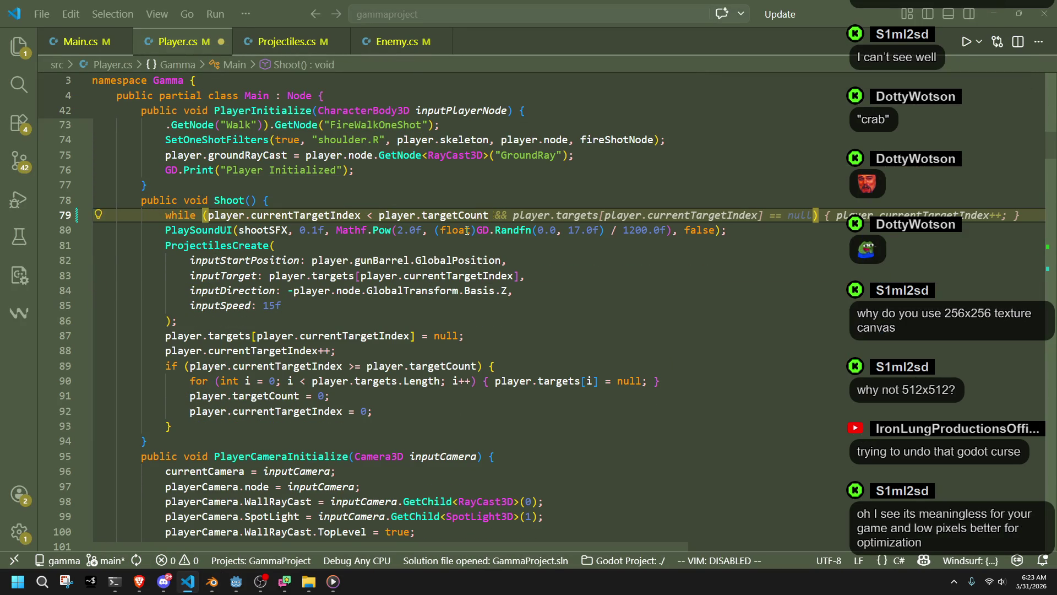
{"action": "key", "text": "Tab"}
{"action": "key", "text": "Down"}
{"action": "key", "text": "Down"}
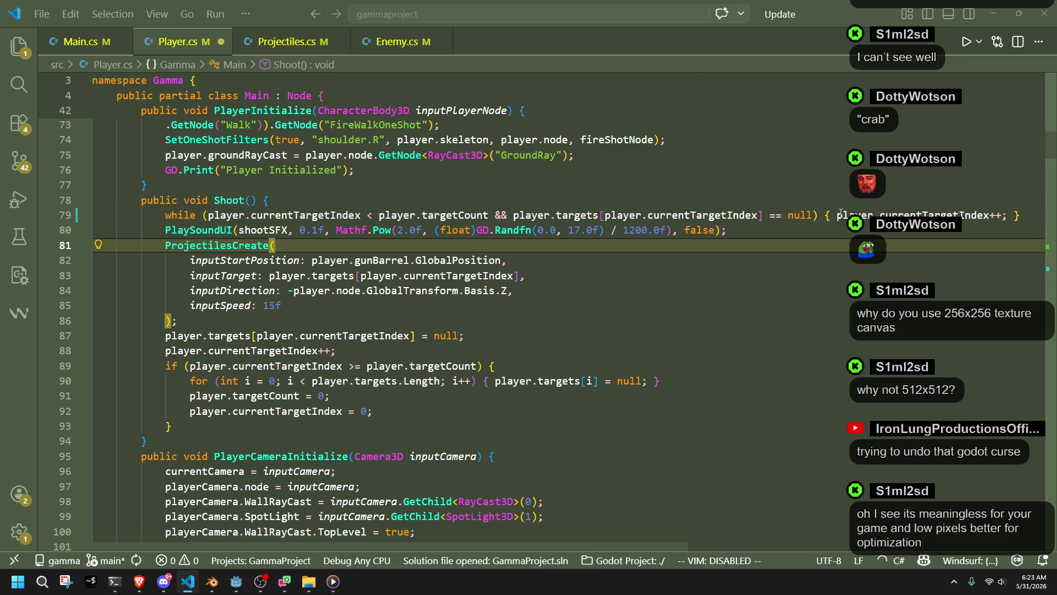
{"action": "left_click", "coordinate": [838, 215]}
{"action": "key", "text": "Return"}
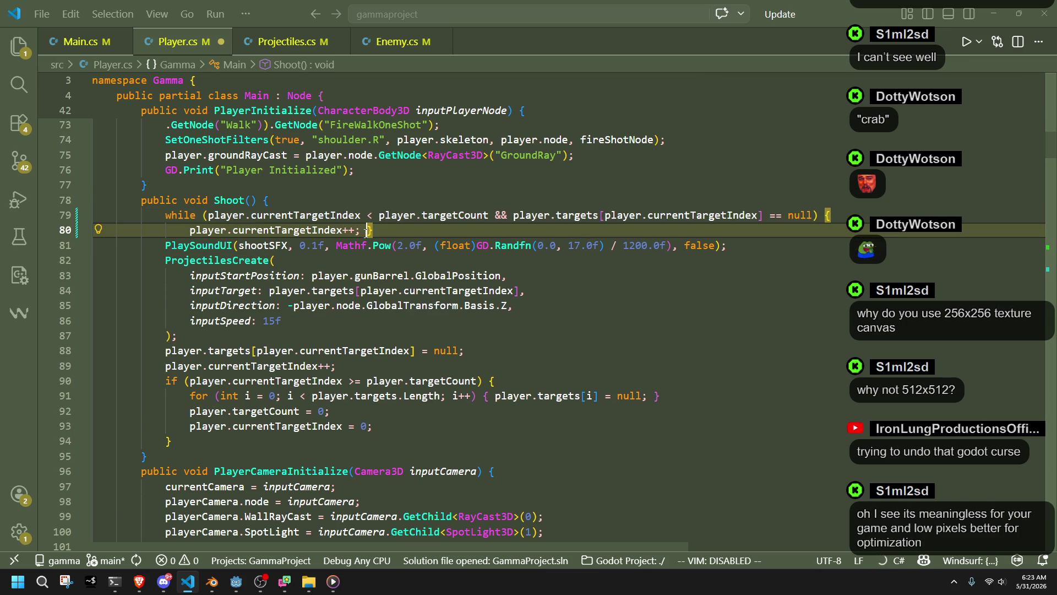
{"action": "key", "text": "Return"}
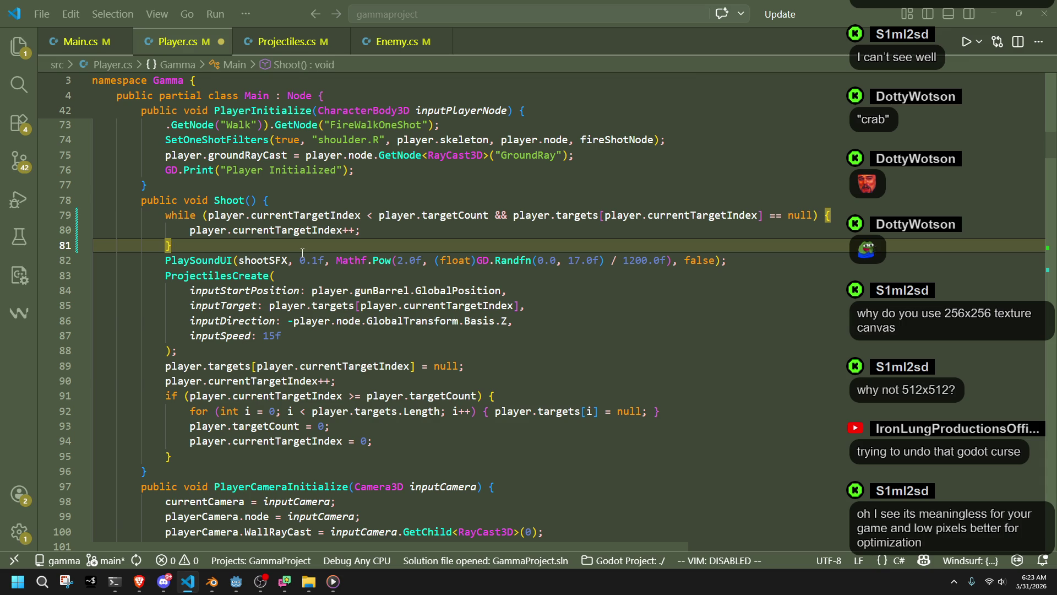
- Start 'if (player.currentTargetIndex >= player.targetCount' below the while loop
{"action": "key", "text": "Return"}
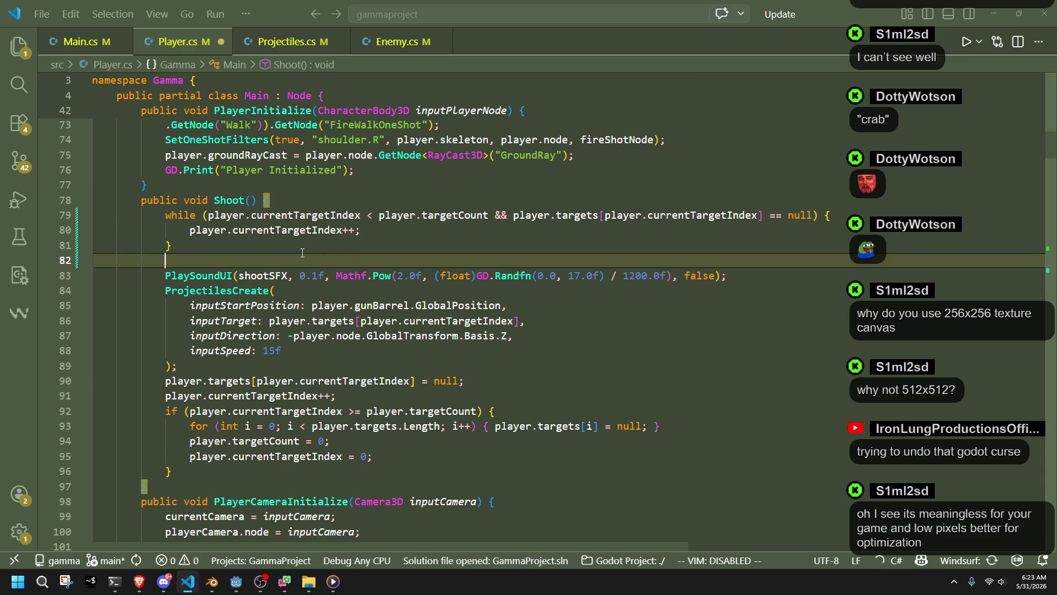
{"action": "type", "text": "if "}
{"action": "type", "text": "(player."}
{"action": "type", "text": "curren"}
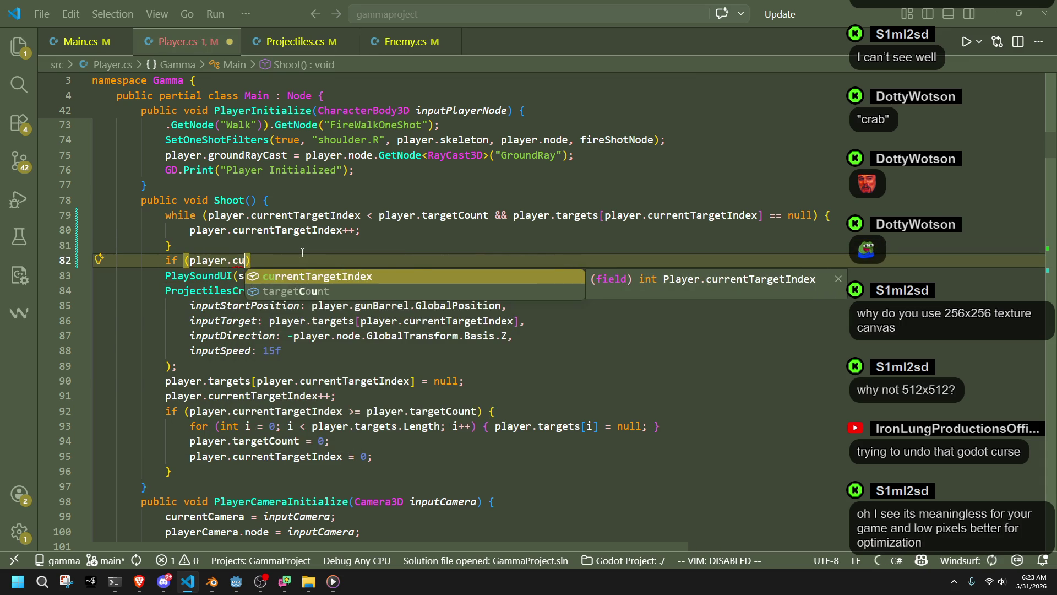
{"action": "key", "text": "Tab"}
{"action": "type", "text": ">"}
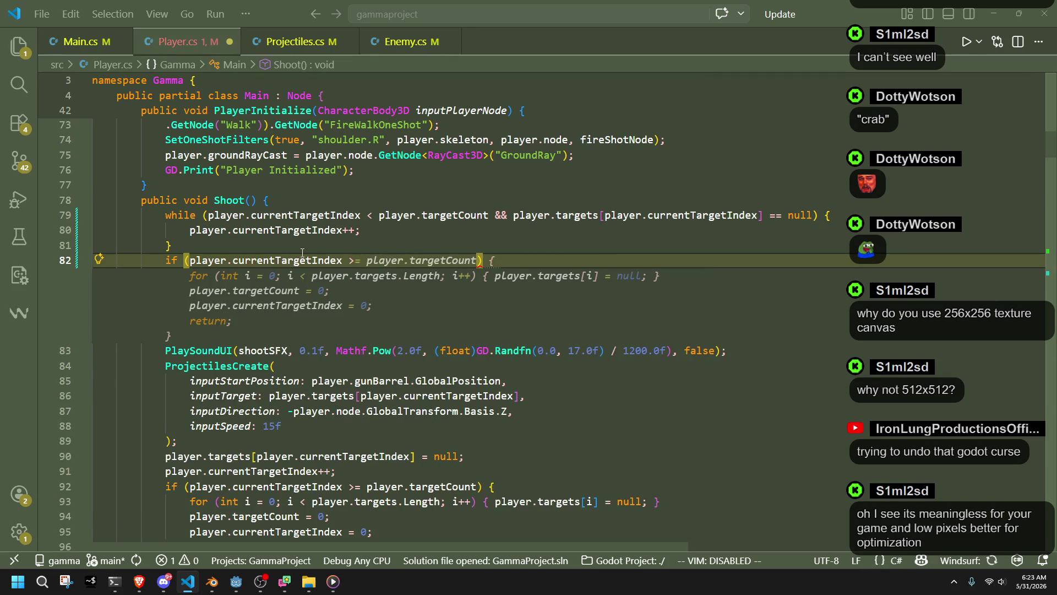
{"action": "type", "text": "= player."}
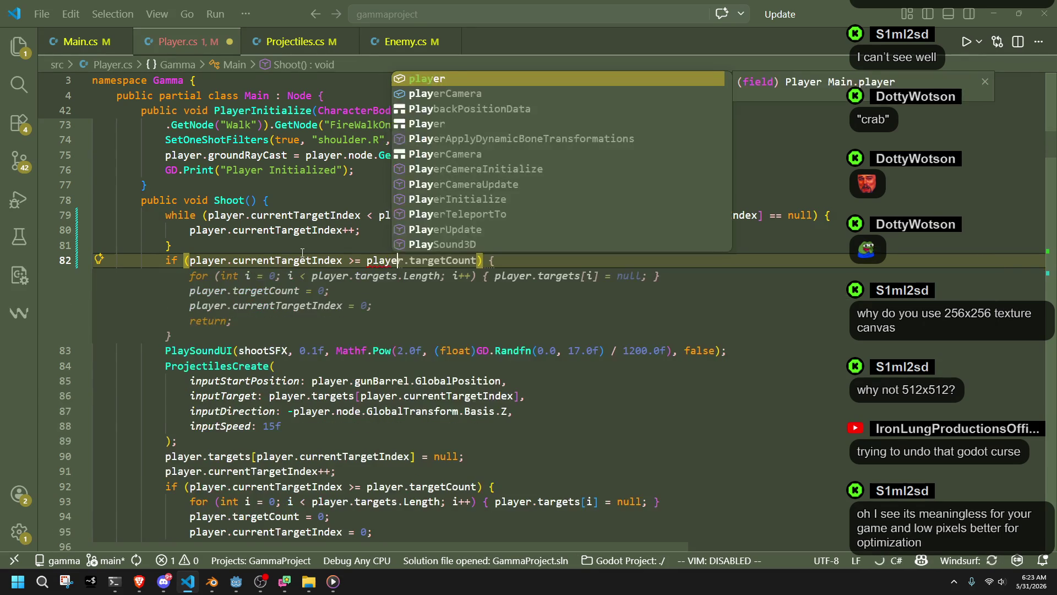
{"action": "type", "text": "t"}
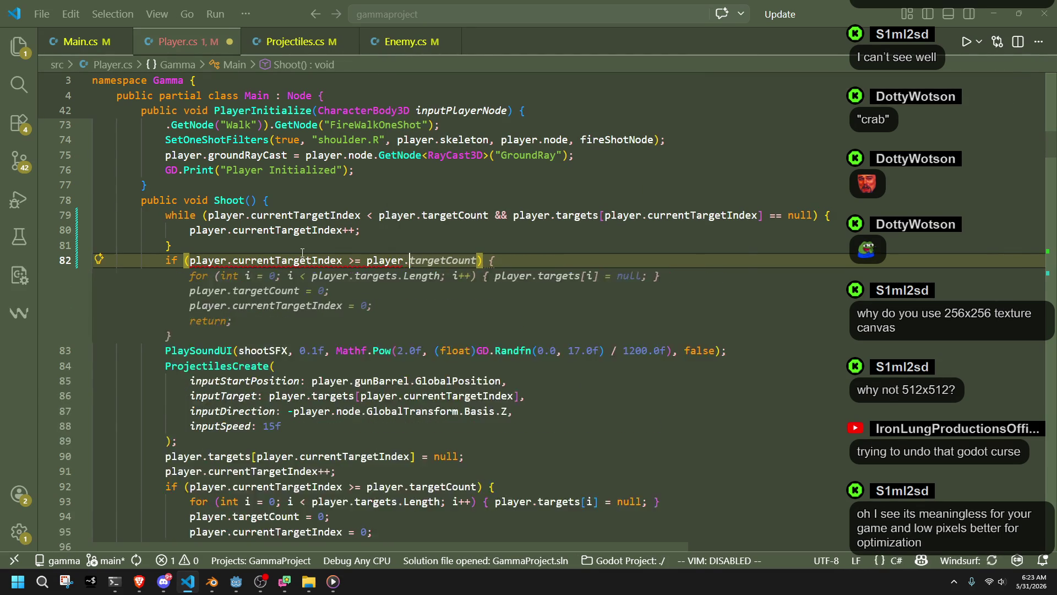
{"action": "type", "text": "arge"}
- Close the if condition, open its block, and add the loop clearing all targets
{"action": "key", "text": "Return"}
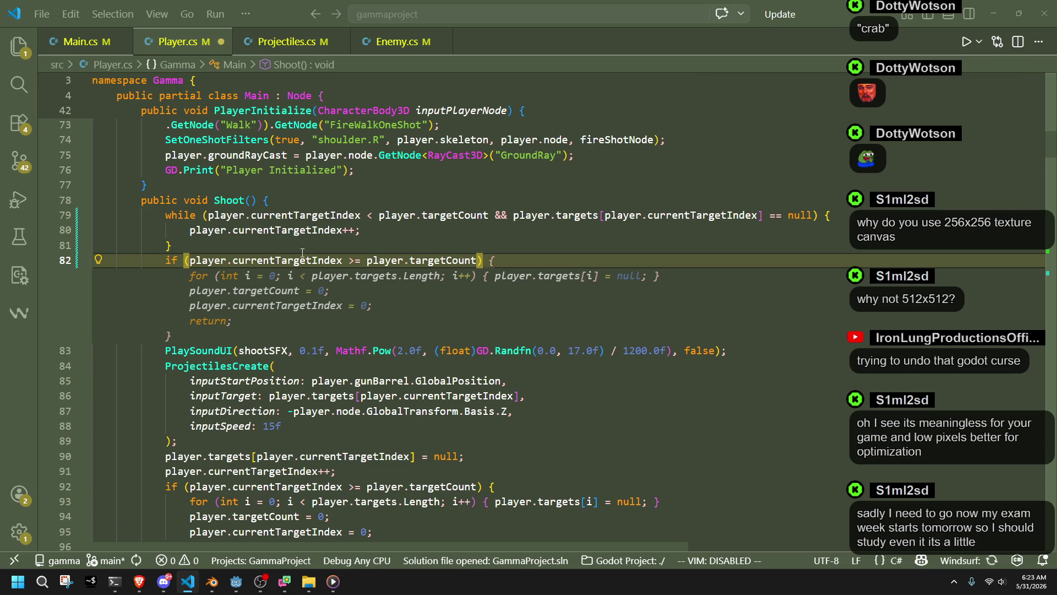
{"action": "type", "text": ")"}
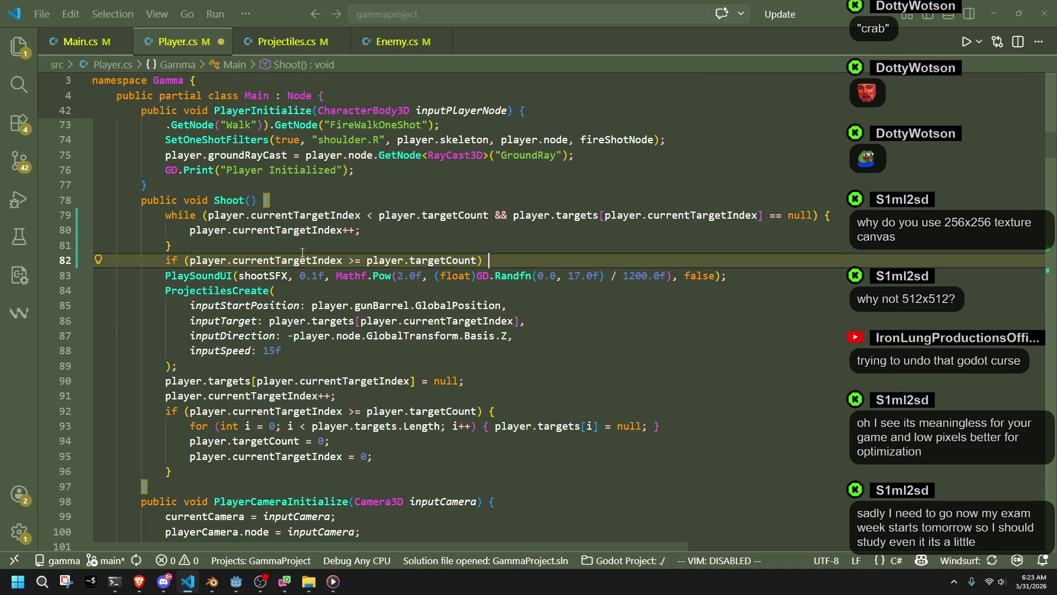
{"action": "type", "text": " {"}
{"action": "key", "text": "Return"}
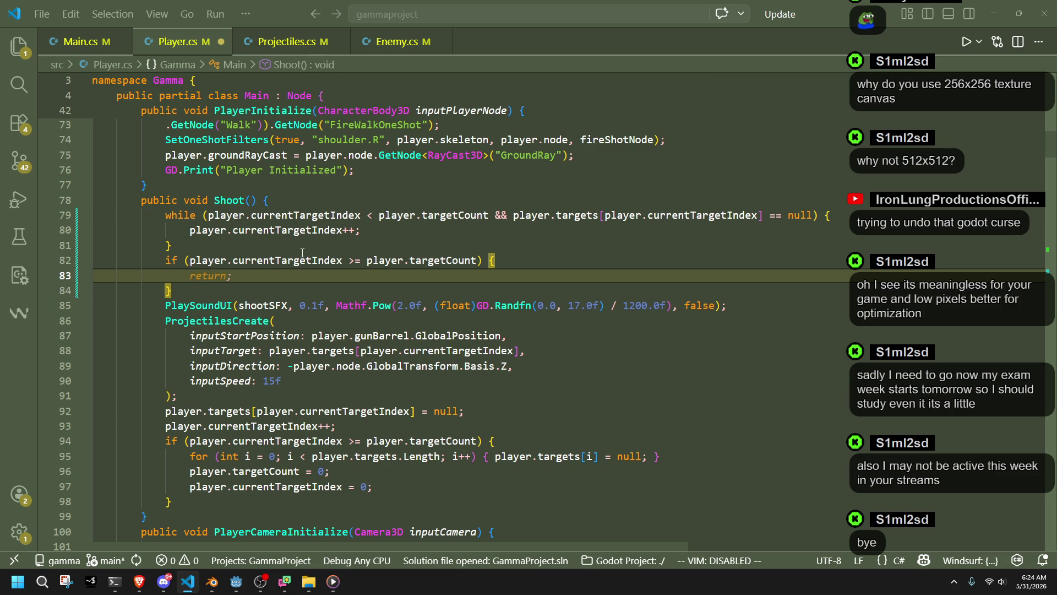
{"action": "type", "text": "for"}
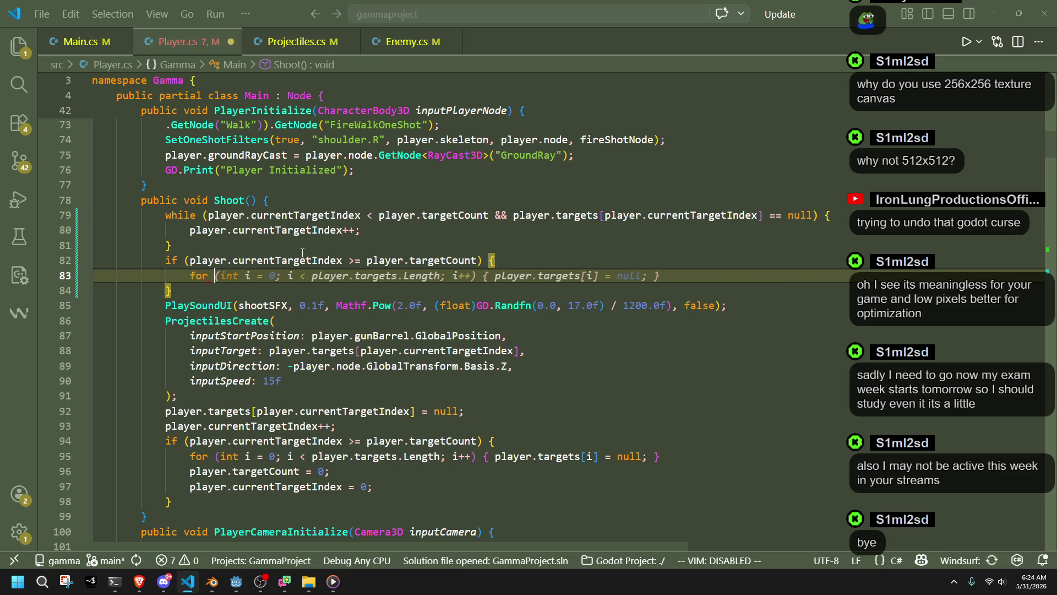
{"action": "key", "text": "Tab"}
{"action": "key", "text": "Return"}
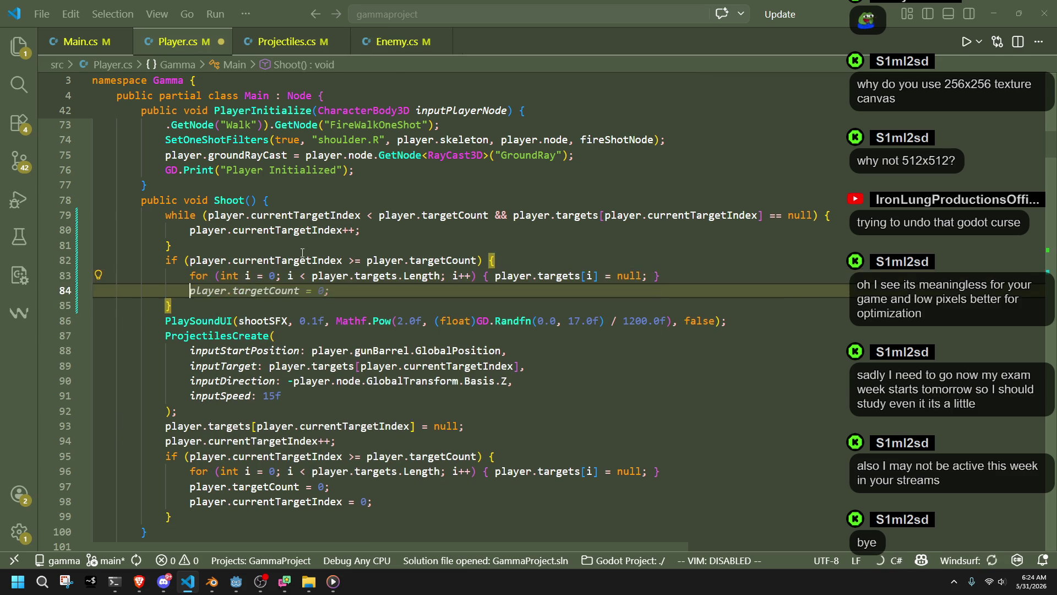
- Reset targetCount and currentTargetIndex to 0, add an early return, and save Player.cs
{"action": "key", "text": "Tab"}
{"action": "key", "text": "Return"}
{"action": "key", "text": "Tab"}
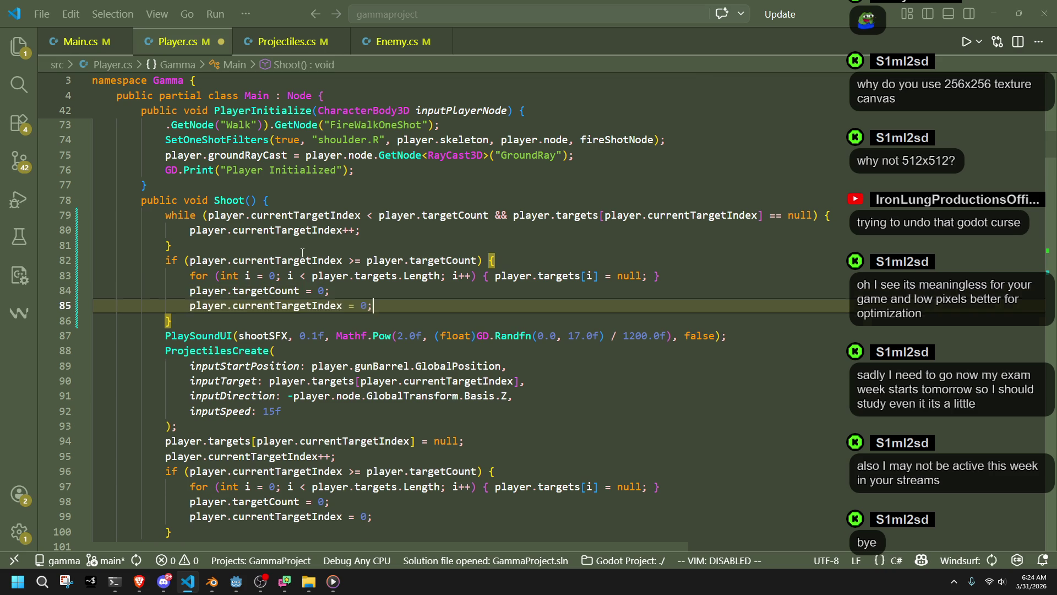
{"action": "key", "text": "Return"}
{"action": "key", "text": "Tab"}
{"action": "key", "text": "Return"}
{"action": "key", "text": "BackSpace"}
{"action": "key", "text": "BackSpace"}
{"action": "key", "text": "BackSpace"}
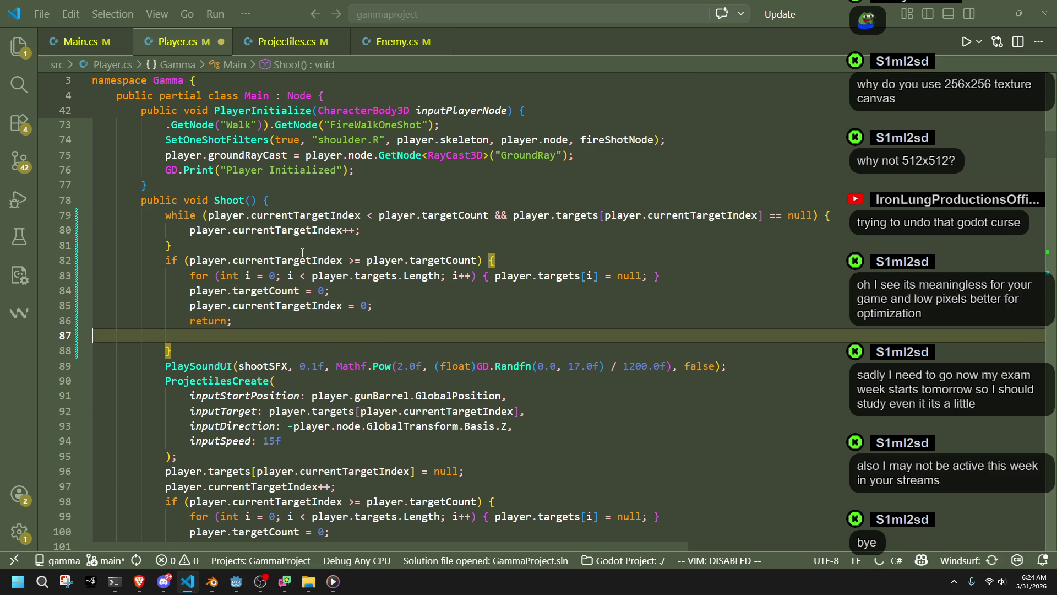
{"action": "key", "text": "ctrl+s"}
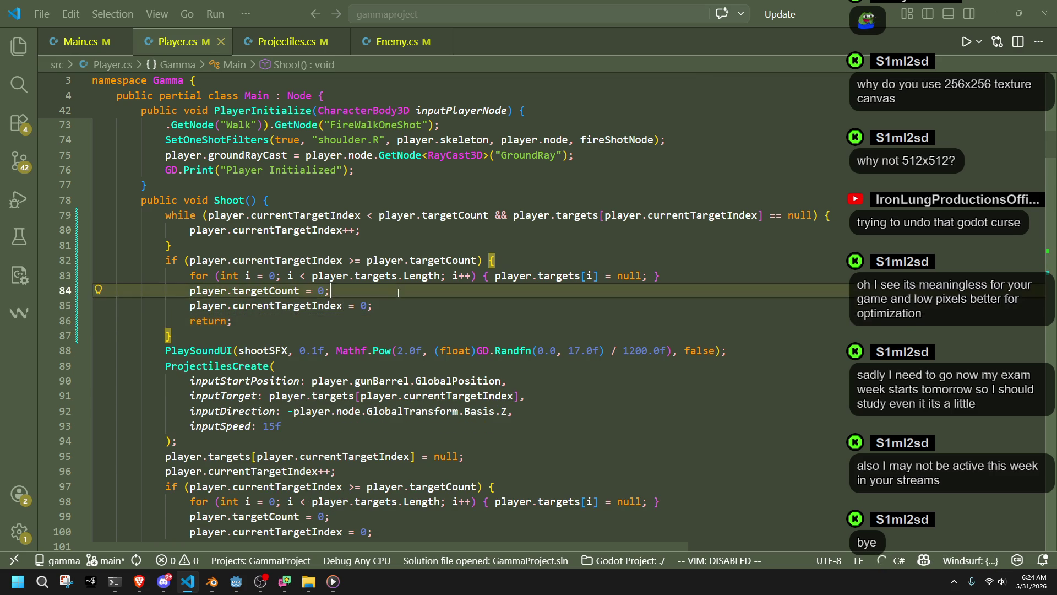
- Build and run GammaProject from the Godot editor's Play button
{"action": "left_click", "coordinate": [237, 585]}
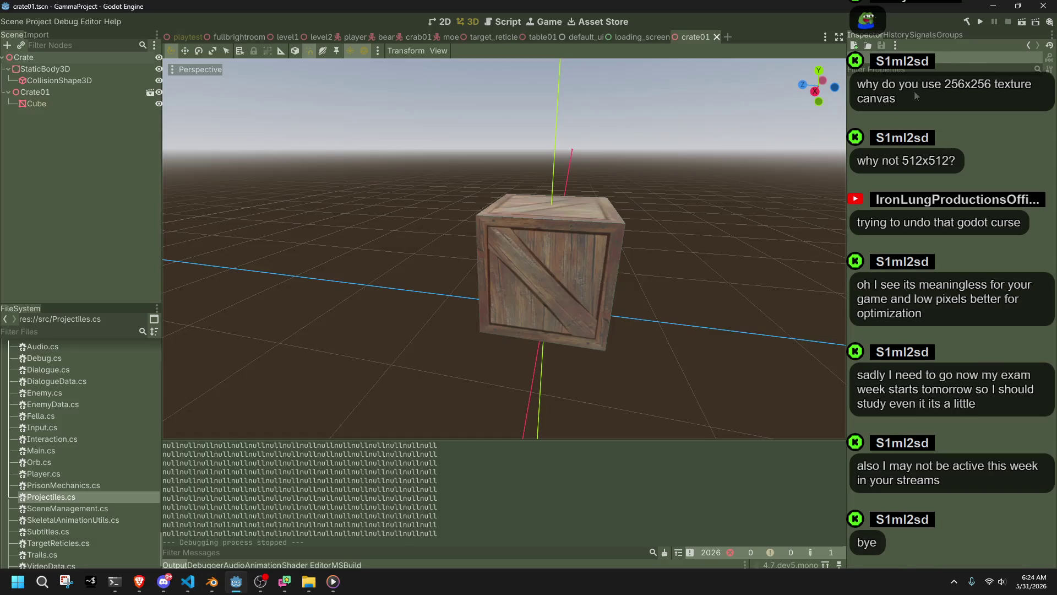
{"action": "left_click", "coordinate": [981, 25]}
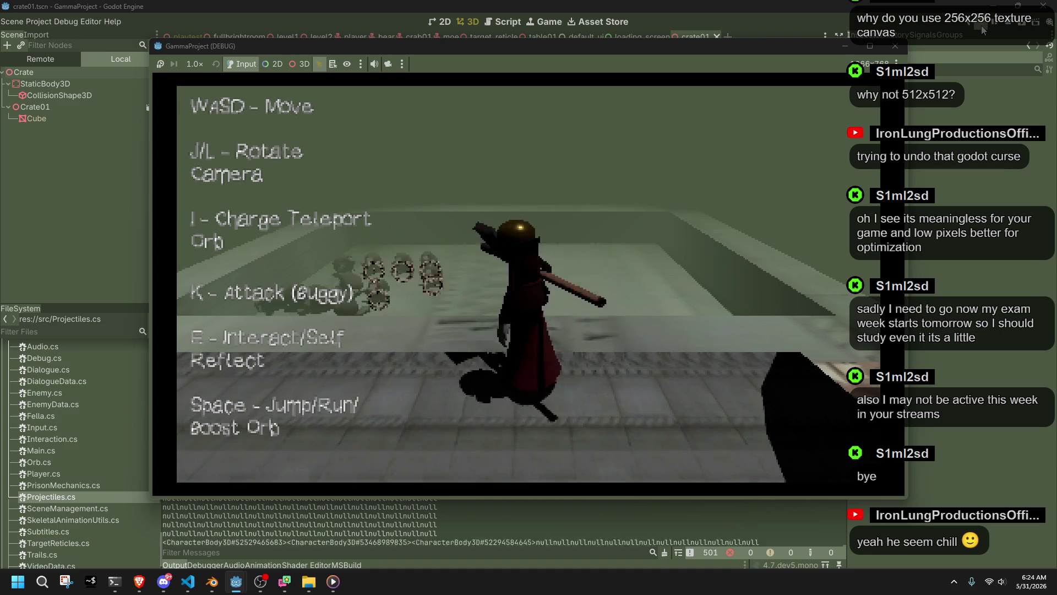
- Move forward and swing the camera along the stone walkway toward the walls and pillars
{"action": "key", "text": "w"}
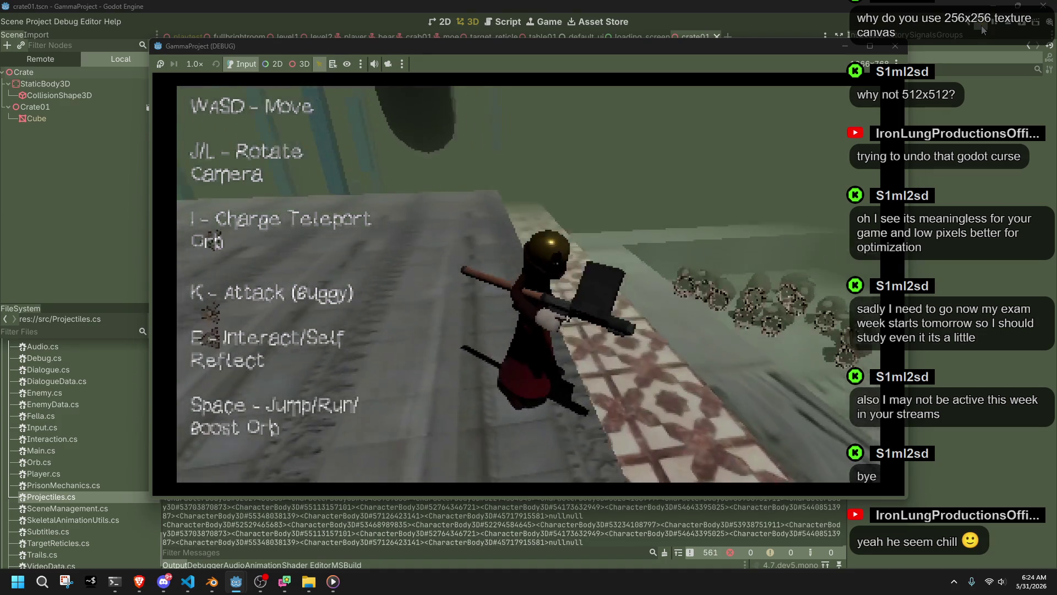
{"action": "key", "text": "l"}
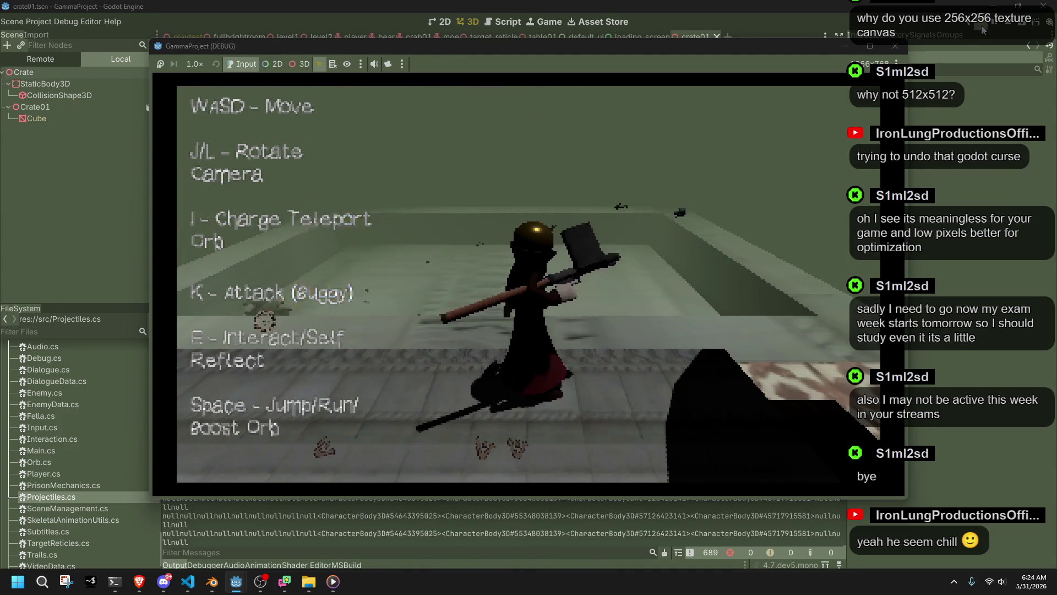
{"action": "key", "text": "l"}
{"action": "key", "text": "l"}
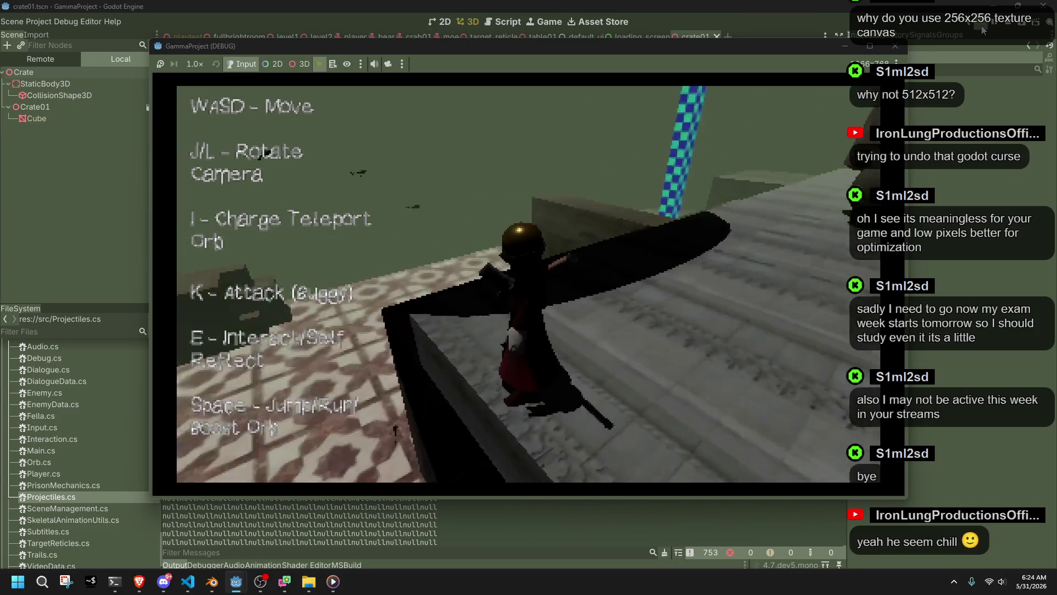
{"action": "key", "text": "l"}
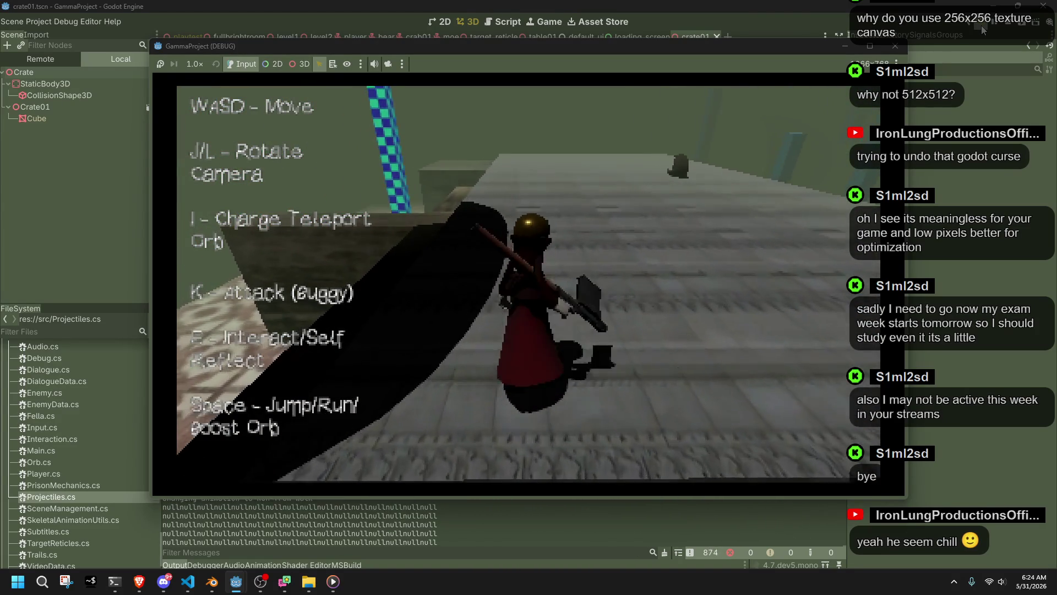
{"action": "key", "text": "l"}
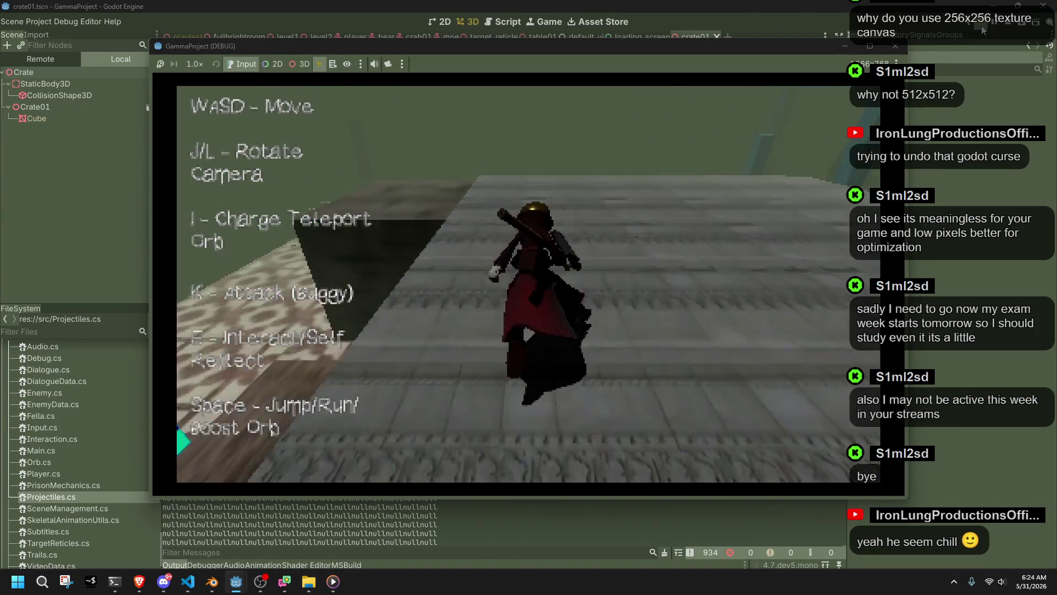
{"action": "key", "text": "l"}
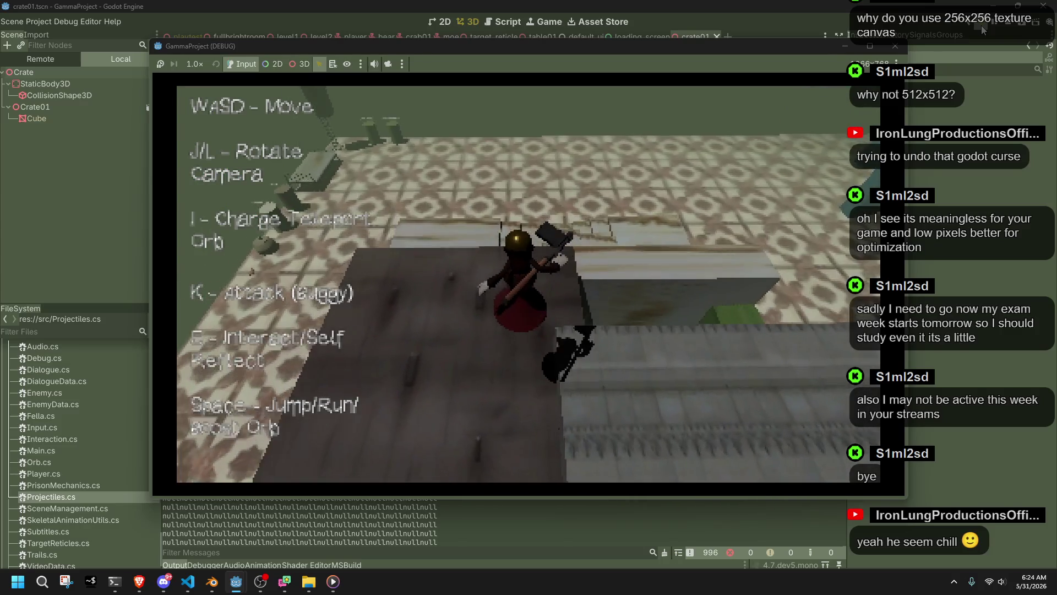
{"action": "key", "text": "l"}
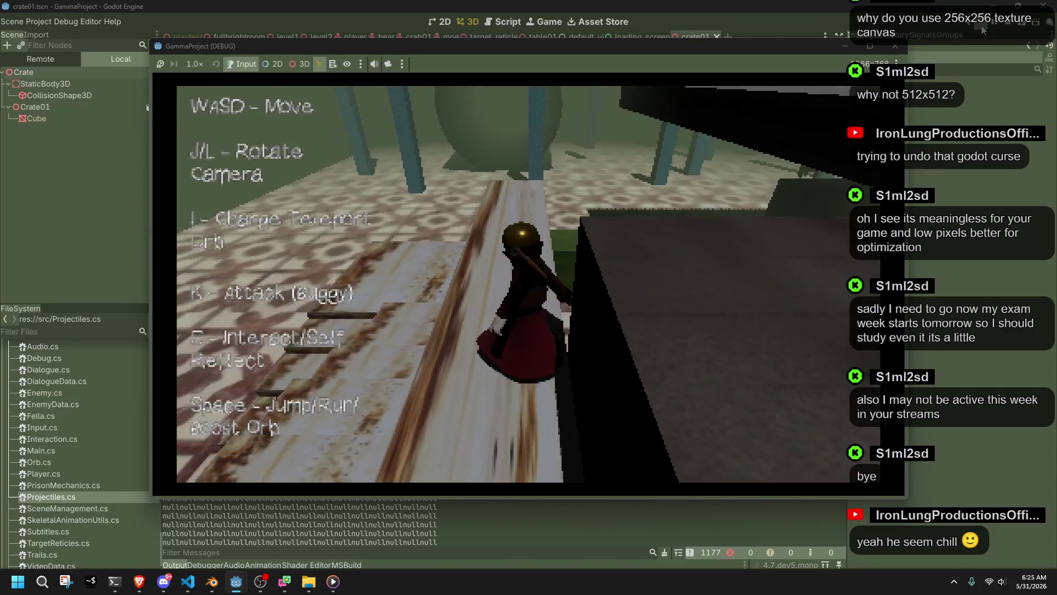
- Walk onto the tiled floor and wooden beam, jumping toward the tiled ledge
{"action": "key", "text": "w"}
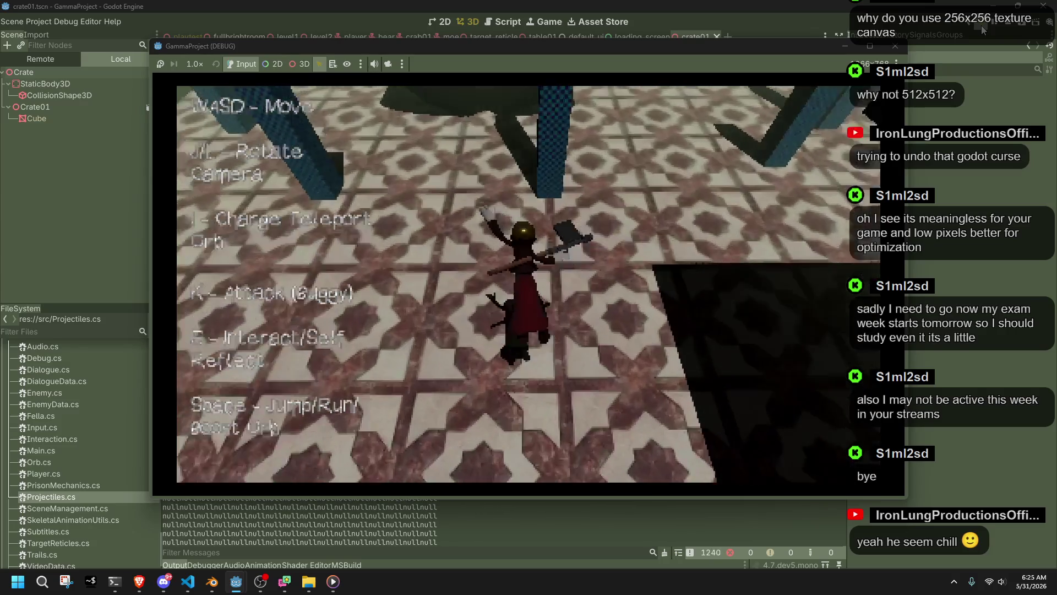
{"action": "key", "text": "w"}
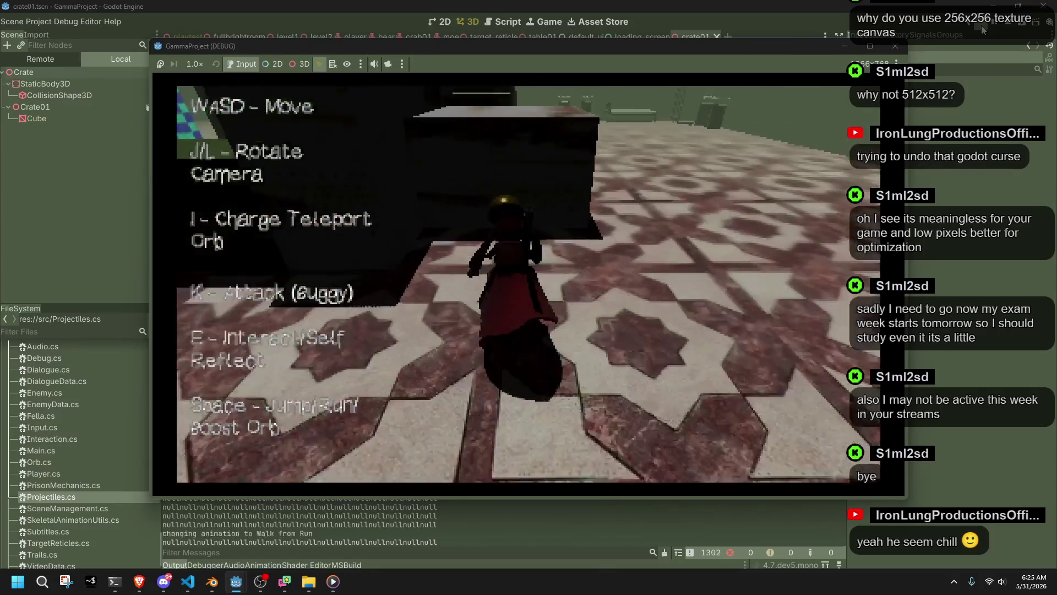
{"action": "key", "text": "w"}
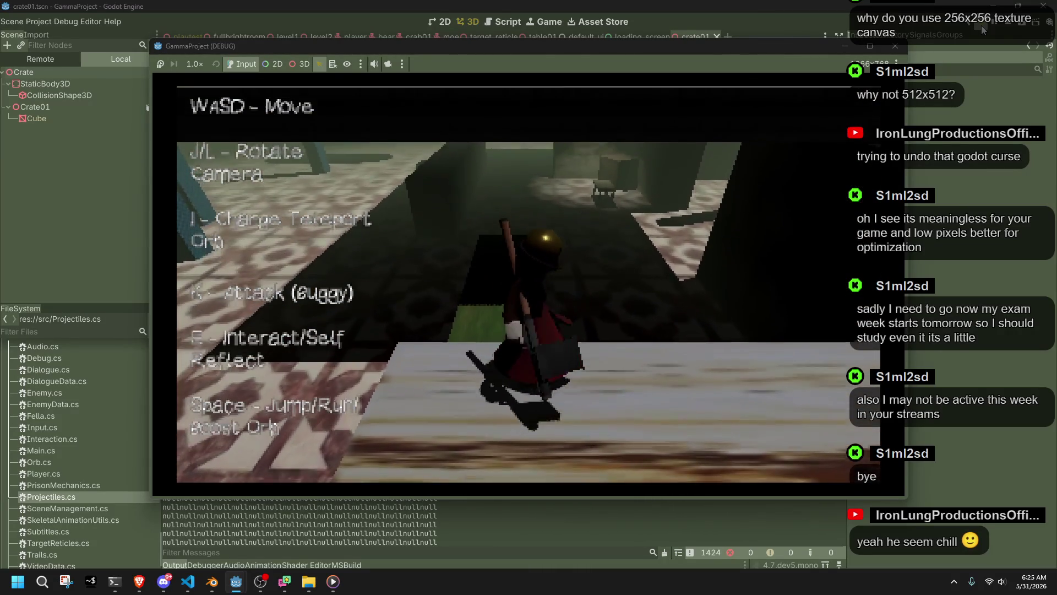
{"action": "key", "text": "space"}
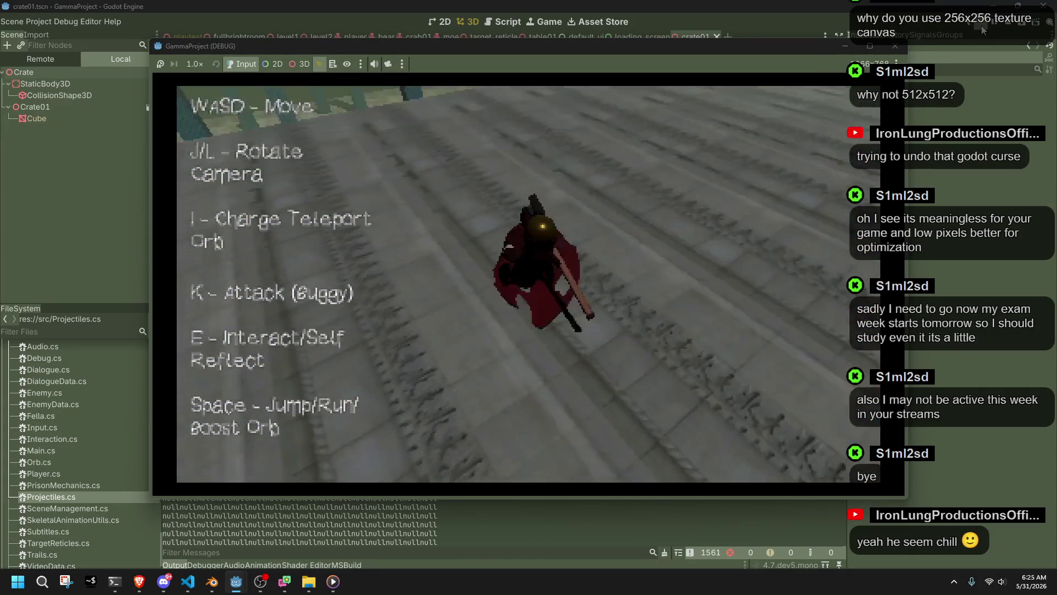
{"action": "key", "text": "w"}
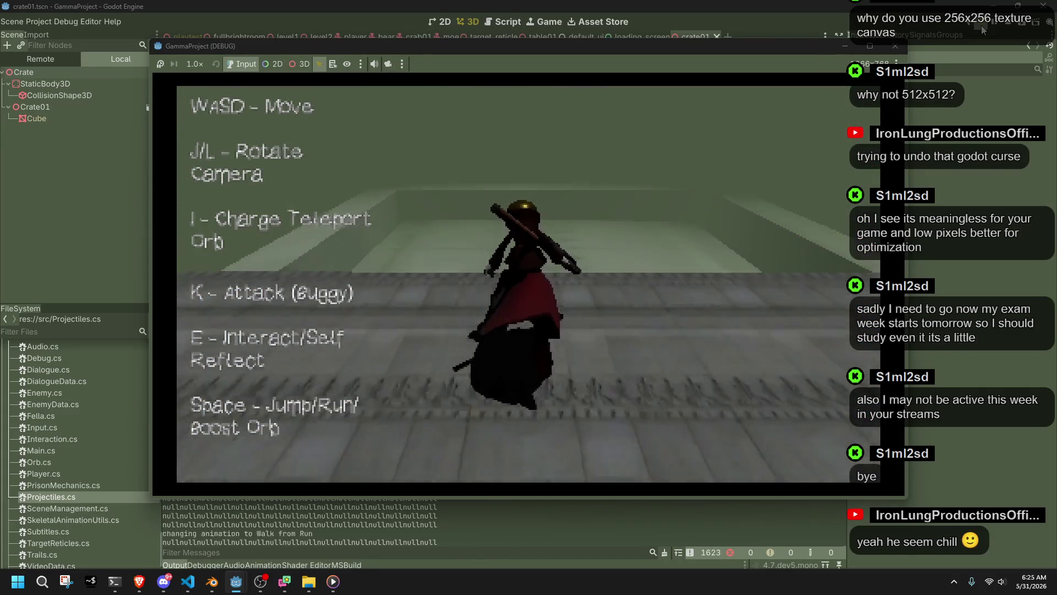
{"action": "key", "text": "space"}
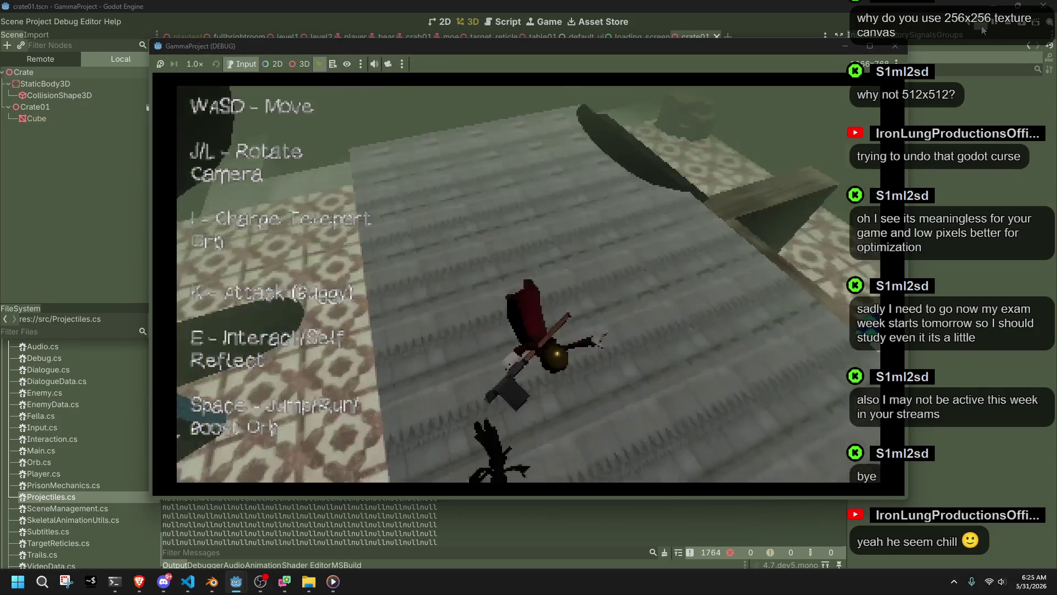
{"action": "key", "text": "a"}
{"action": "key", "text": "space"}
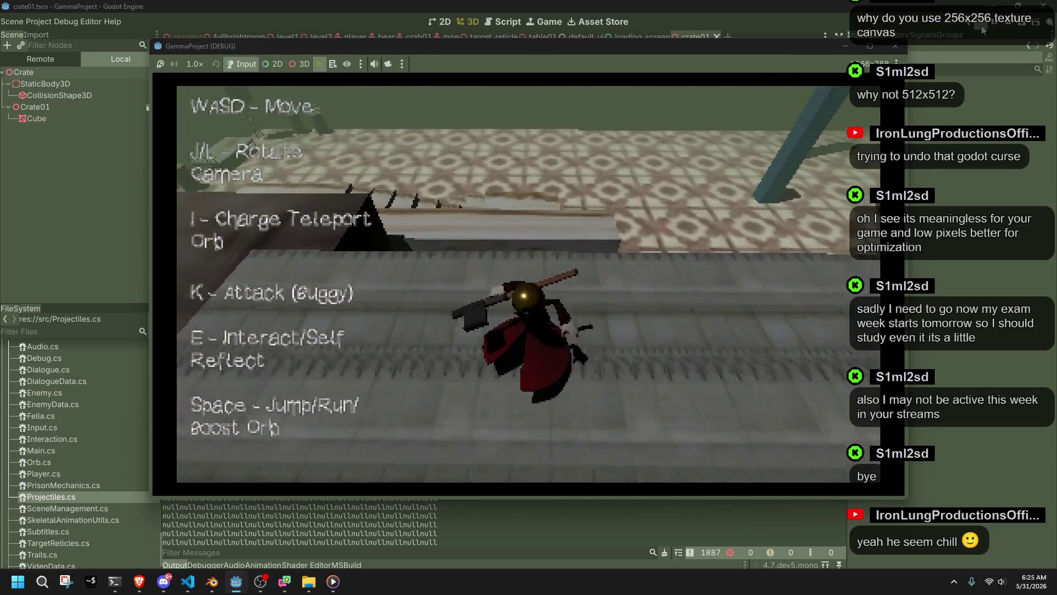
{"action": "key", "text": "space"}
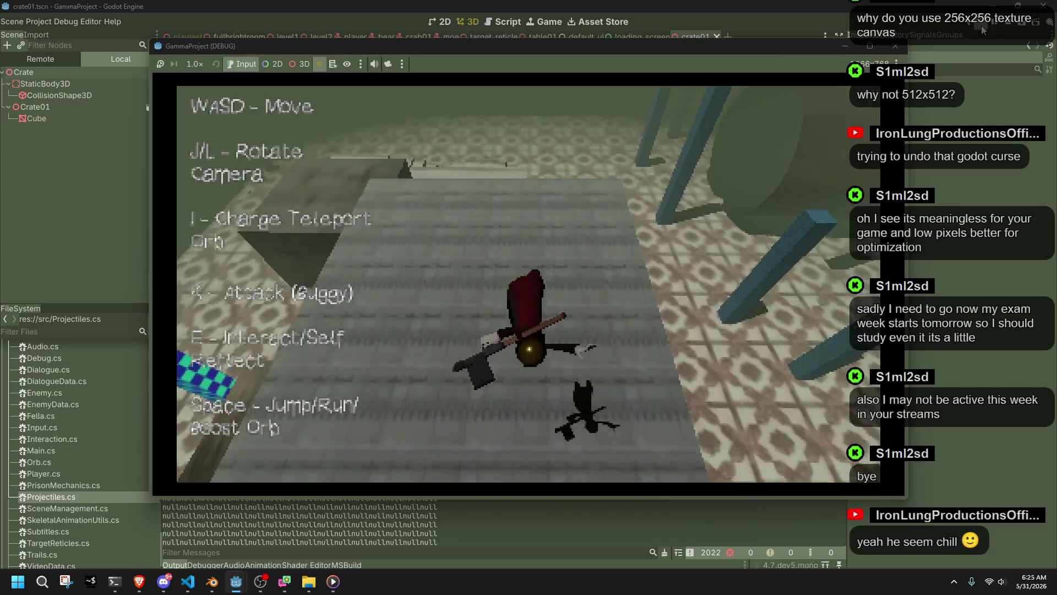
- Head down the stone steps, jump, and run onto the grey platform
{"action": "key", "text": "l"}
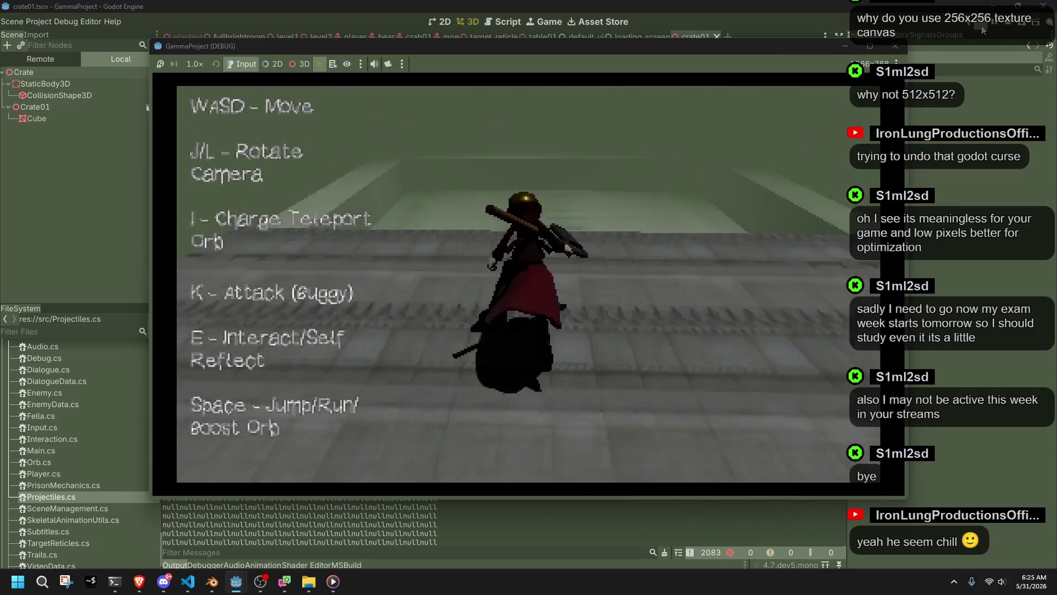
{"action": "key", "text": "l"}
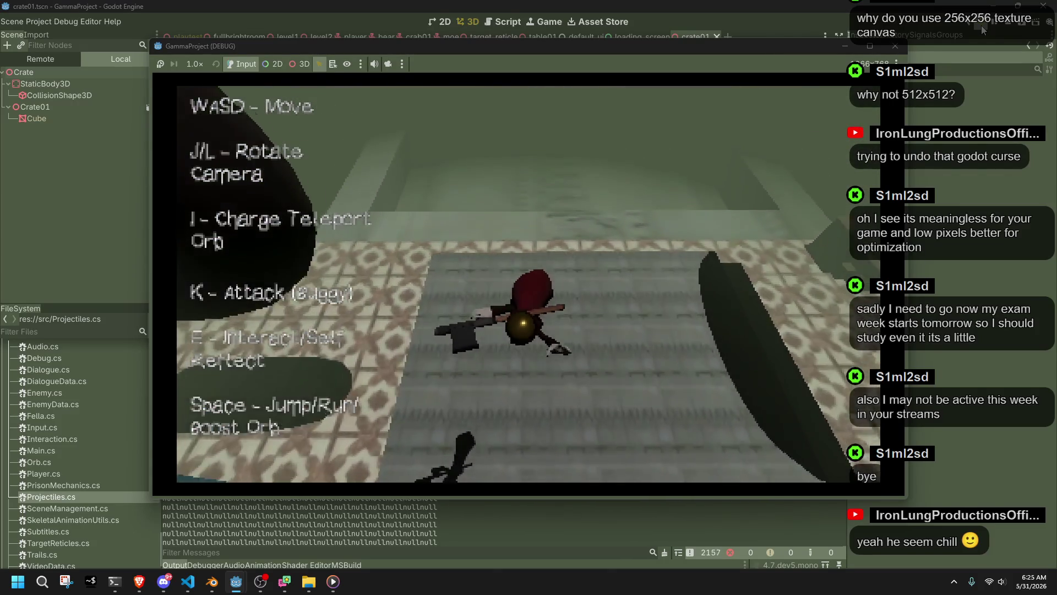
{"action": "key", "text": "w"}
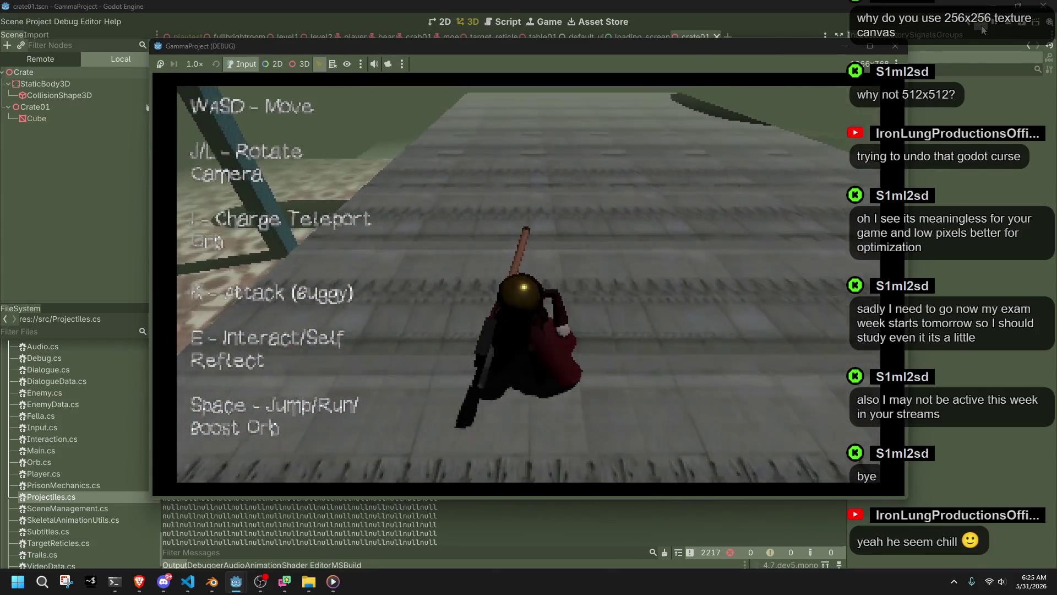
{"action": "key", "text": "space"}
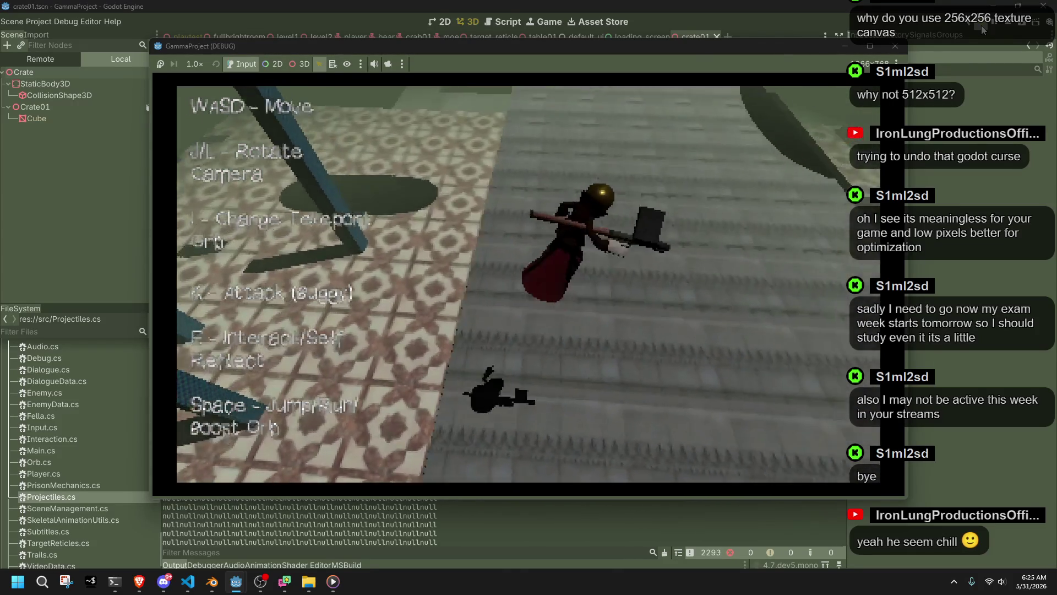
{"action": "key", "text": "w"}
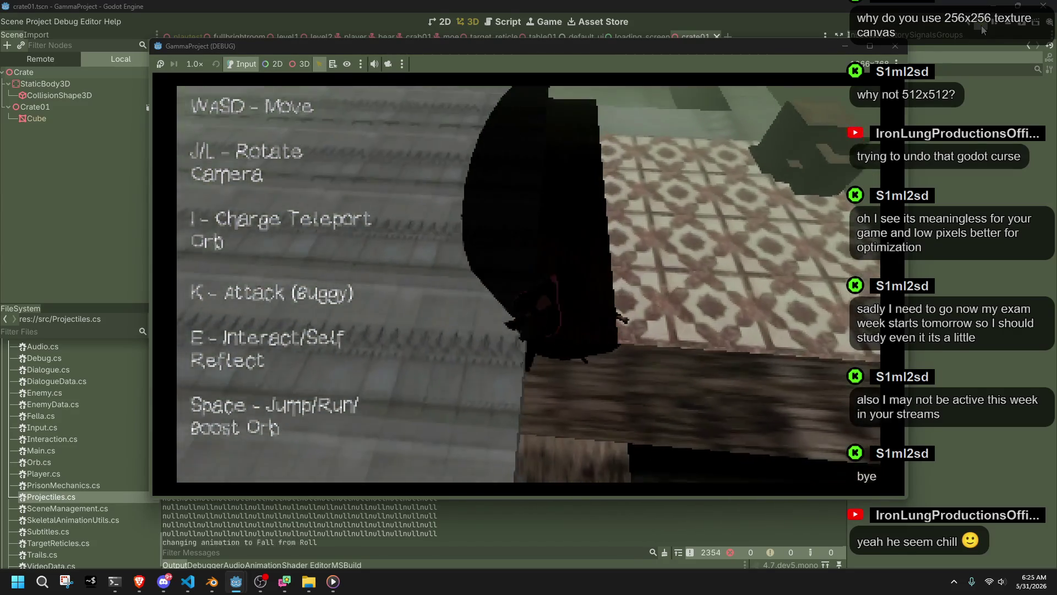
{"action": "key", "text": "w"}
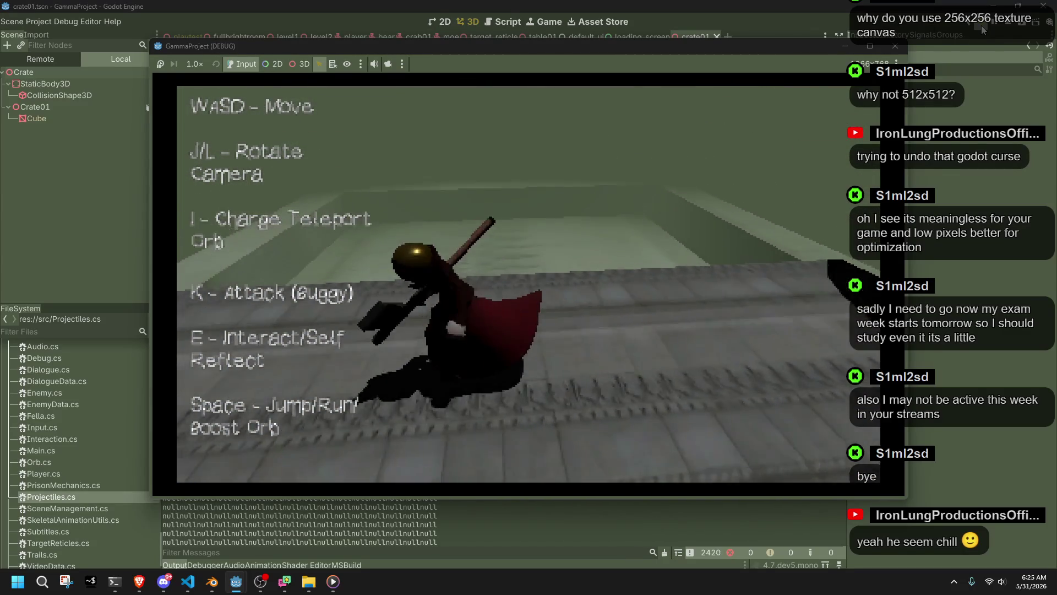
{"action": "key", "text": "l"}
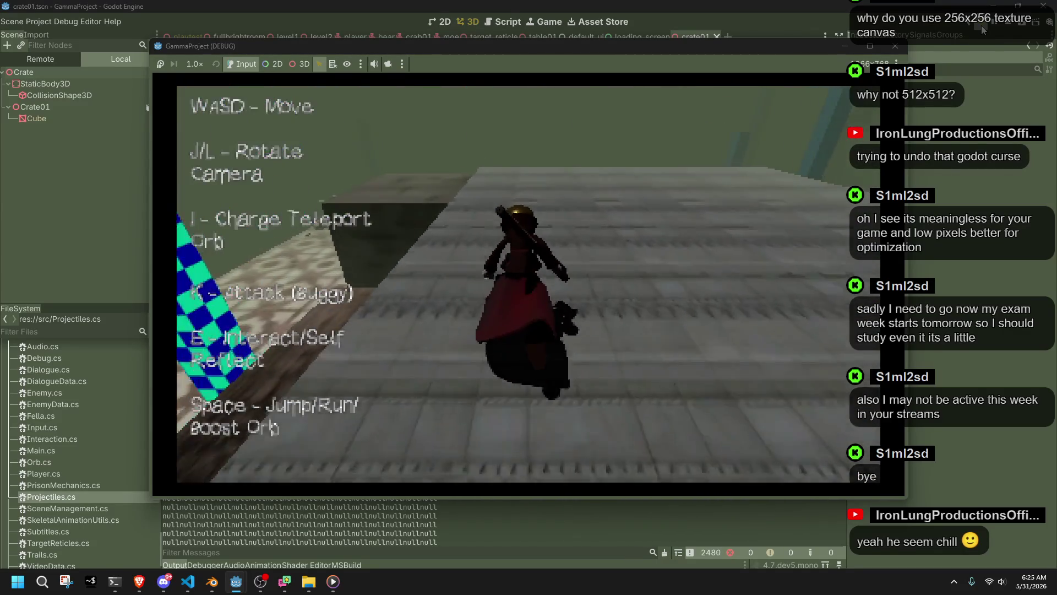
{"action": "key", "text": "w"}
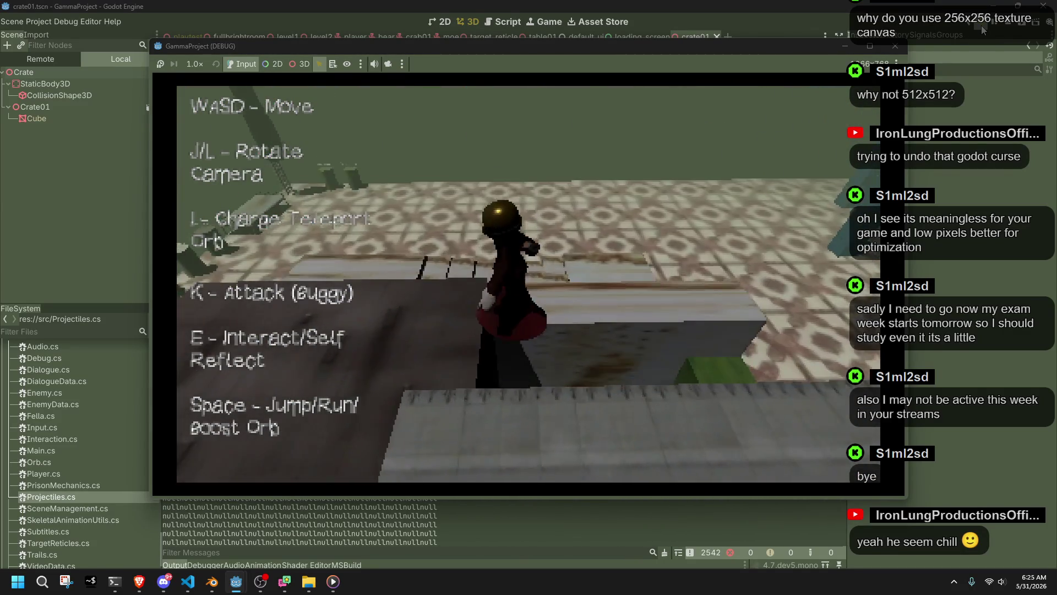
{"action": "key", "text": "w"}
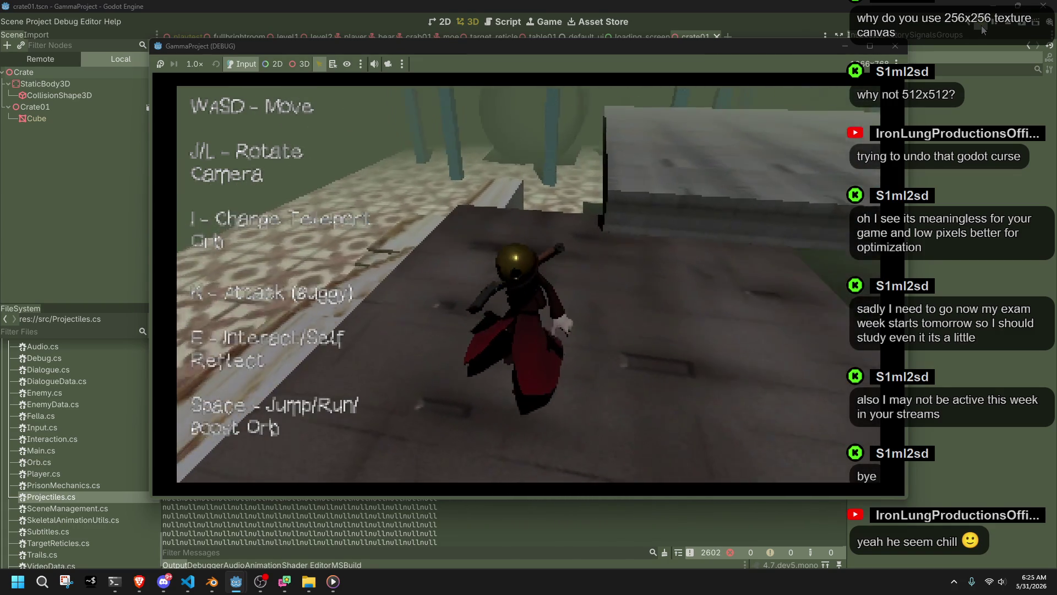
{"action": "key", "text": "w"}
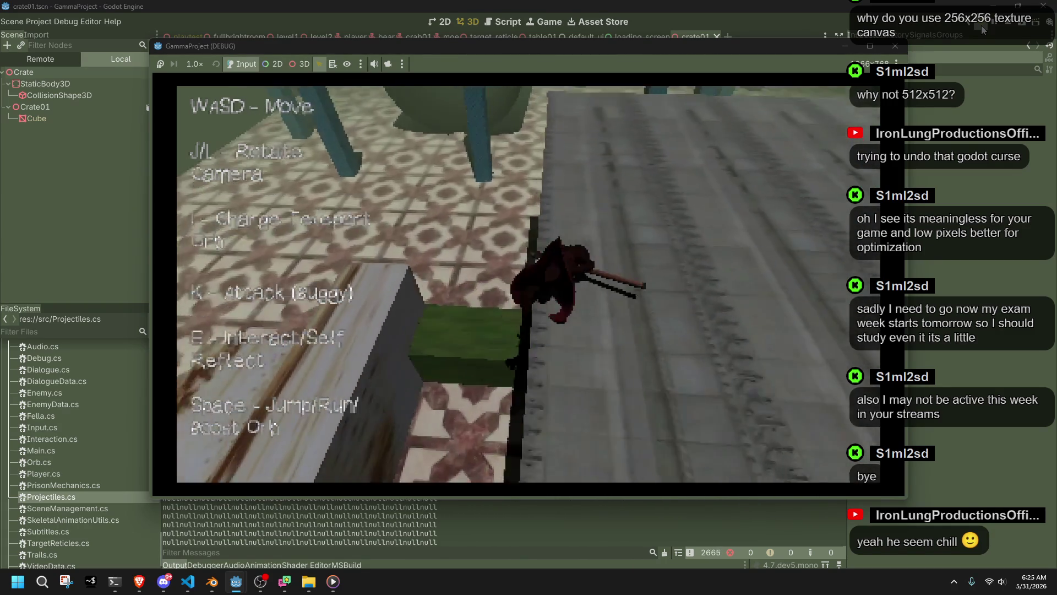
{"action": "key", "text": "w"}
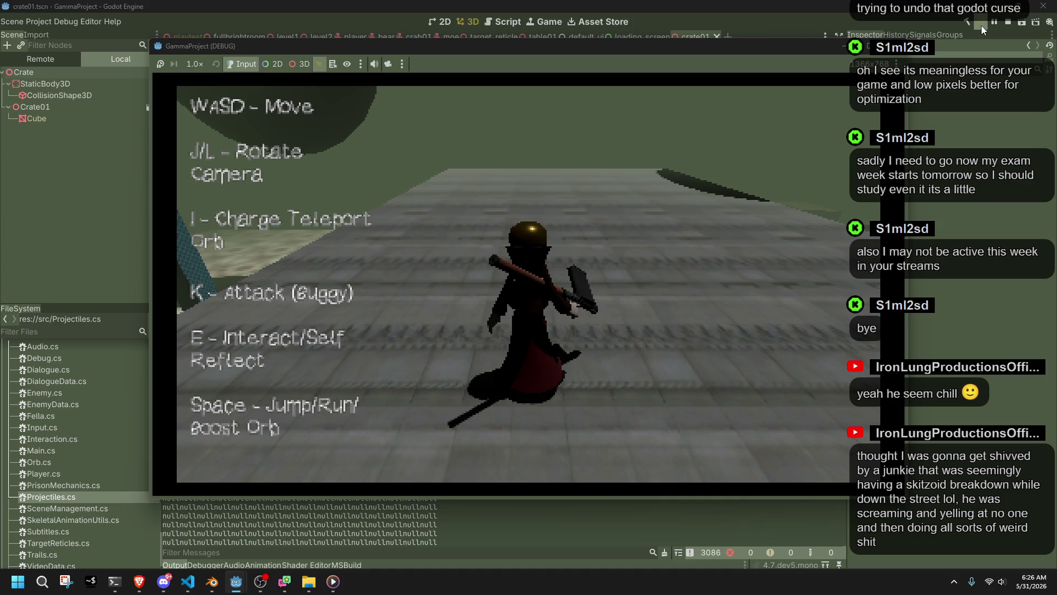
- Jump and run across the grey walkway and tiled floor up onto the stone ledge
{"action": "key", "text": "w"}
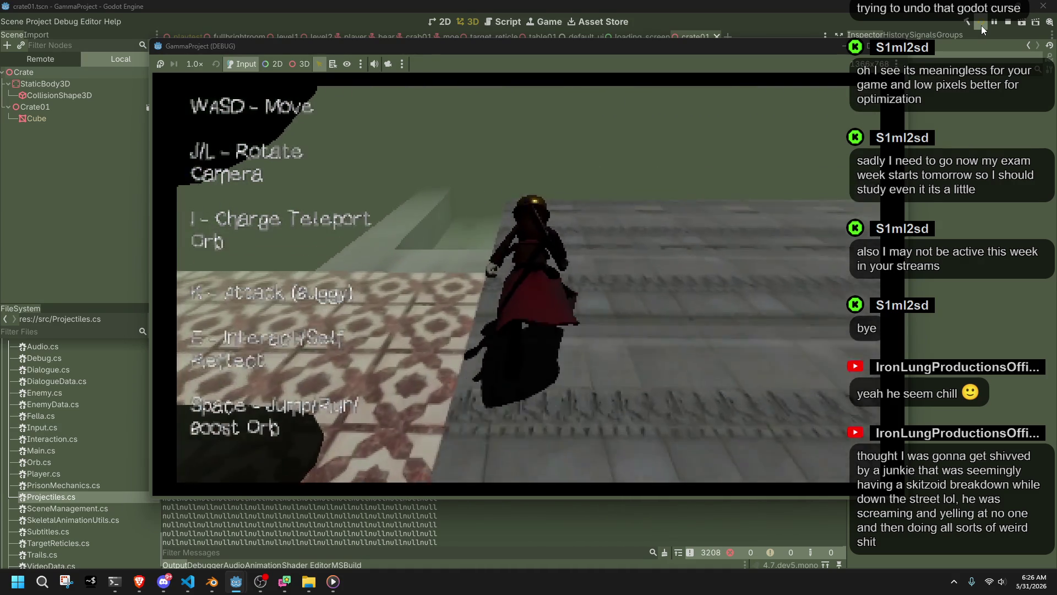
{"action": "key", "text": "space"}
{"action": "key", "text": "w"}
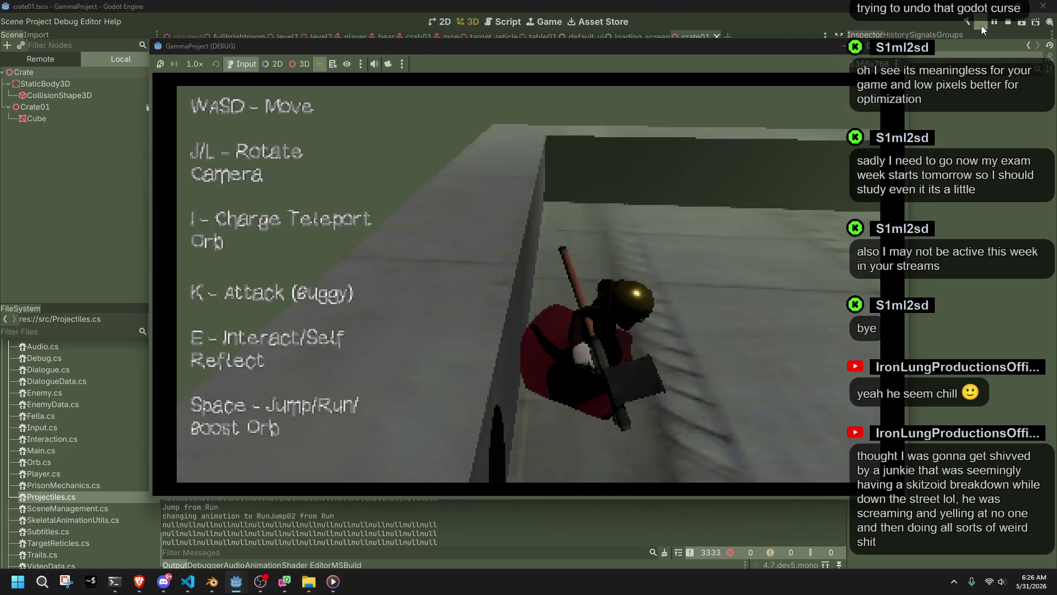
{"action": "key", "text": "w"}
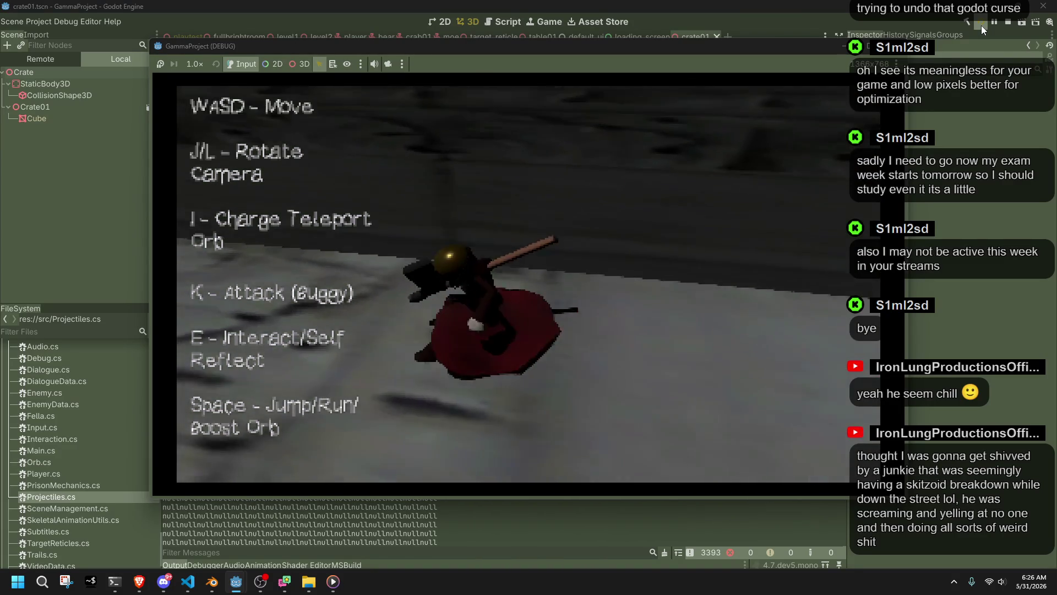
{"action": "key", "text": "space"}
{"action": "key", "text": "w"}
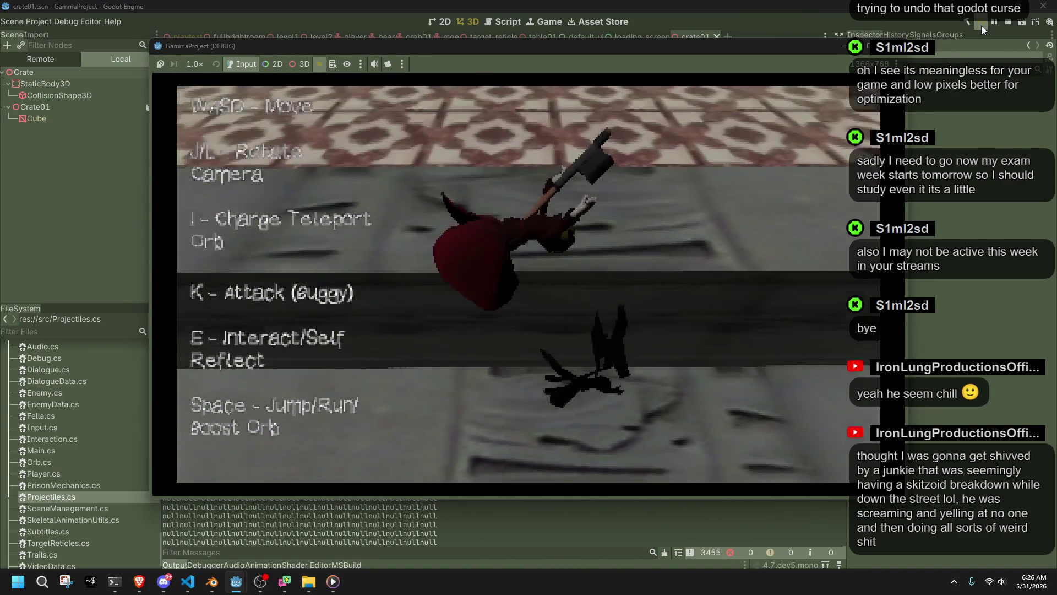
{"action": "key", "text": "w"}
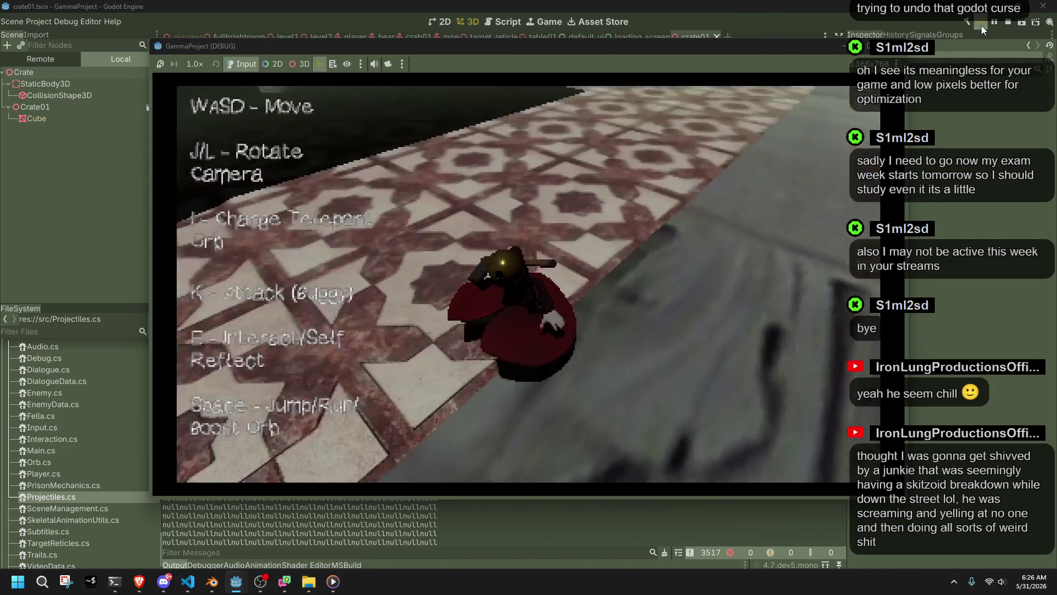
{"action": "key", "text": "w"}
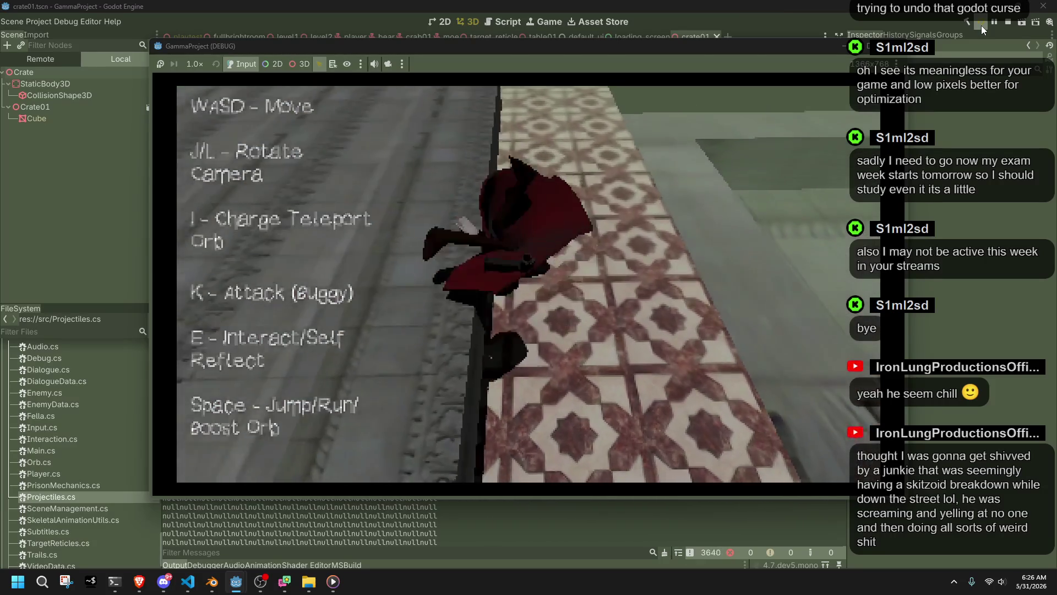
{"action": "key", "text": "w"}
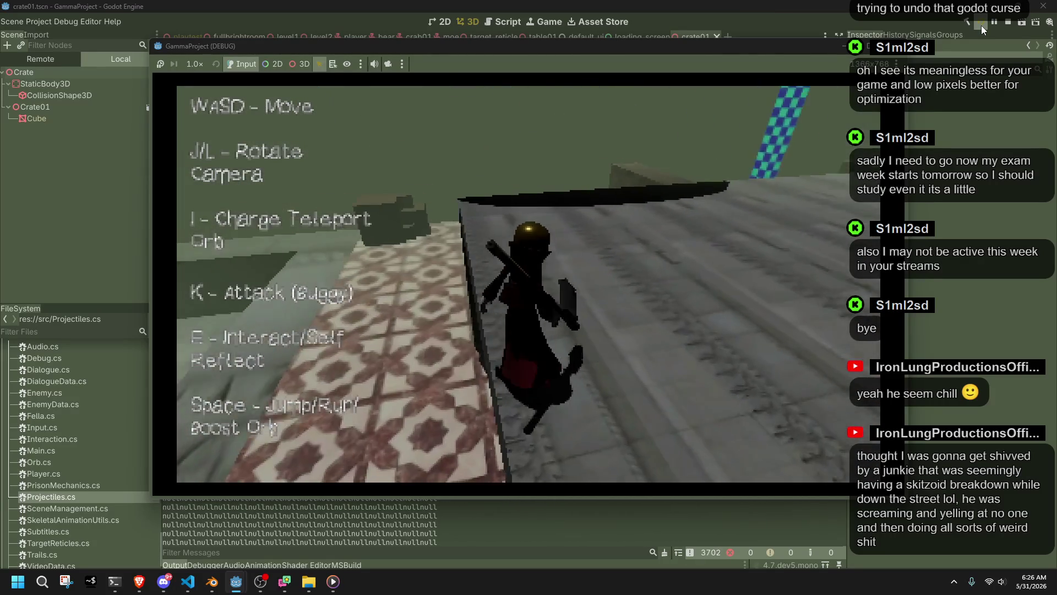
{"action": "key", "text": "w"}
{"action": "key", "text": "w"}
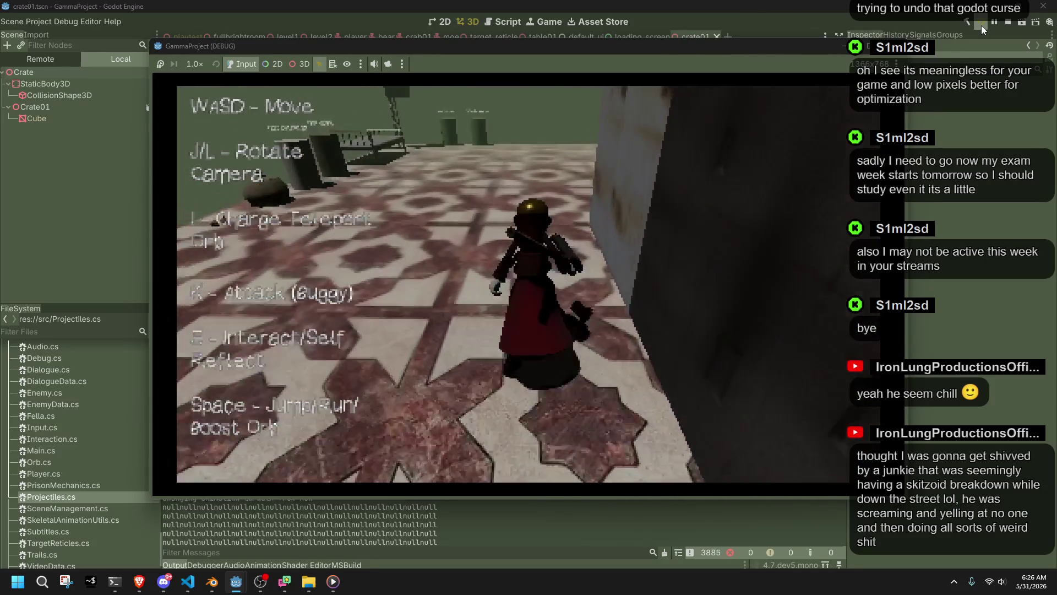
- Climb onto the dark stone block and run along the ledge
{"action": "key", "text": "w"}
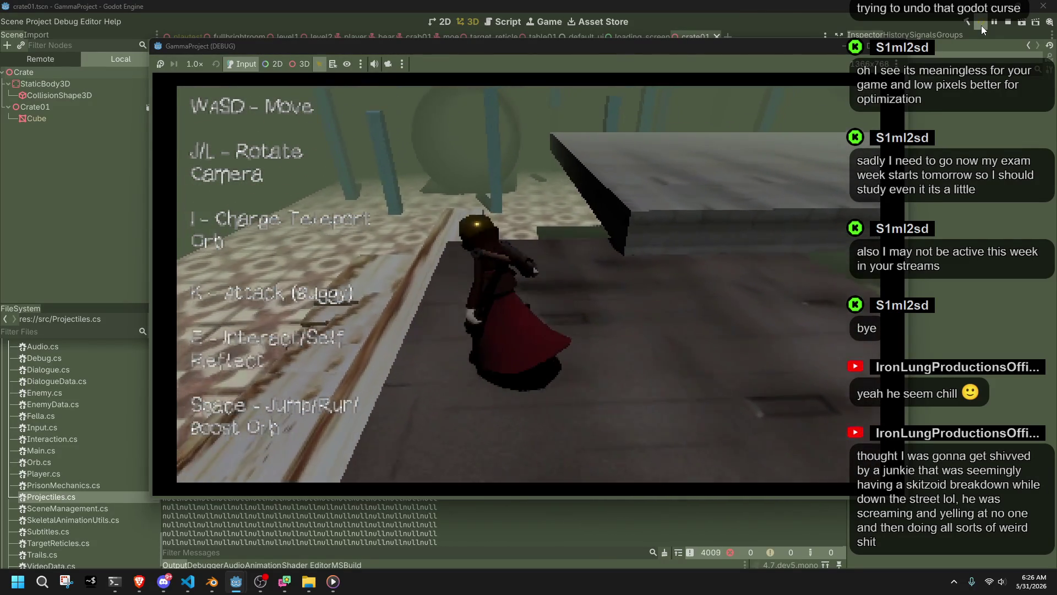
{"action": "key", "text": "w"}
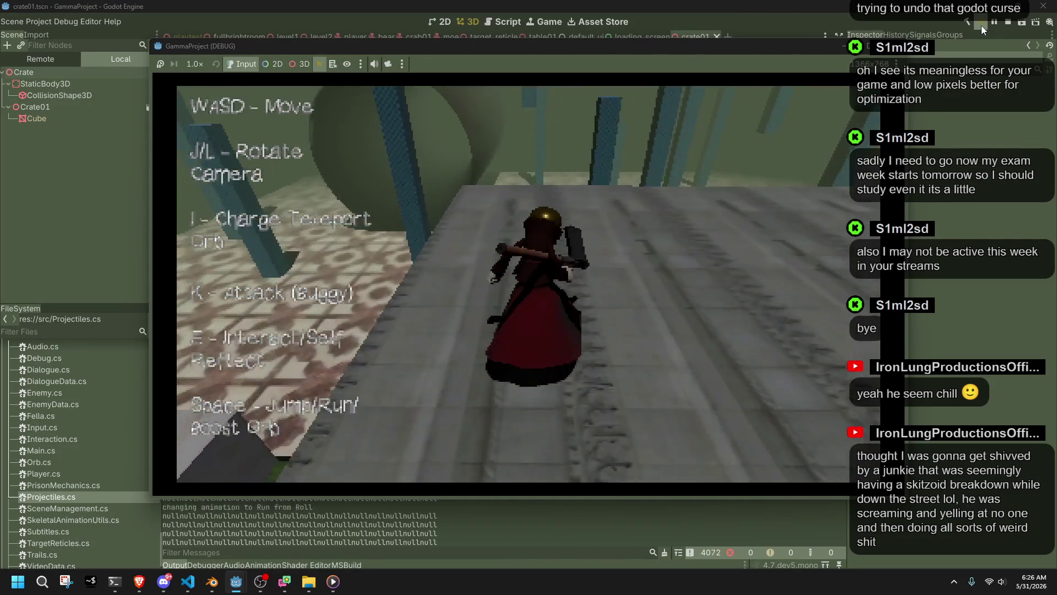
{"action": "key", "text": "w"}
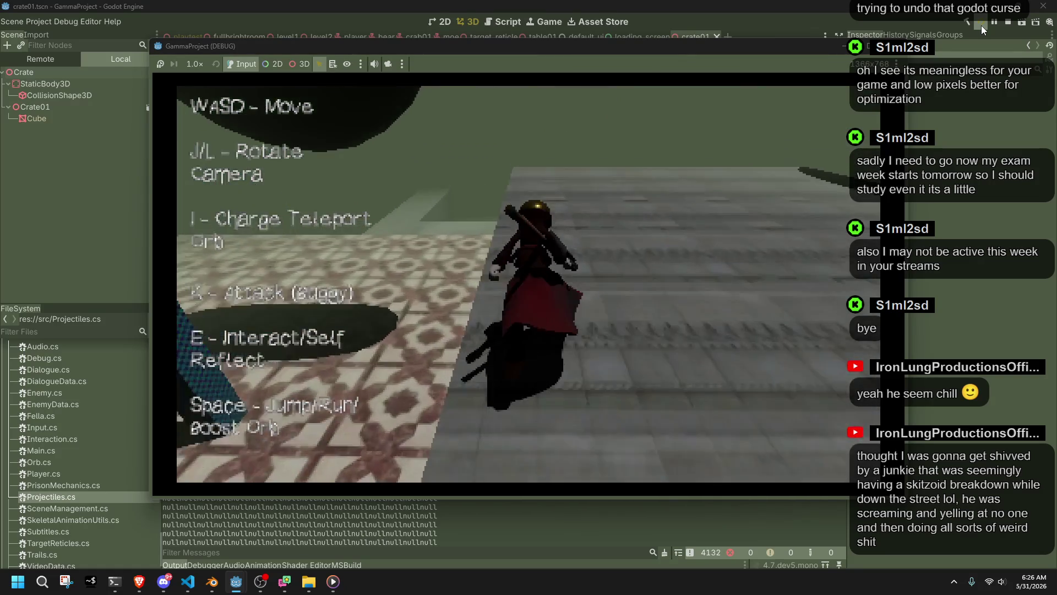
{"action": "key", "text": "k"}
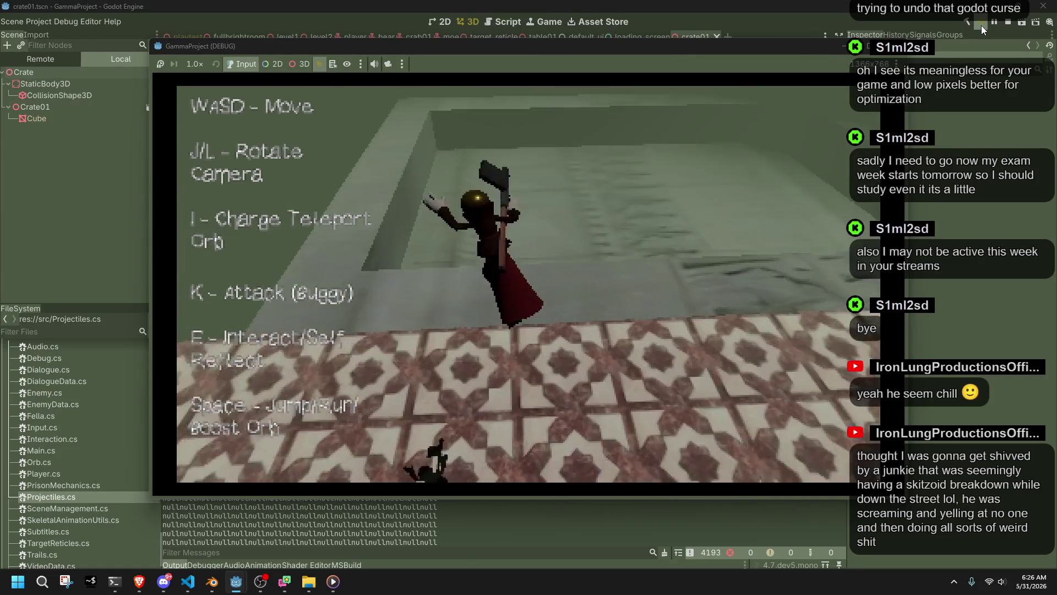
{"action": "key", "text": "w"}
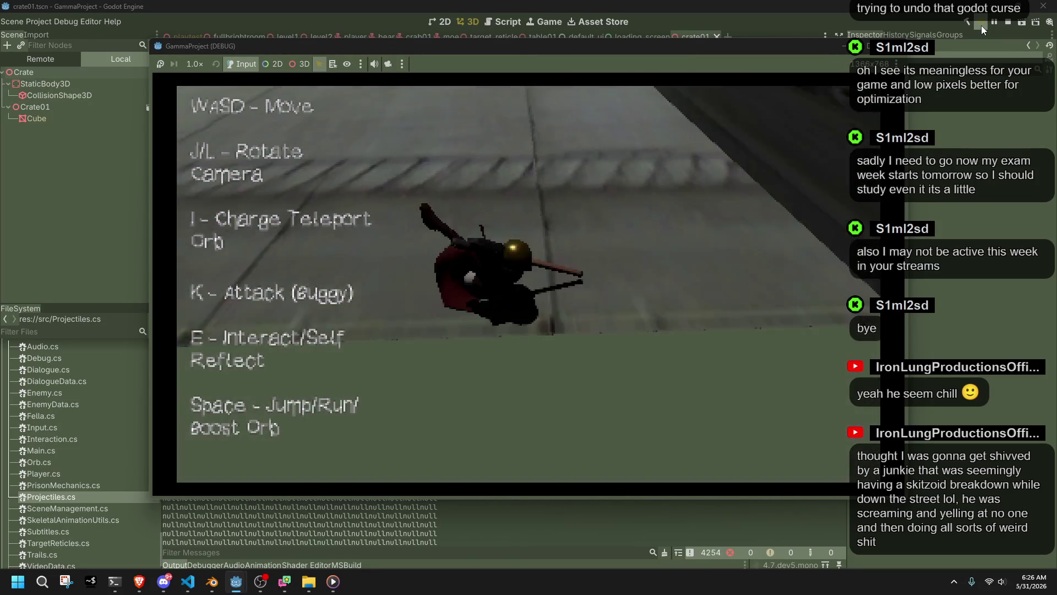
{"action": "key", "text": "w"}
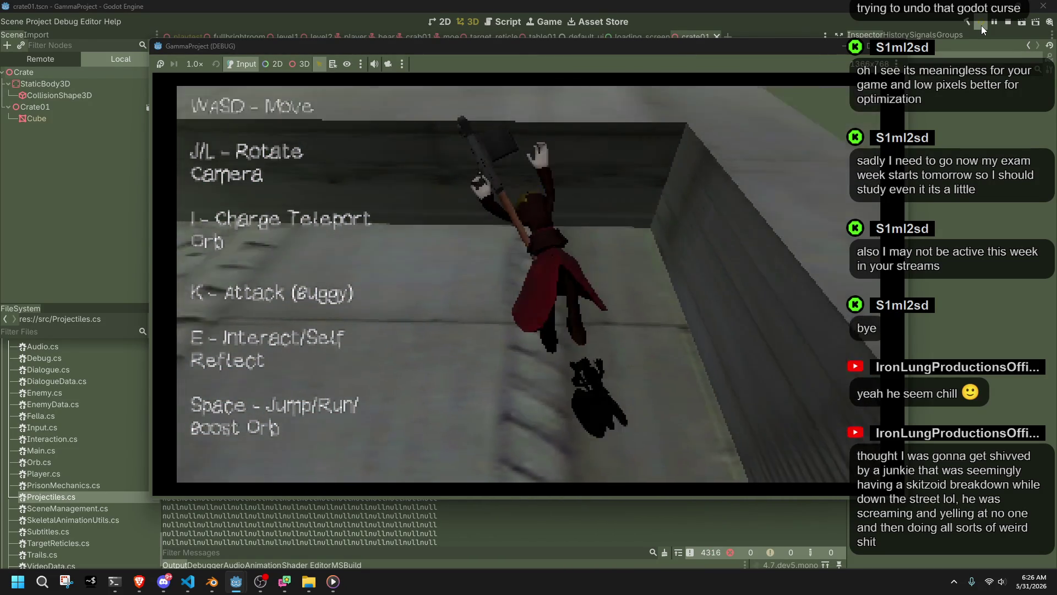
- Run across the tiled floor, over the dark crate and back down
{"action": "key", "text": "w"}
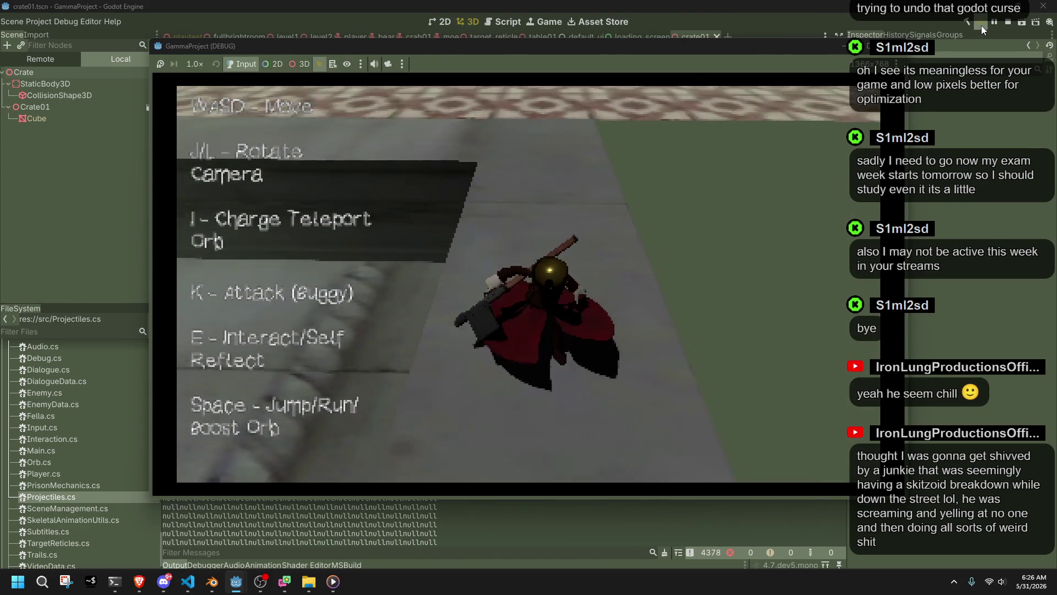
{"action": "key", "text": "w"}
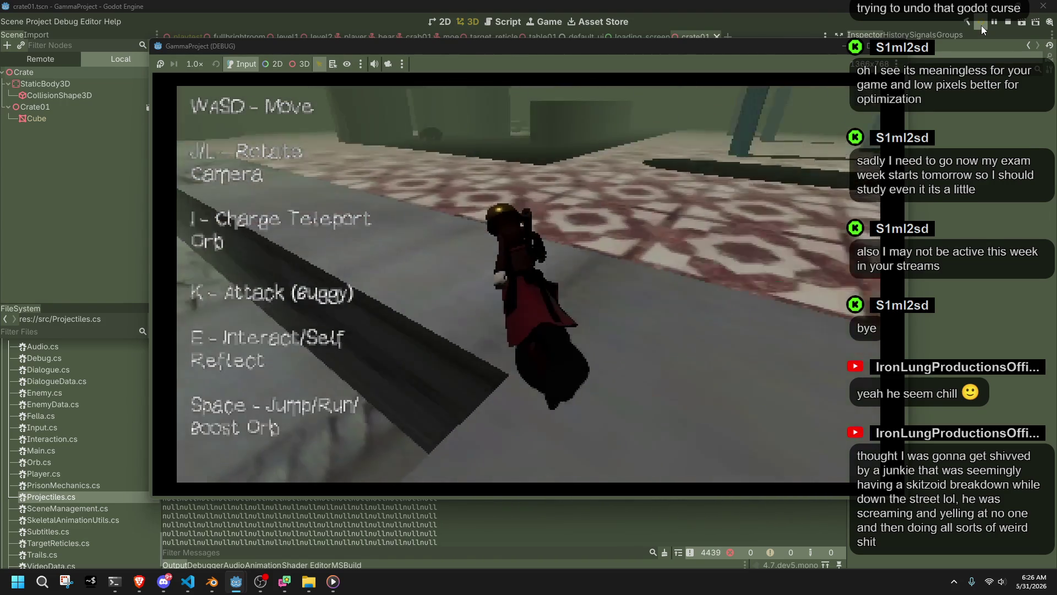
{"action": "key", "text": "w"}
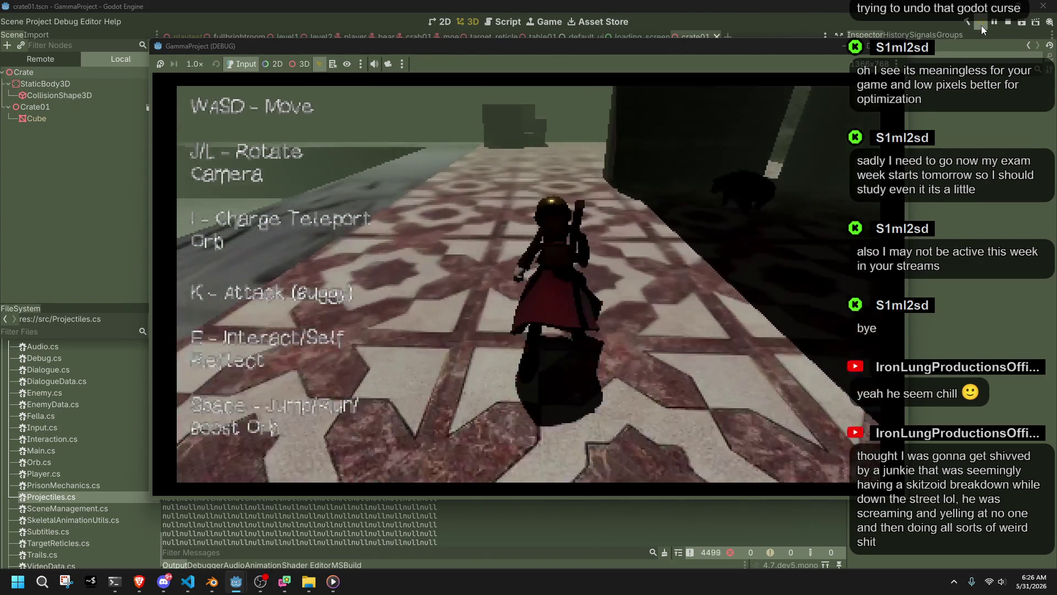
{"action": "key", "text": "w"}
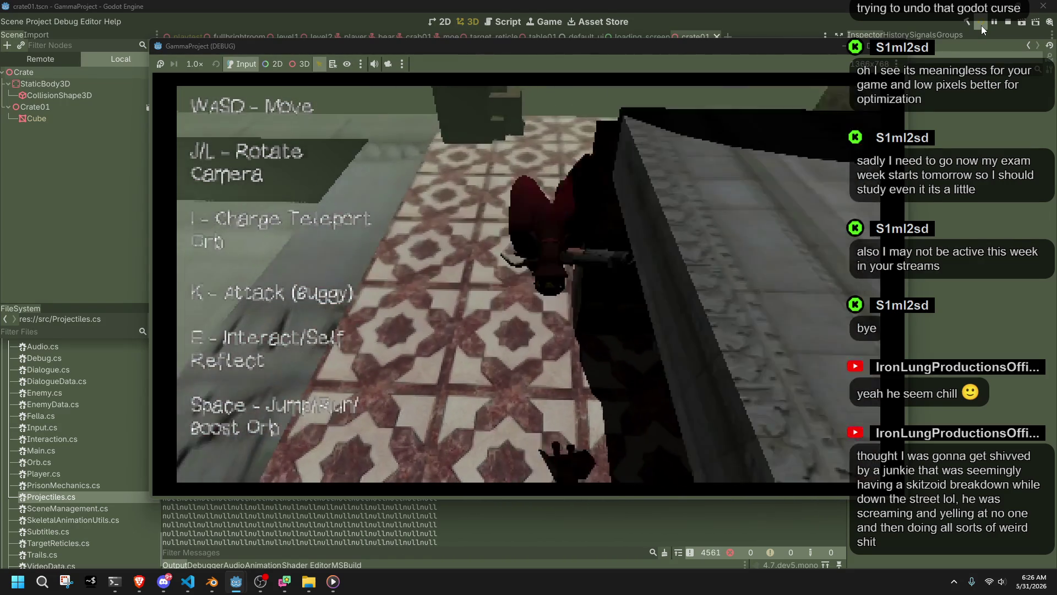
{"action": "key", "text": "w"}
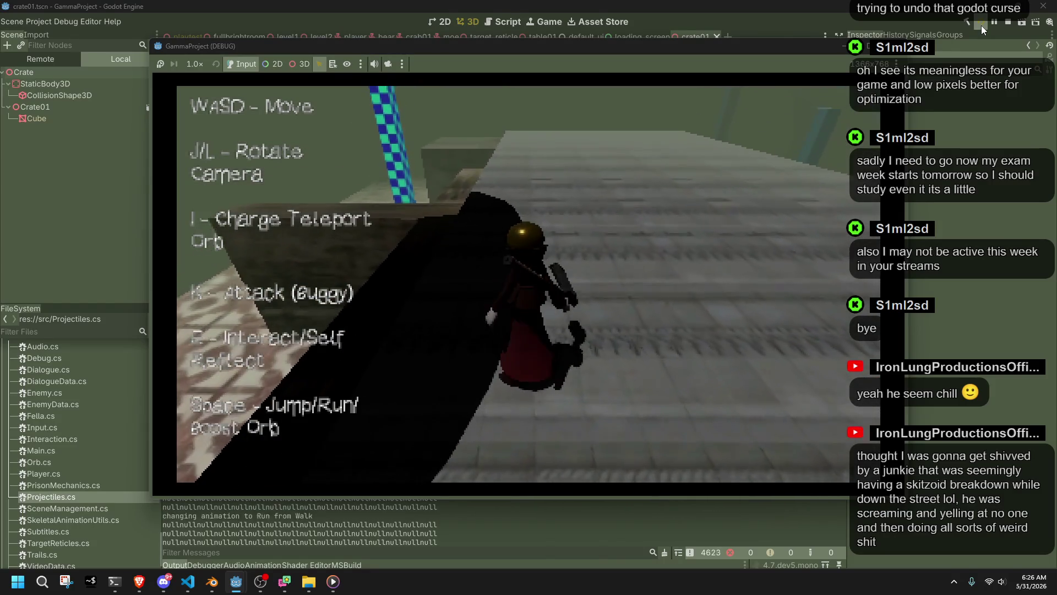
{"action": "key", "text": "w"}
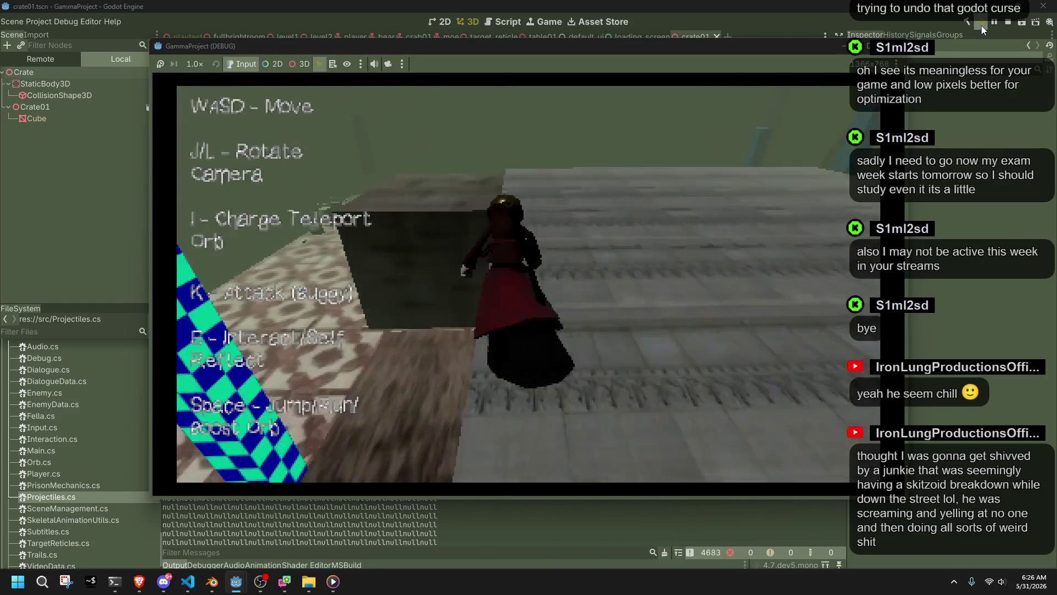
{"action": "key", "text": "w"}
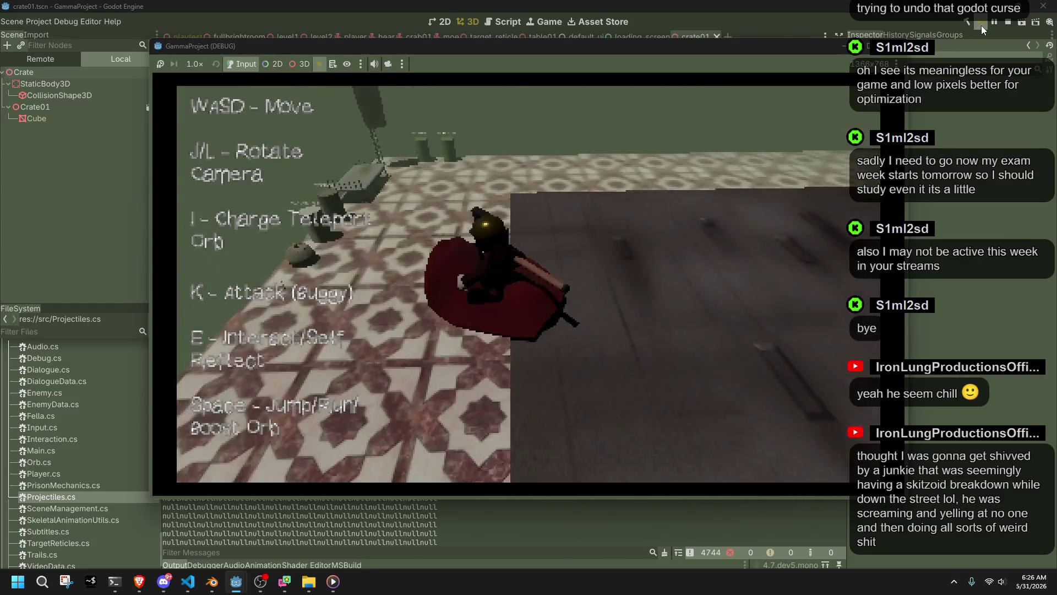
{"action": "key", "text": "w"}
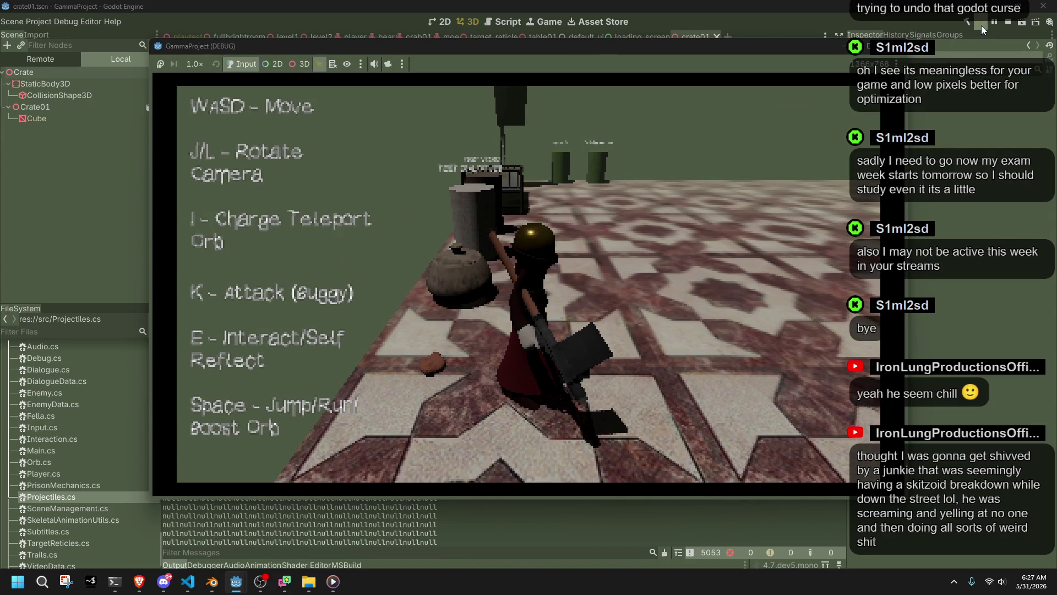
- Turn the camera and walk past the cylinders to the pot
{"action": "key", "text": "j"}
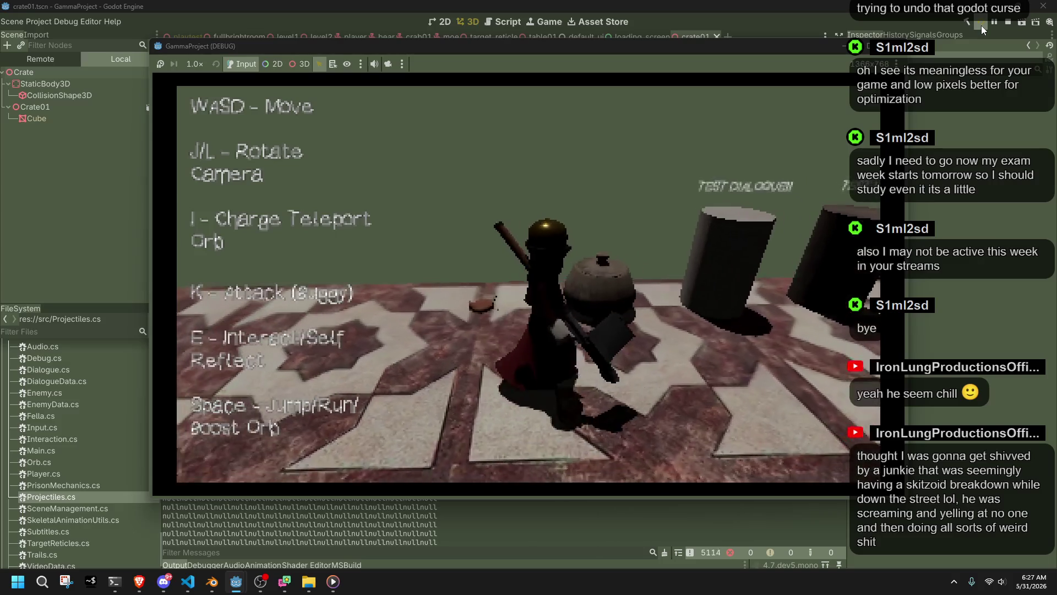
{"action": "key", "text": "l"}
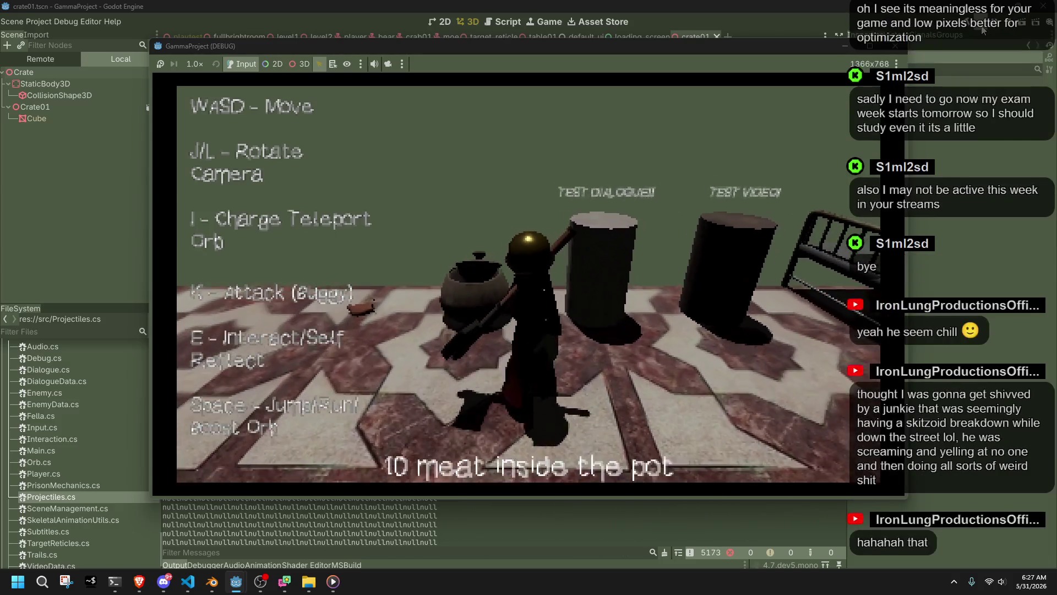
{"action": "key", "text": "w"}
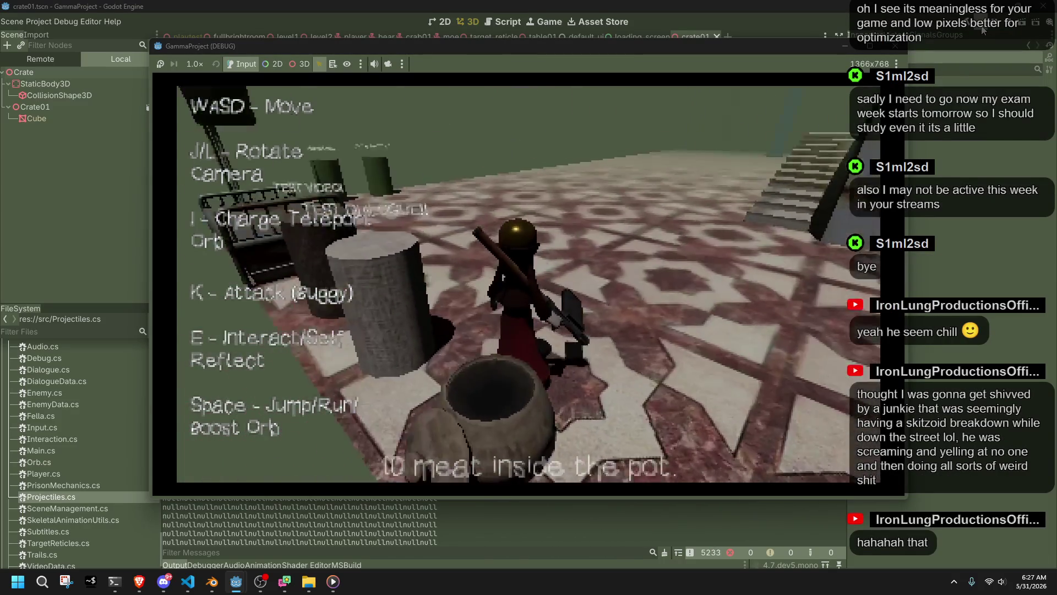
{"action": "key", "text": "j"}
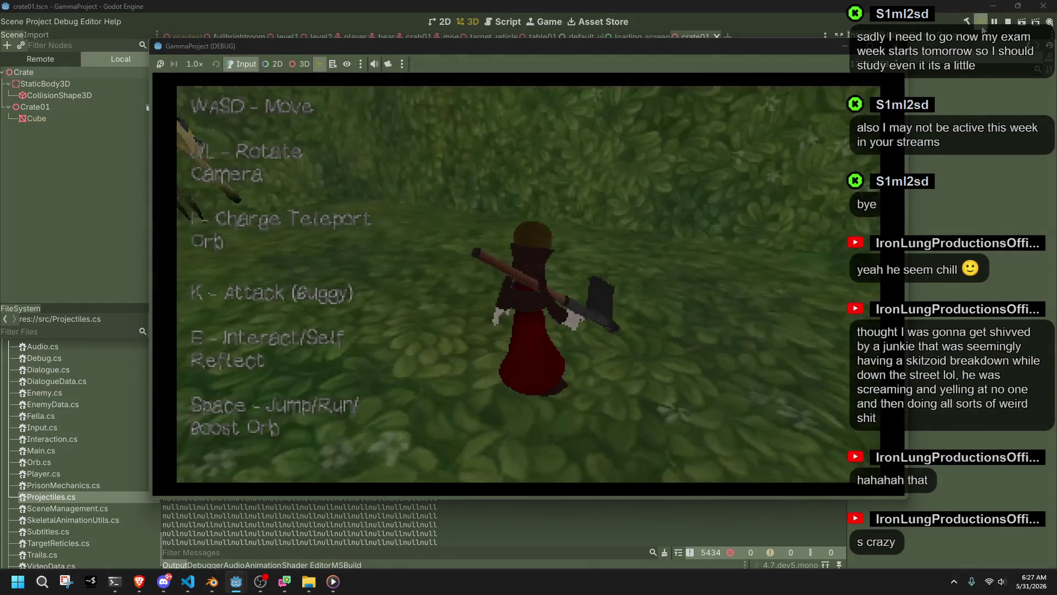
- Walk the character toward the rock past the bears
{"action": "key", "text": "w"}
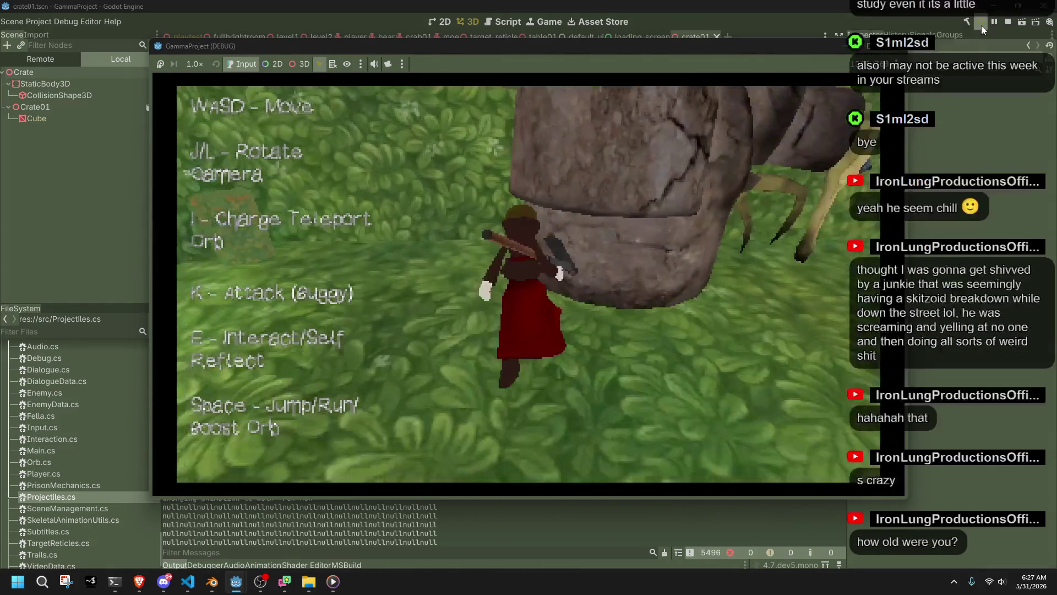
{"action": "key", "text": "w"}
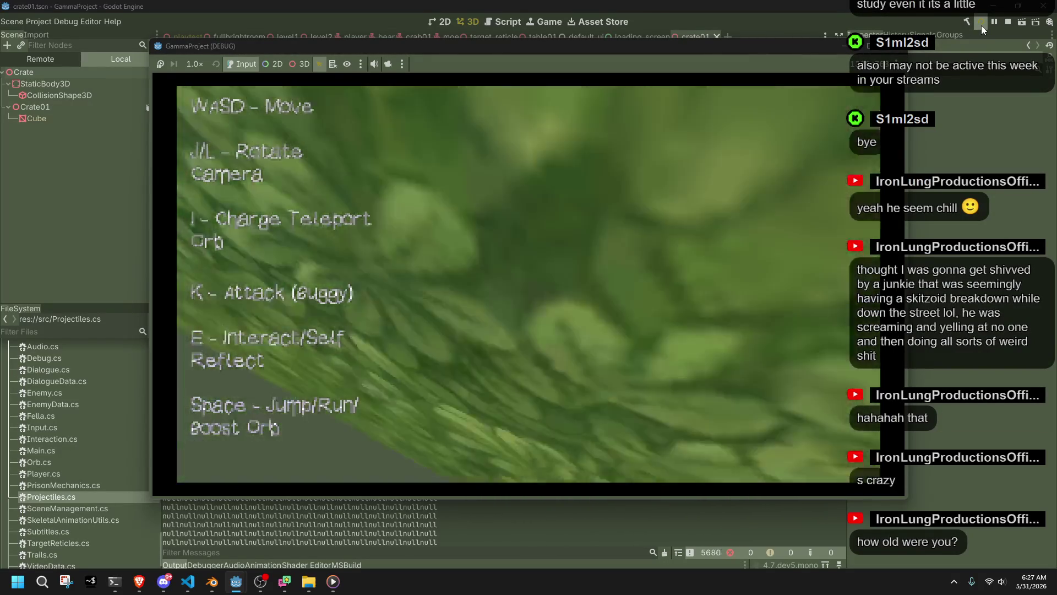
{"action": "key", "text": "w"}
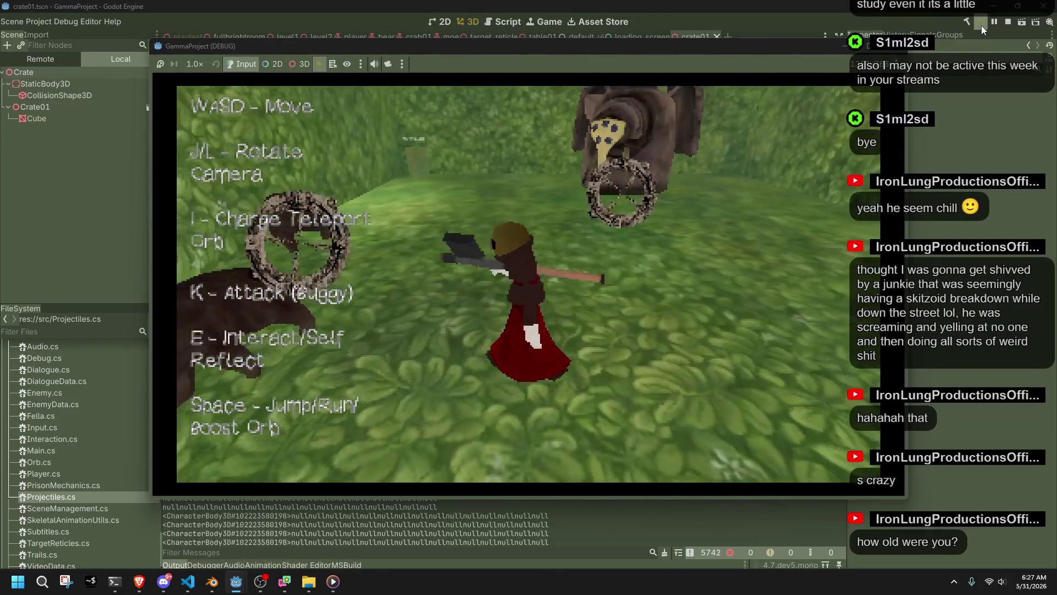
{"action": "key", "text": "s"}
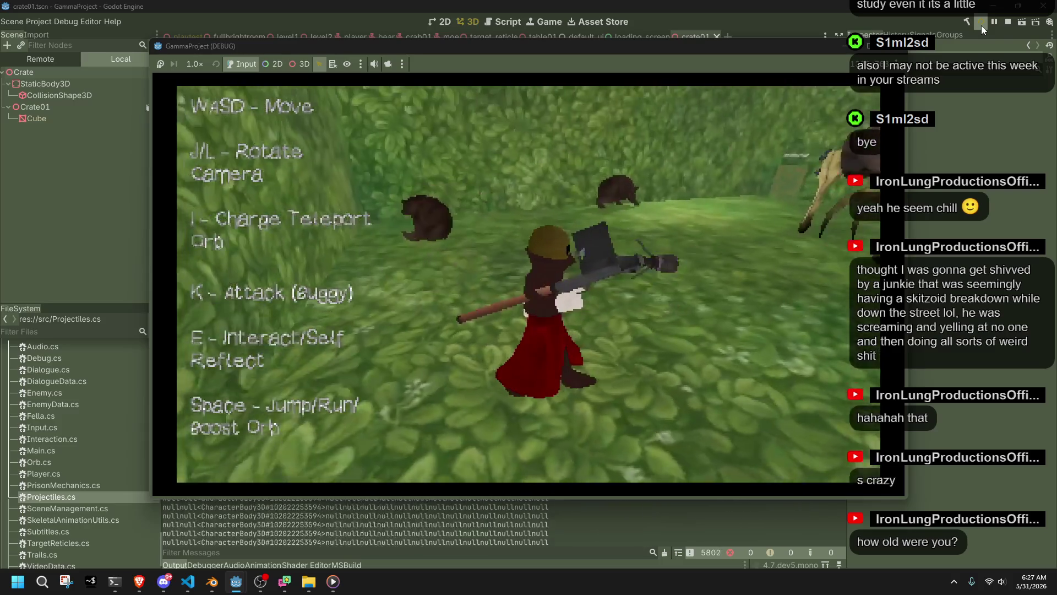
{"action": "key", "text": "w"}
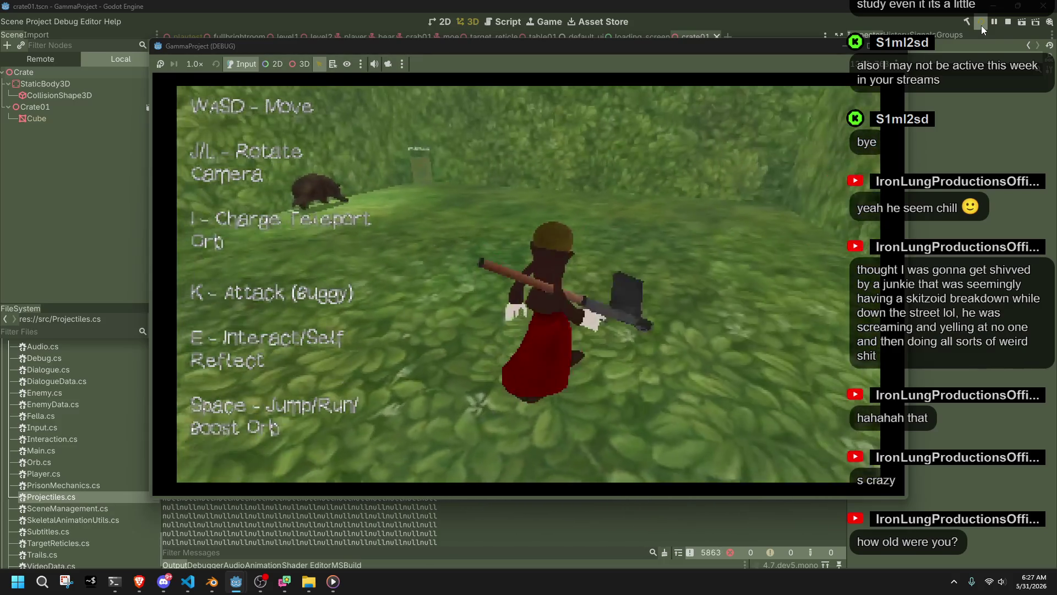
- Summon the large orange blast, run into the foliage, then stop the game
{"action": "key", "text": "i"}
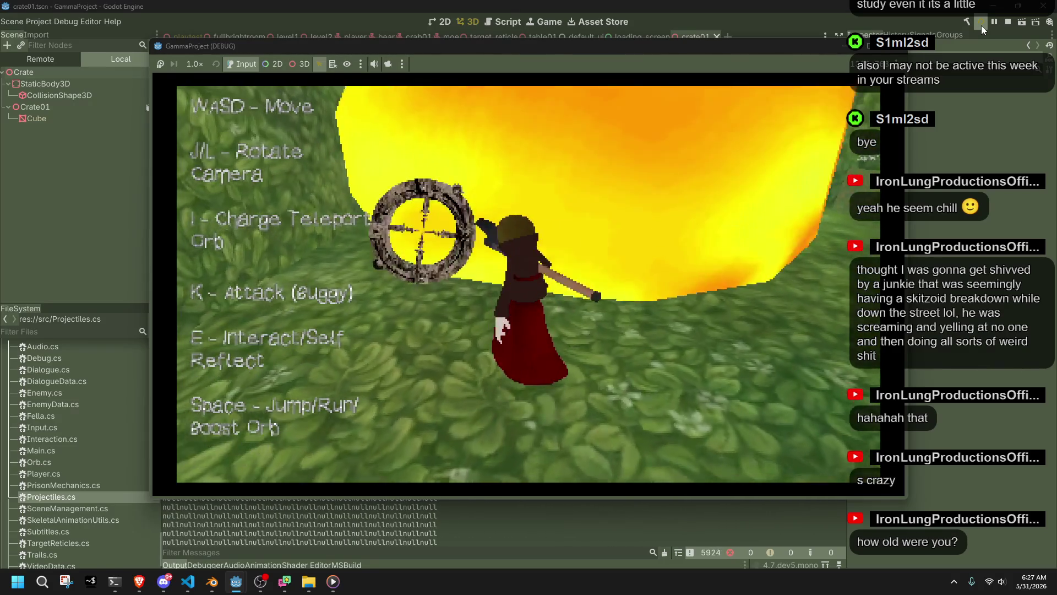
{"action": "key", "text": "a"}
{"action": "key", "text": "w"}
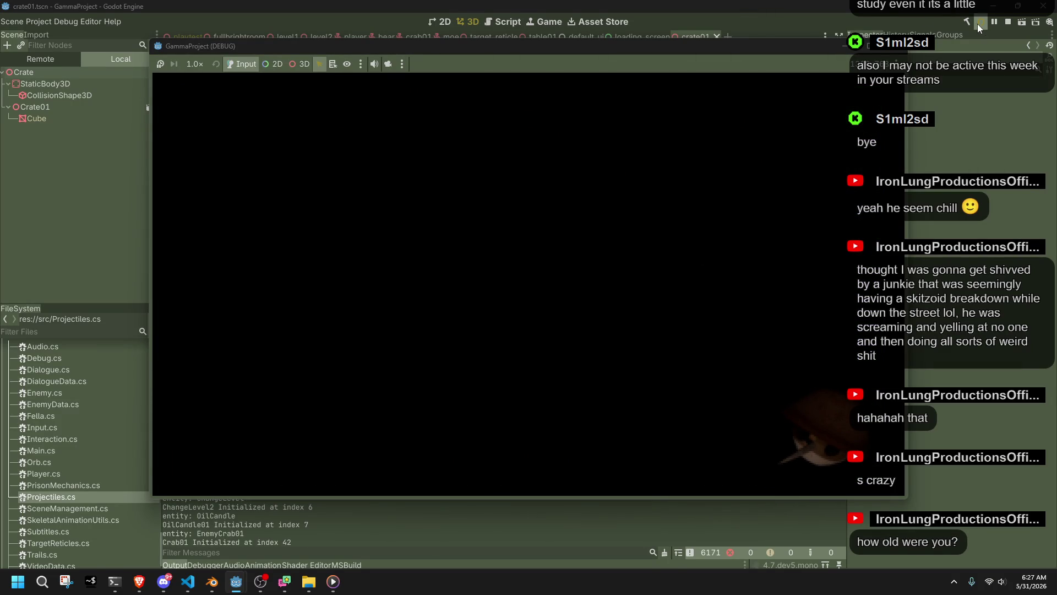
{"action": "left_click", "coordinate": [979, 29]}
- Go to the Projectiles.cs tab and search it for 'explosion'
{"action": "left_click", "coordinate": [187, 581]}
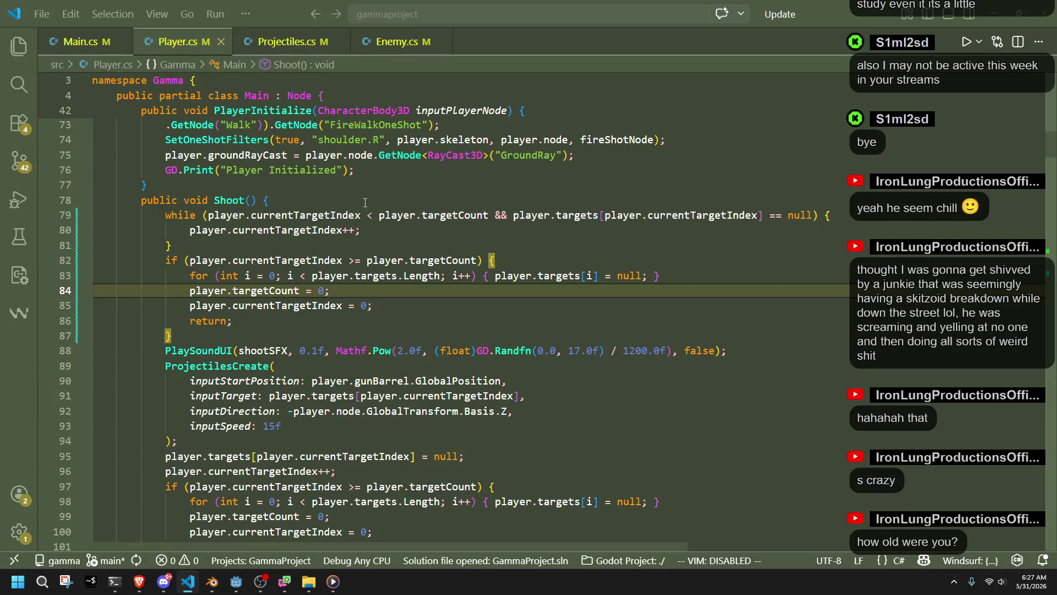
{"action": "left_click", "coordinate": [395, 43]}
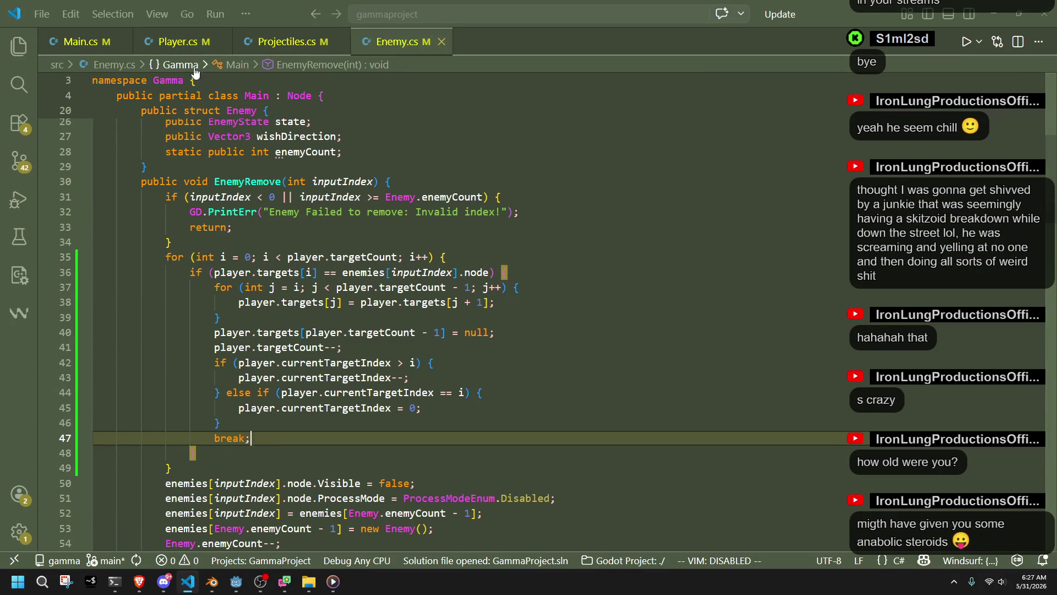
{"action": "left_click", "coordinate": [177, 42]}
{"action": "left_click", "coordinate": [281, 44]}
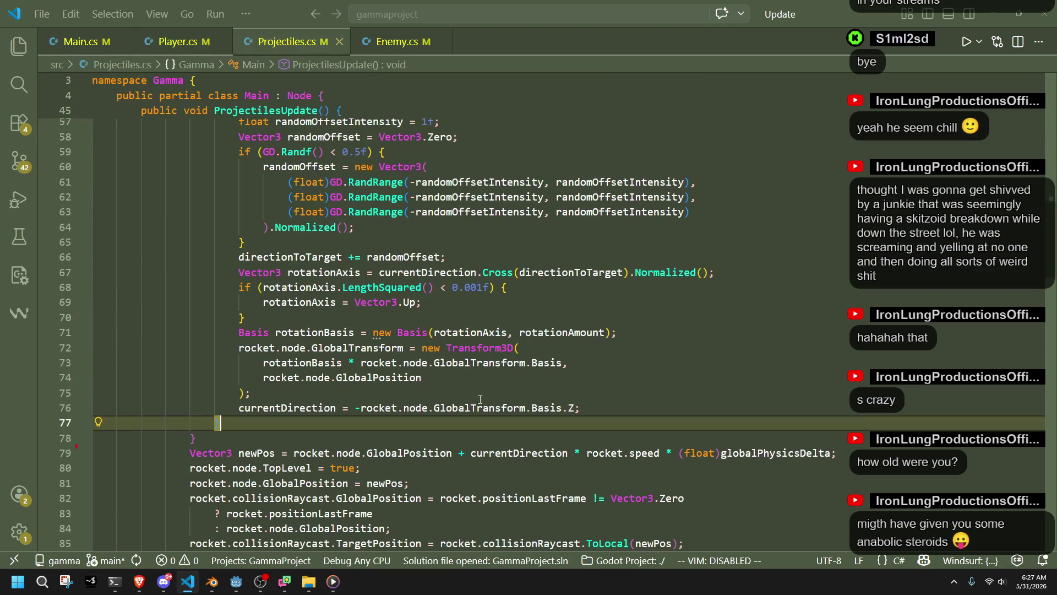
{"action": "key", "text": "ctrl+f"}
{"action": "type", "text": "explosion"}
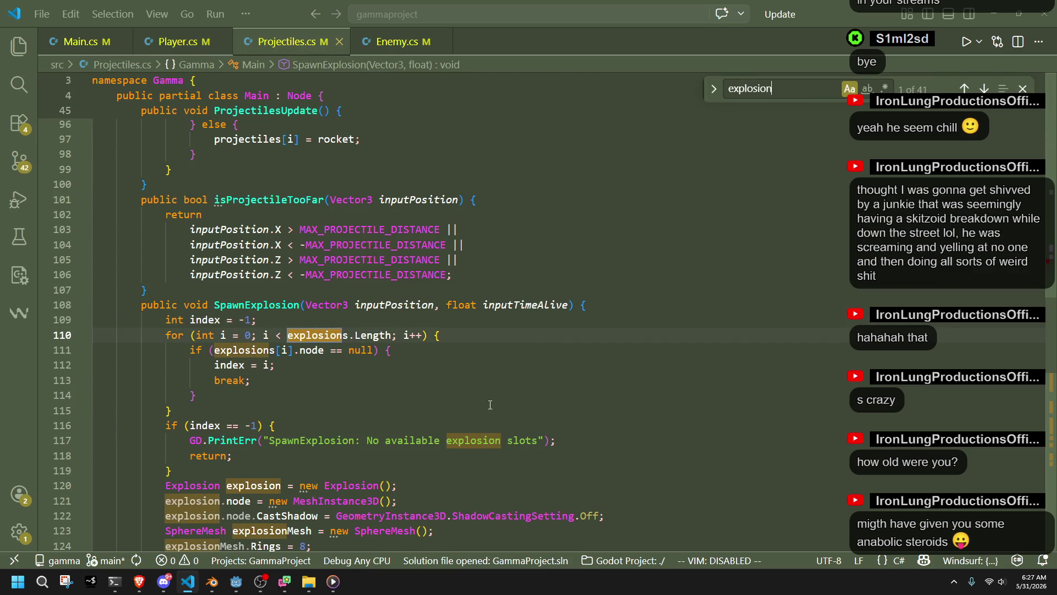
{"action": "scroll", "coordinate": [490, 405], "scroll_direction": "down", "scroll_amount": 8}
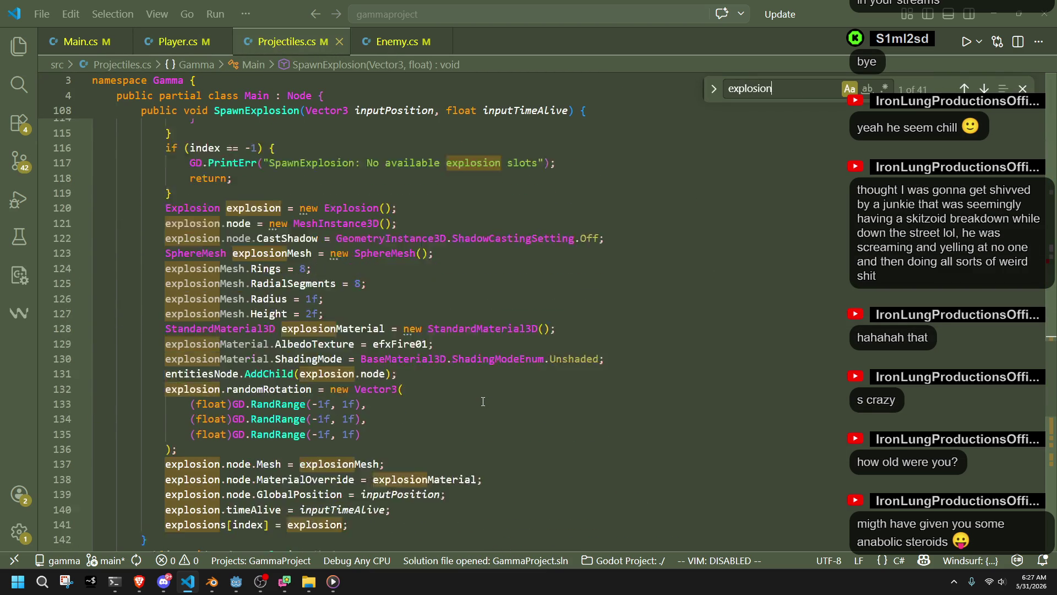
{"action": "scroll", "coordinate": [483, 401], "scroll_direction": "down", "scroll_amount": 4}
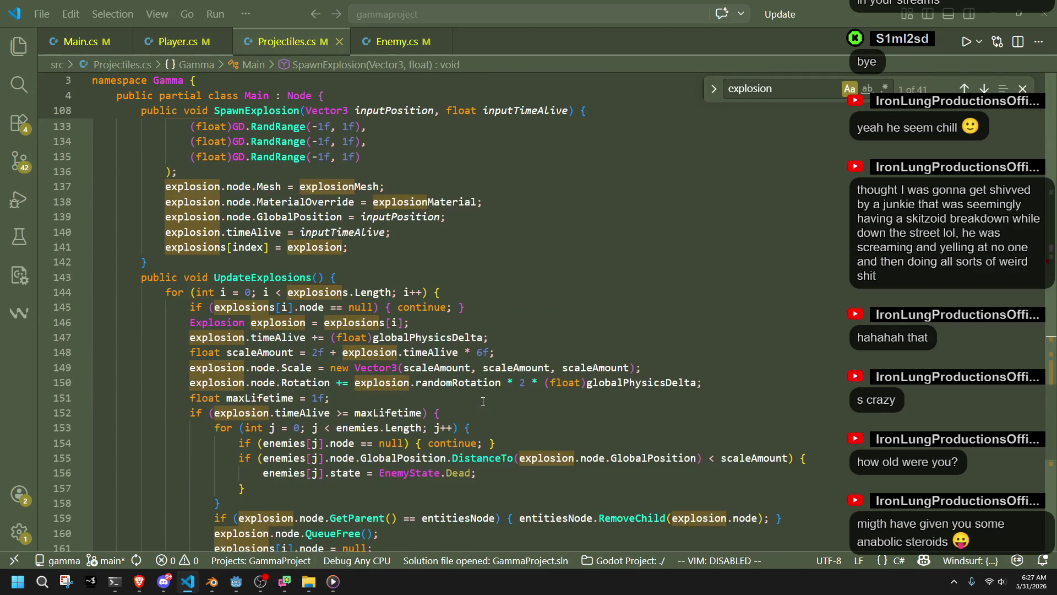
- Cut the enemy-killing loop out of UpdateExplosions
{"action": "left_click", "coordinate": [505, 500]}
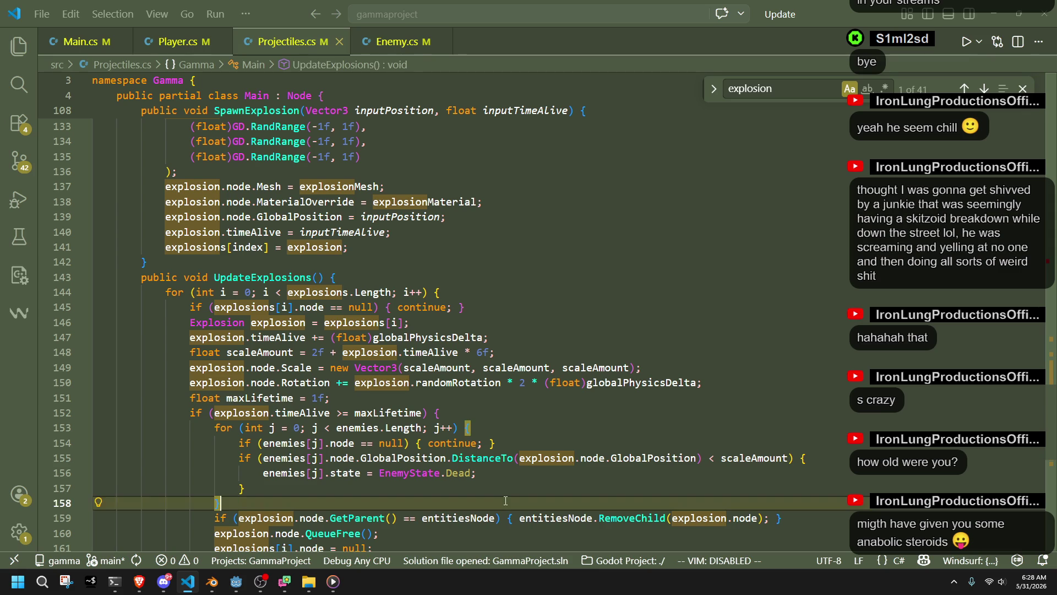
{"action": "left_click_drag", "start_coordinate": [503, 492], "coordinate": [495, 414]}
{"action": "key", "text": "ctrl+c"}
{"action": "key", "text": "BackSpace"}
- Move up to SpawnExplosion and place the caret inside it
{"action": "scroll", "coordinate": [488, 330], "scroll_direction": "up", "scroll_amount": 2}
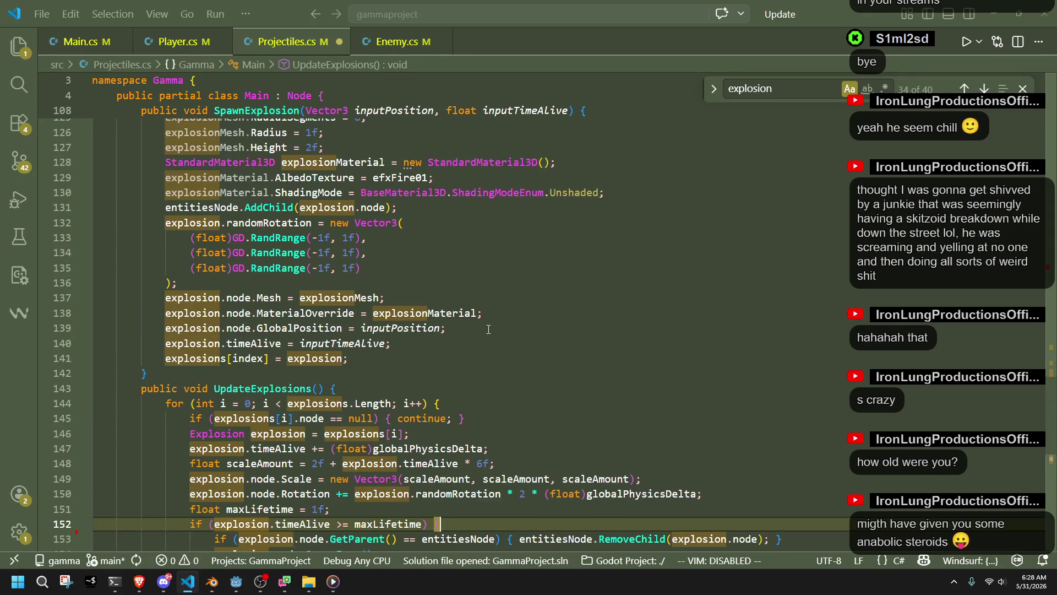
{"action": "scroll", "coordinate": [488, 329], "scroll_direction": "up", "scroll_amount": 3}
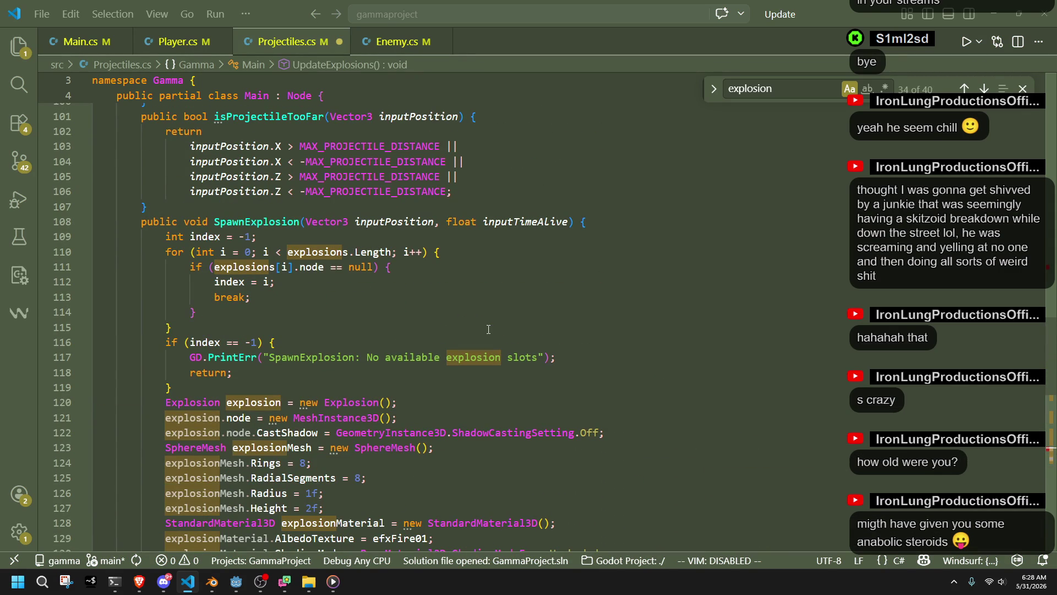
{"action": "left_click", "coordinate": [459, 477]}
{"action": "scroll", "coordinate": [460, 477], "scroll_direction": "down", "scroll_amount": 6}
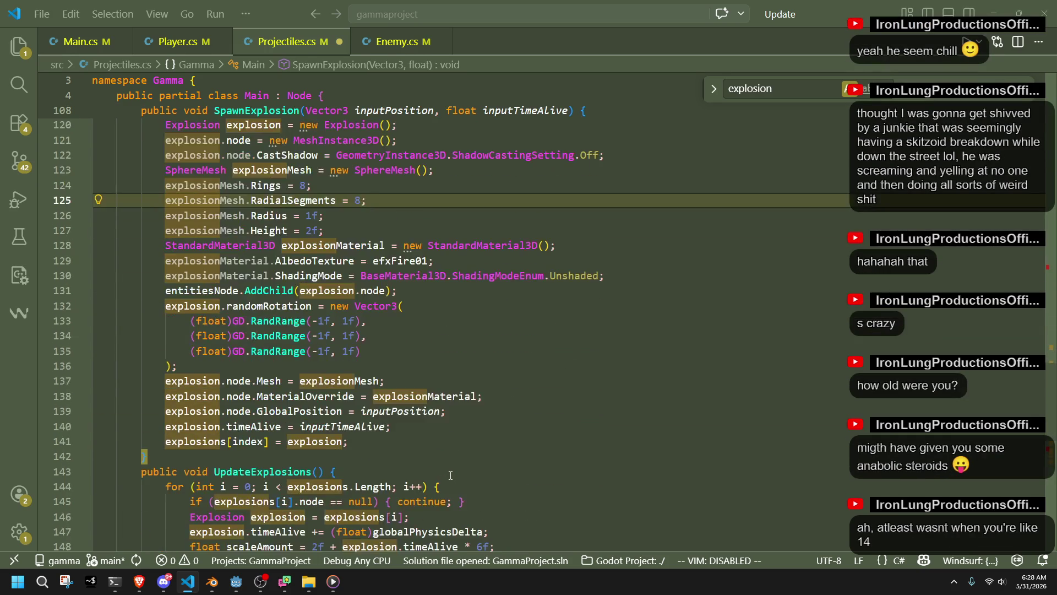
{"action": "scroll", "coordinate": [450, 475], "scroll_direction": "down", "scroll_amount": 3}
{"action": "scroll", "coordinate": [451, 475], "scroll_direction": "up", "scroll_amount": 3}
{"action": "scroll", "coordinate": [369, 385], "scroll_direction": "down", "scroll_amount": 3}
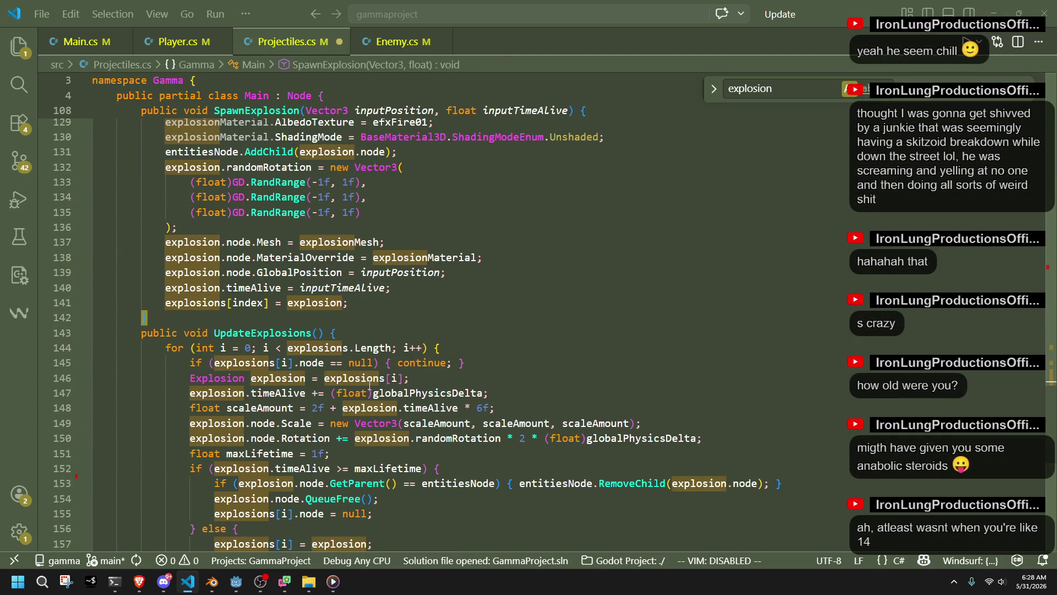
{"action": "scroll", "coordinate": [368, 385], "scroll_direction": "up", "scroll_amount": 4}
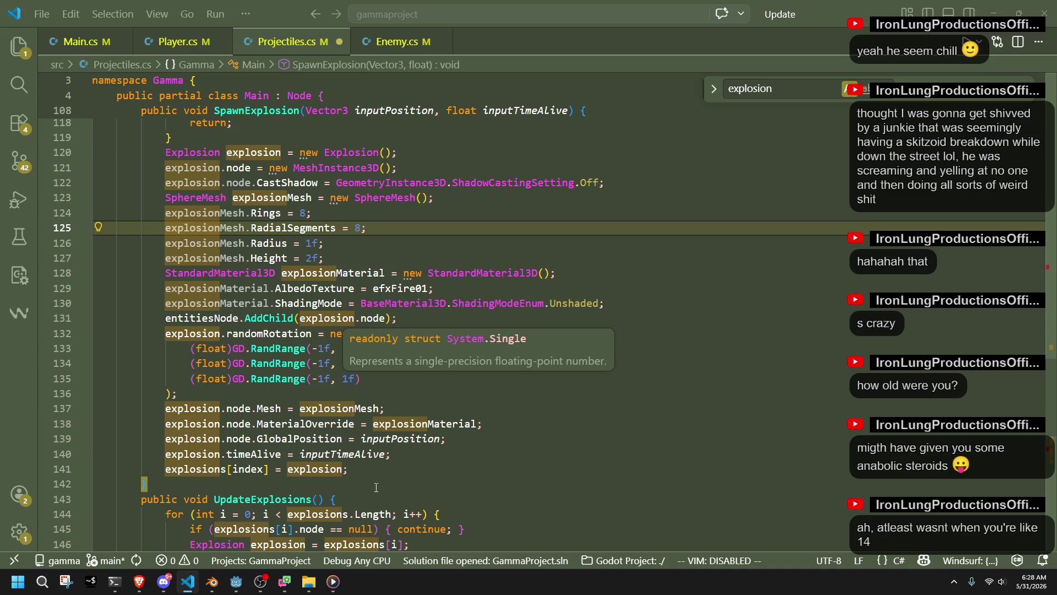
{"action": "scroll", "coordinate": [416, 479], "scroll_direction": "up", "scroll_amount": 2}
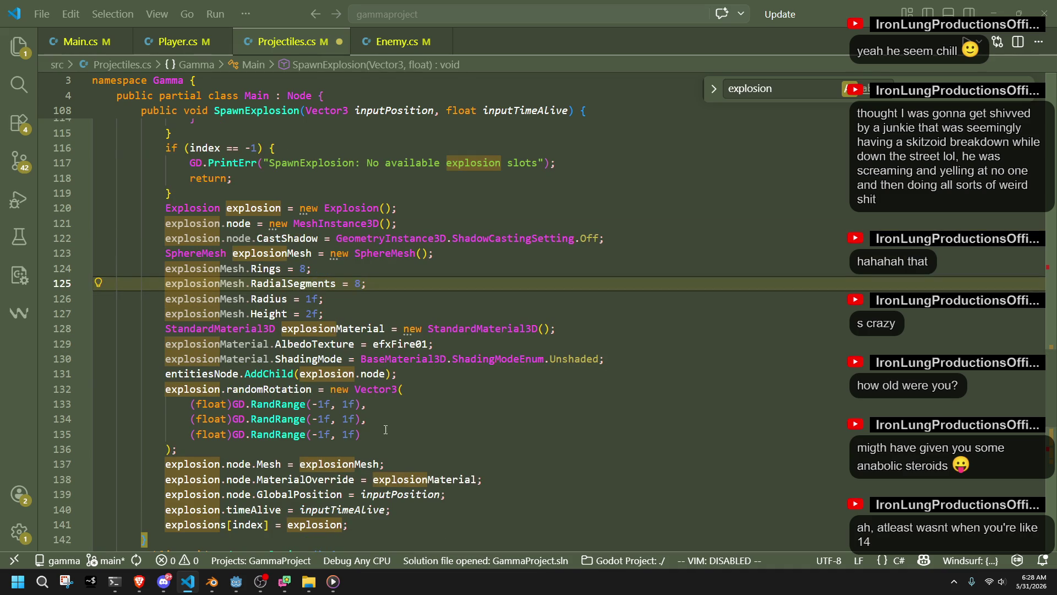
{"action": "scroll", "coordinate": [374, 413], "scroll_direction": "up", "scroll_amount": 3}
{"action": "scroll", "coordinate": [243, 268], "scroll_direction": "up", "scroll_amount": 2}
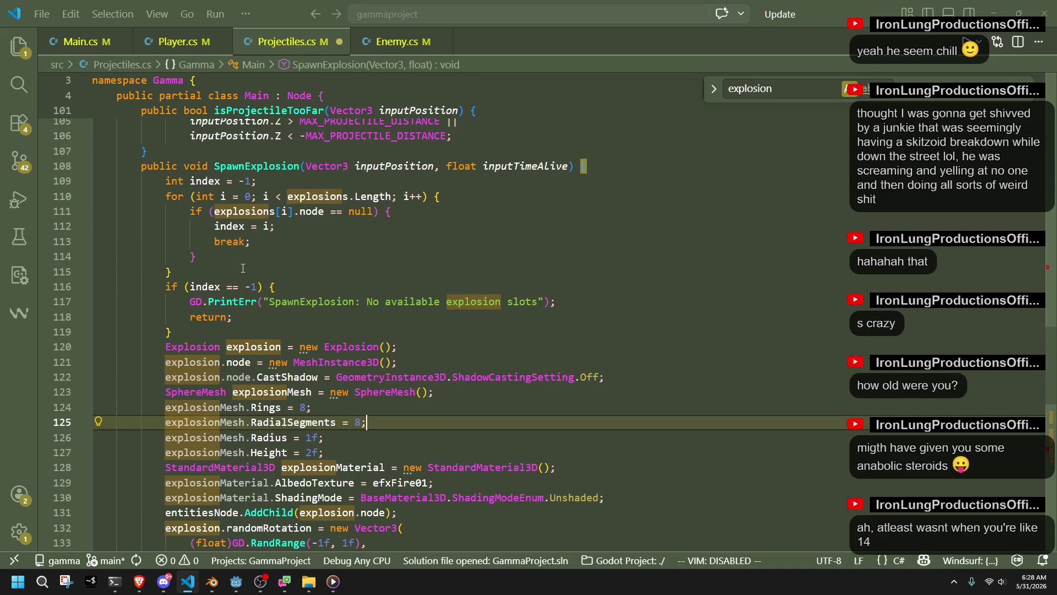
- Paste the enemy loop into SpawnExplosion after the index check and outdent it
{"action": "left_click", "coordinate": [194, 336]}
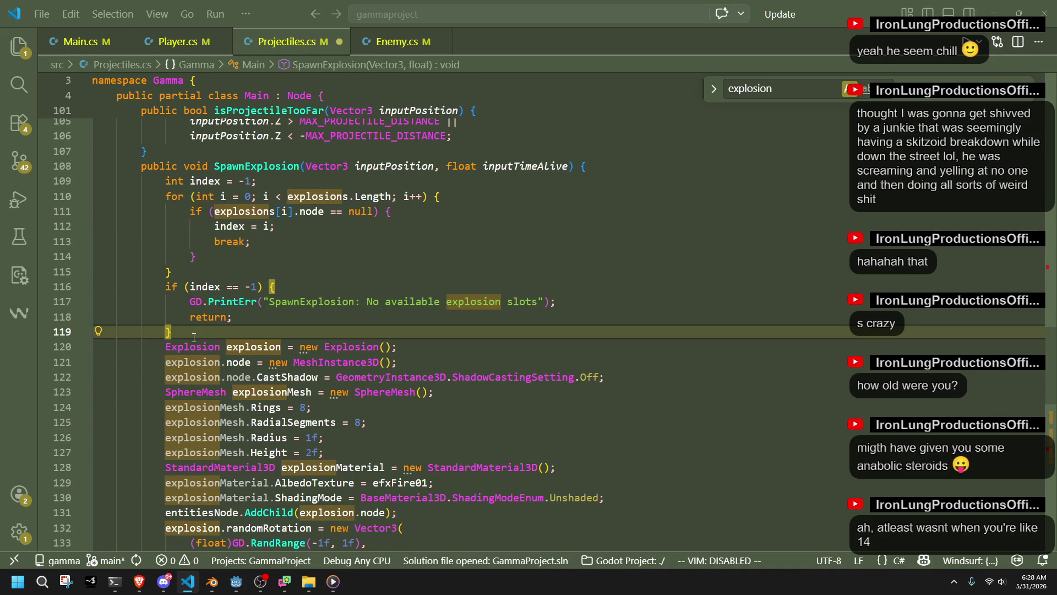
{"action": "key", "text": "ctrl+v"}
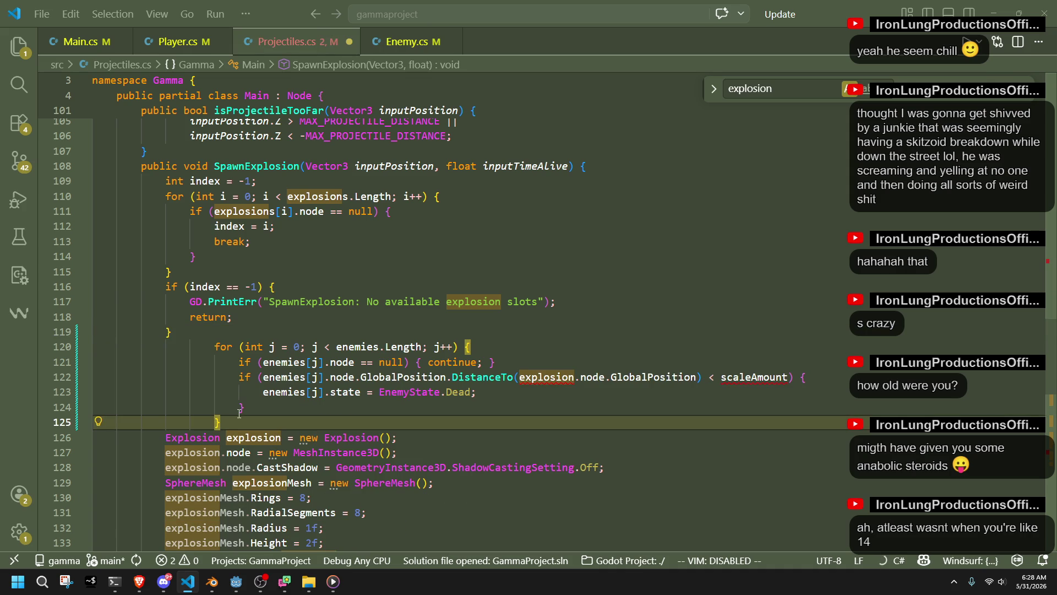
{"action": "key", "text": "shift+Up"}
{"action": "key", "text": "shift+Up"}
{"action": "key", "text": "shift+Up"}
{"action": "key", "text": "shift+Tab"}
{"action": "key", "text": "shift+Tab"}
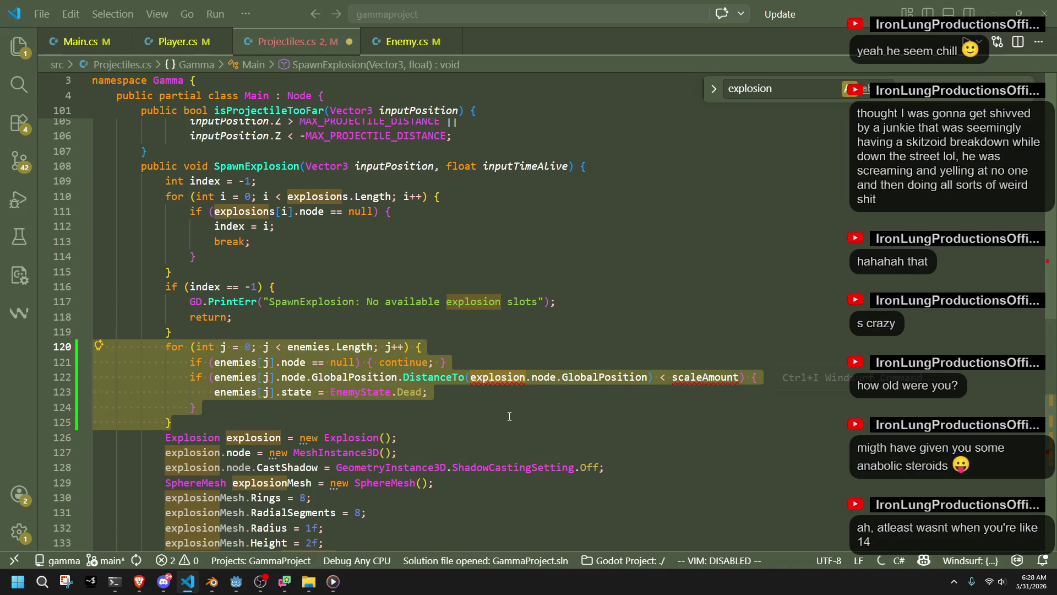
{"action": "left_click", "coordinate": [242, 421]}
{"action": "mouse_move", "coordinate": [487, 371]}
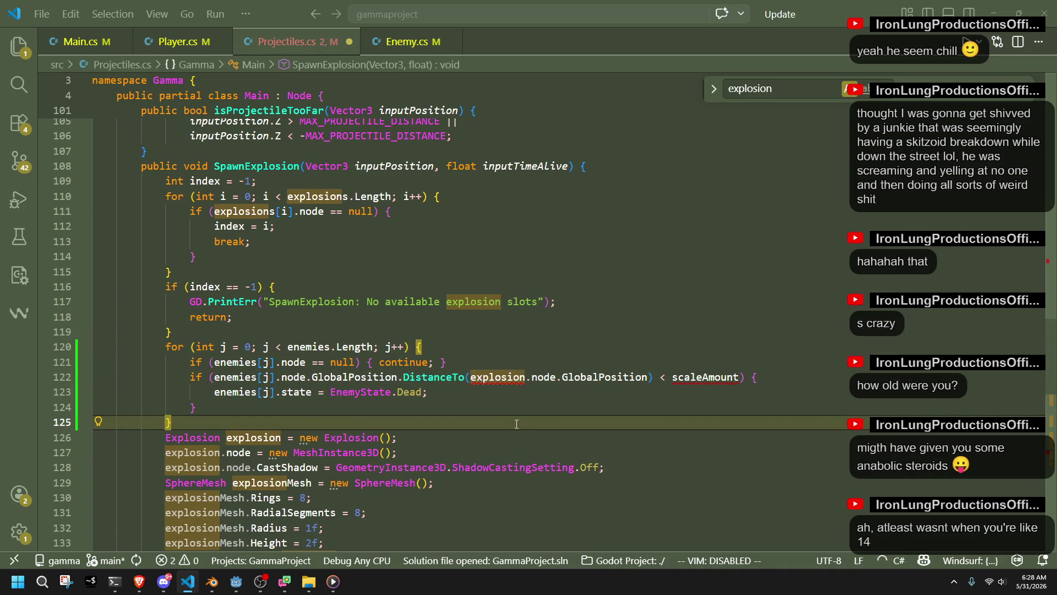
{"action": "left_click", "coordinate": [534, 448]}
- Replace explosion.node.GlobalPosition with inputPosition in the distance check
{"action": "left_click", "coordinate": [514, 376]}
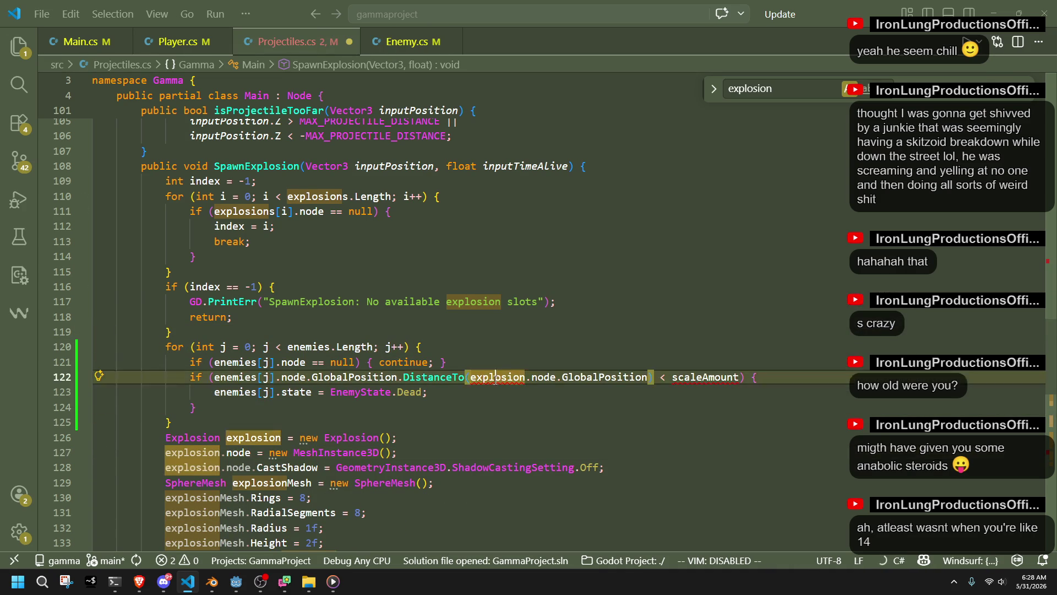
{"action": "key", "text": "Down"}
{"action": "key", "text": "Down"}
{"action": "key", "text": "Down"}
{"action": "key", "text": "Up"}
{"action": "key", "text": "Up"}
{"action": "key", "text": "Up"}
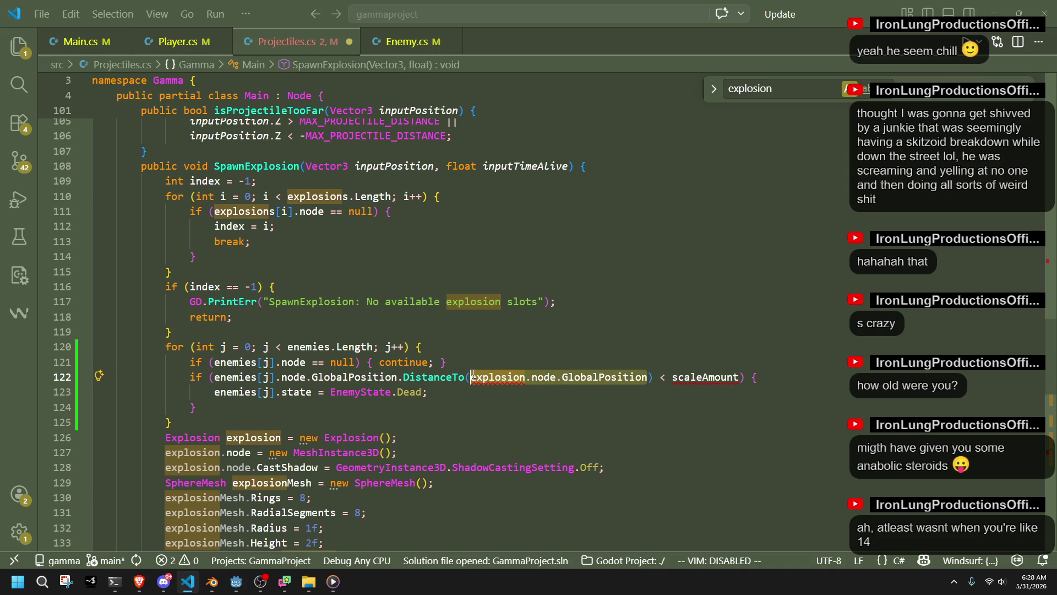
{"action": "type", "text": "inputposi"}
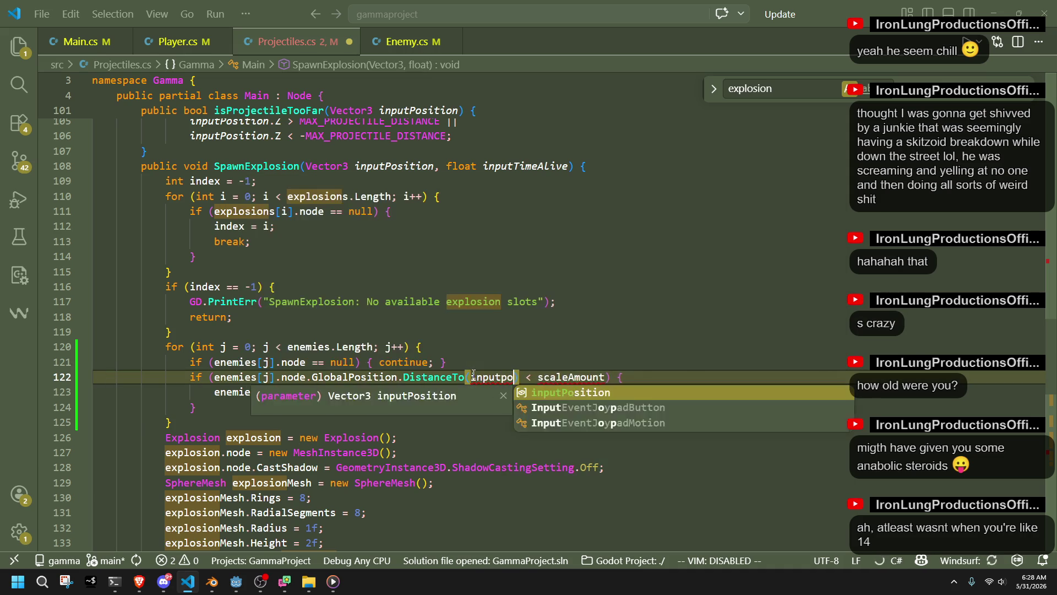
{"action": "key", "text": "Tab"}
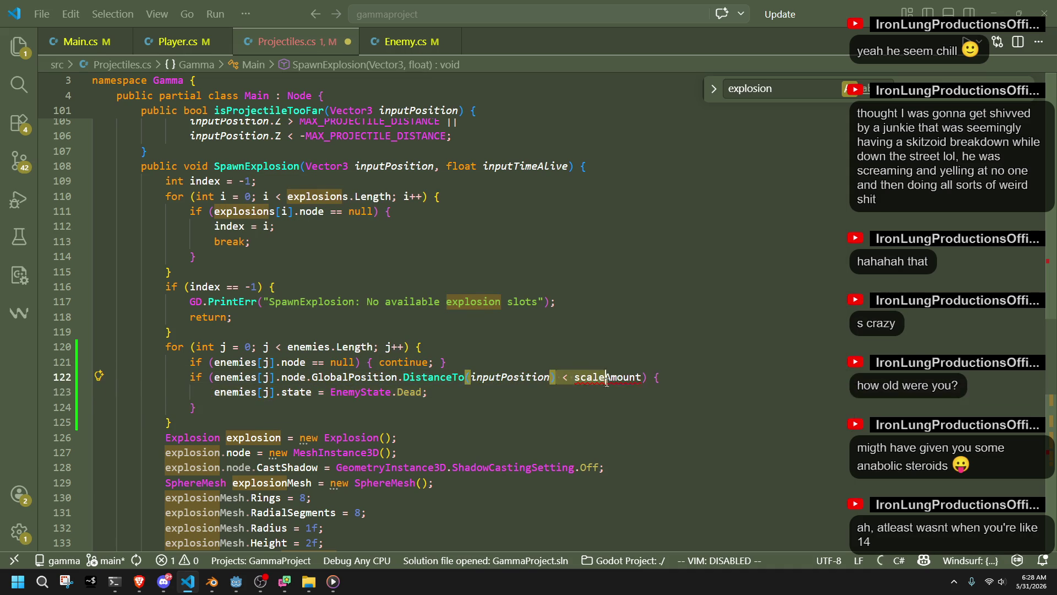
{"action": "left_click", "coordinate": [469, 413]}
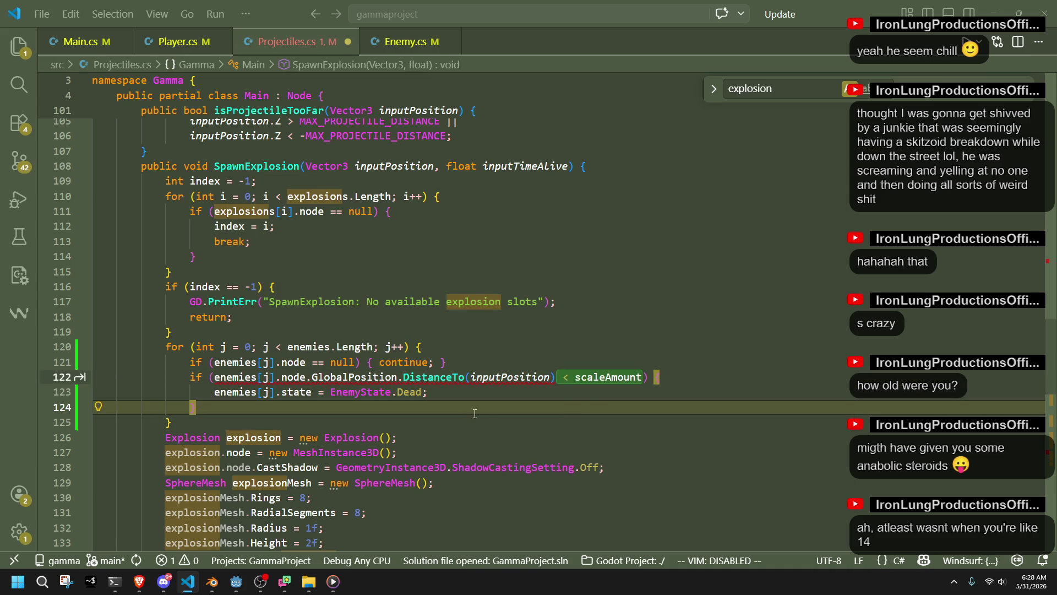
{"action": "mouse_move", "coordinate": [588, 385]}
{"action": "left_click", "coordinate": [556, 378]}
{"action": "key", "text": "Down"}
{"action": "key", "text": "Down"}
{"action": "key", "text": "Down"}
{"action": "mouse_move", "coordinate": [379, 385]}
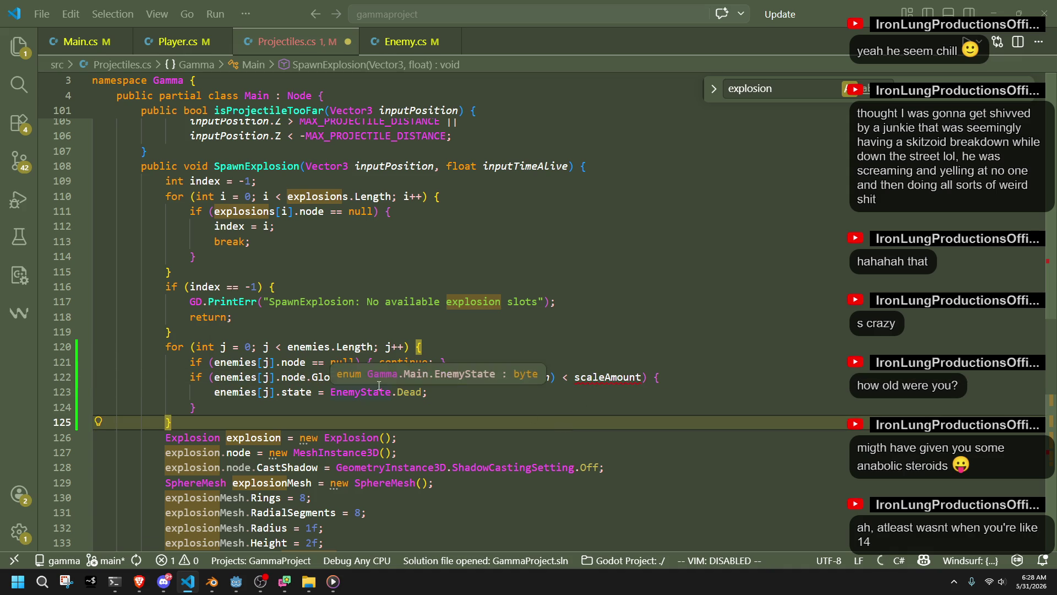
- Replace the undefined scaleAmount with a fixed radius of 6 in the DistanceTo comparison
{"action": "left_click", "coordinate": [609, 396]}
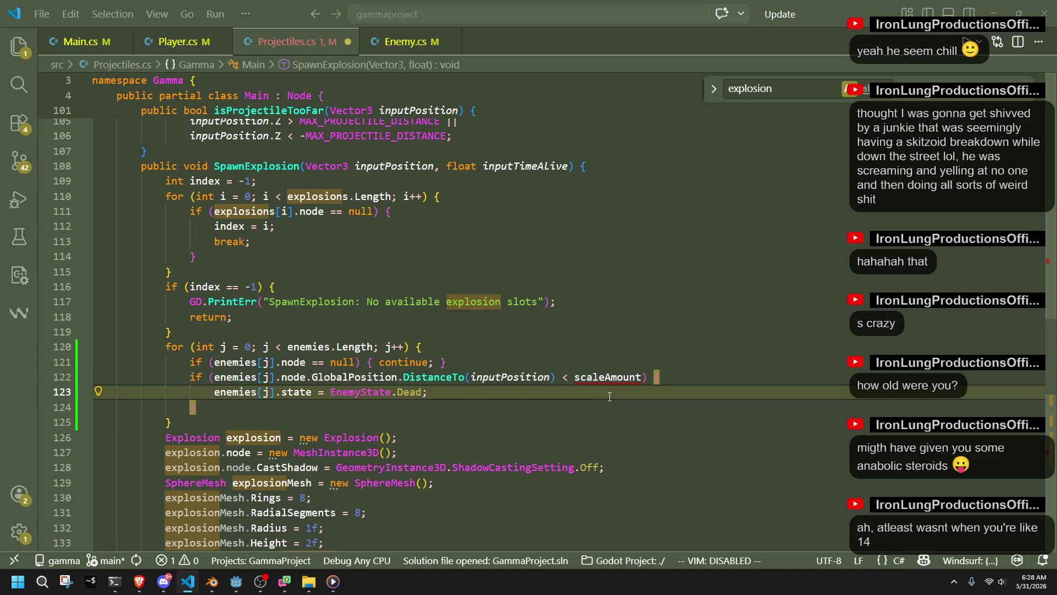
{"action": "left_click_drag", "start_coordinate": [643, 379], "coordinate": [561, 381]}
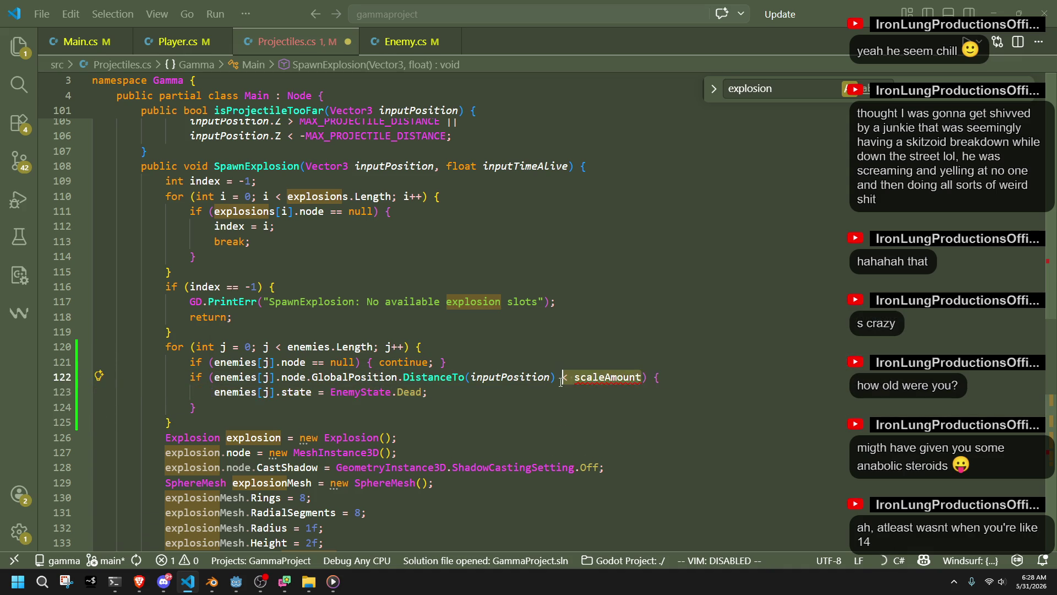
{"action": "mouse_move", "coordinate": [576, 378]}
{"action": "left_click", "coordinate": [585, 388]}
{"action": "double_click", "coordinate": [588, 380]}
{"action": "type", "text": "6"}
- Review the edited kill loop, then run the project from the Godot editor
{"action": "left_click", "coordinate": [596, 392]}
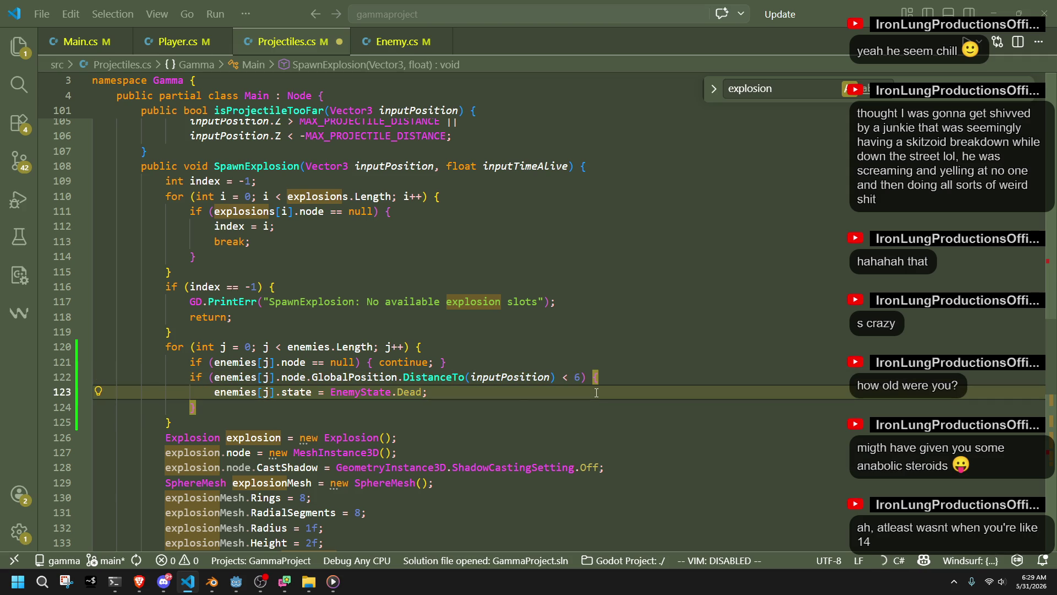
{"action": "left_click", "coordinate": [526, 406]}
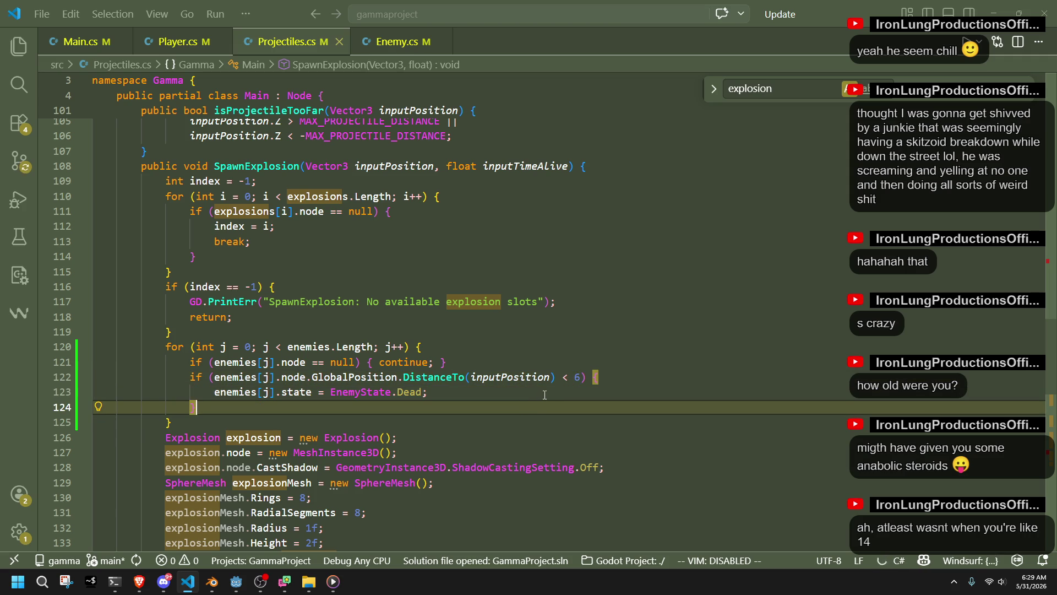
{"action": "left_click", "coordinate": [545, 394]}
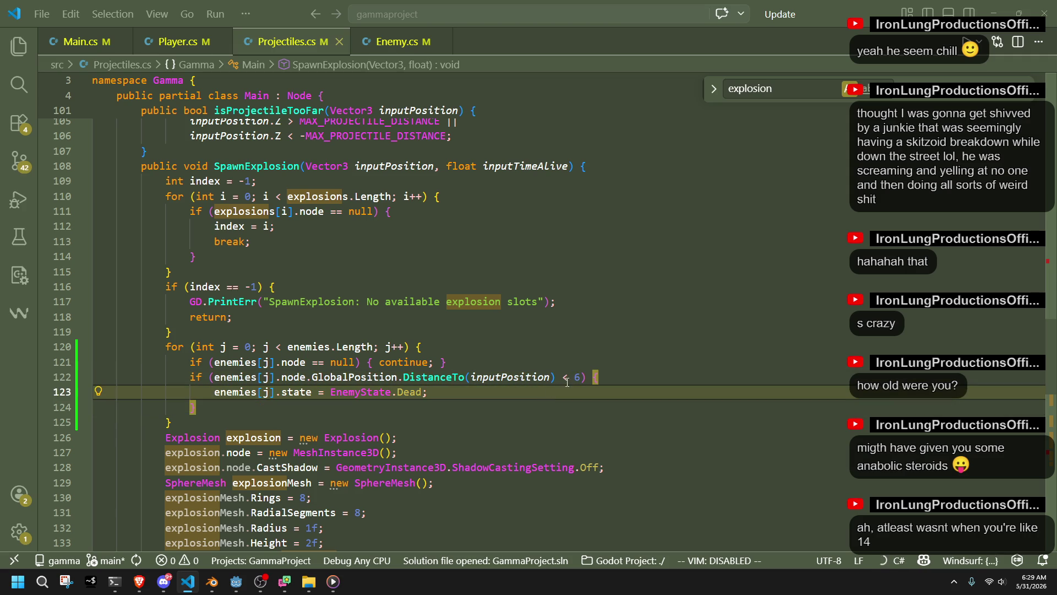
{"action": "left_click", "coordinate": [561, 406]}
{"action": "left_click", "coordinate": [557, 392]}
{"action": "left_click", "coordinate": [235, 584]}
{"action": "left_click", "coordinate": [982, 21]}
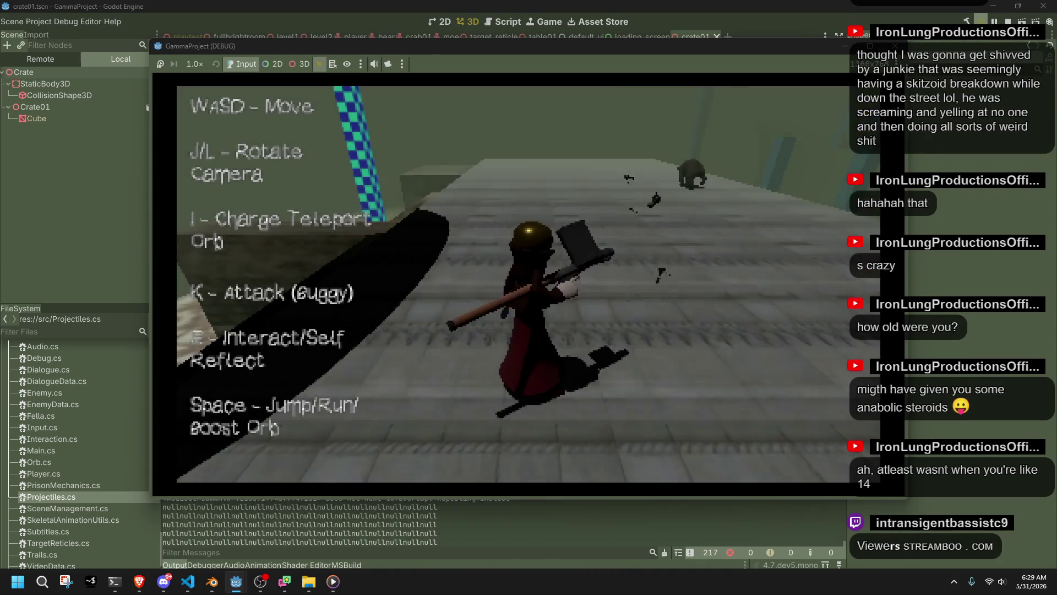
- Turn the camera toward the creatures on the ledge and set off four explosions among them
{"action": "key", "text": "l"}
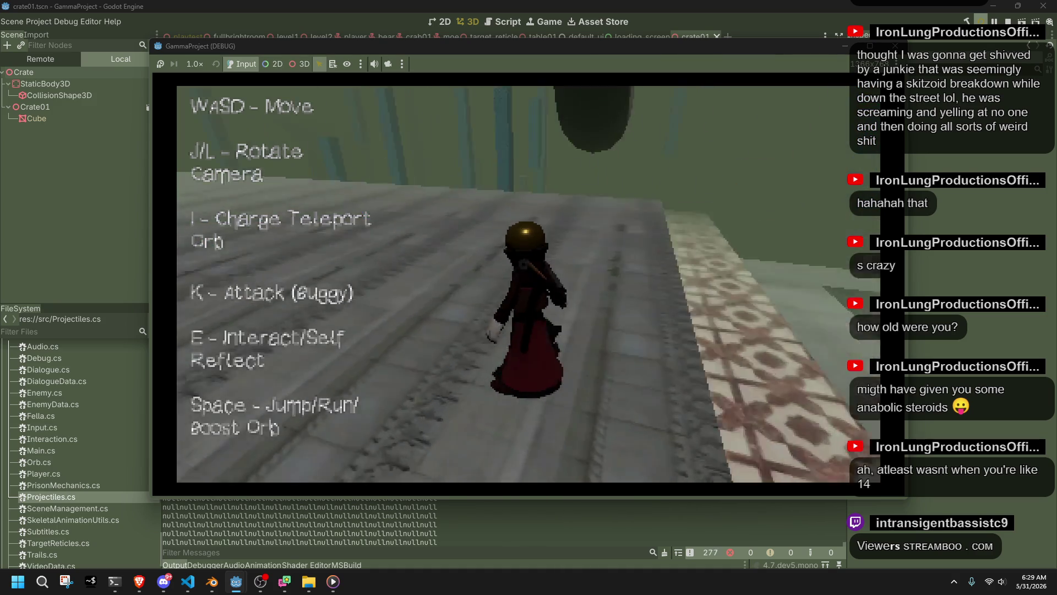
{"action": "key", "text": "j"}
{"action": "key", "text": "k"}
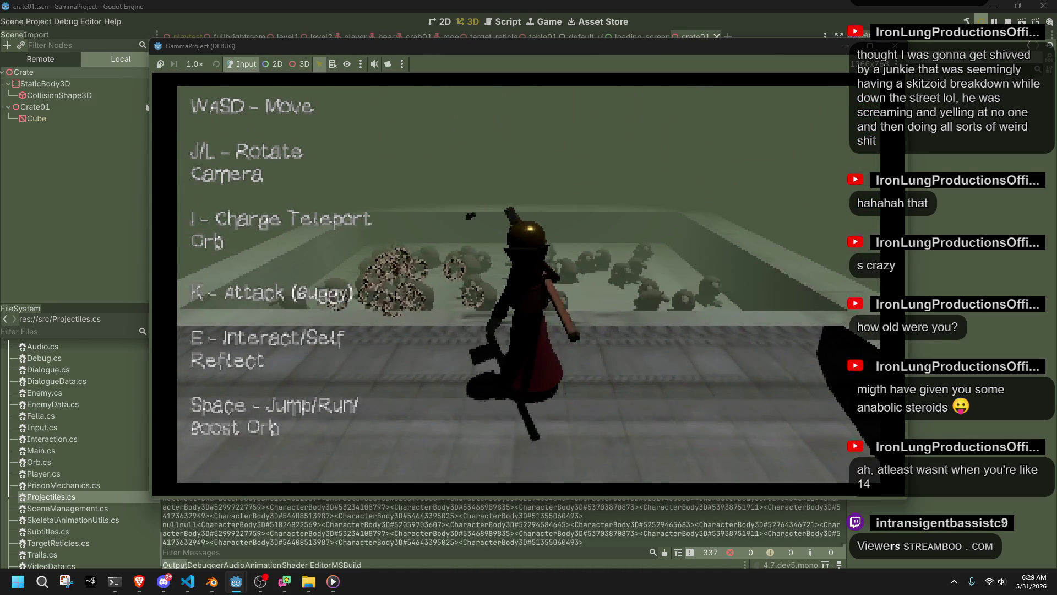
{"action": "key", "text": "k"}
{"action": "key", "text": "k"}
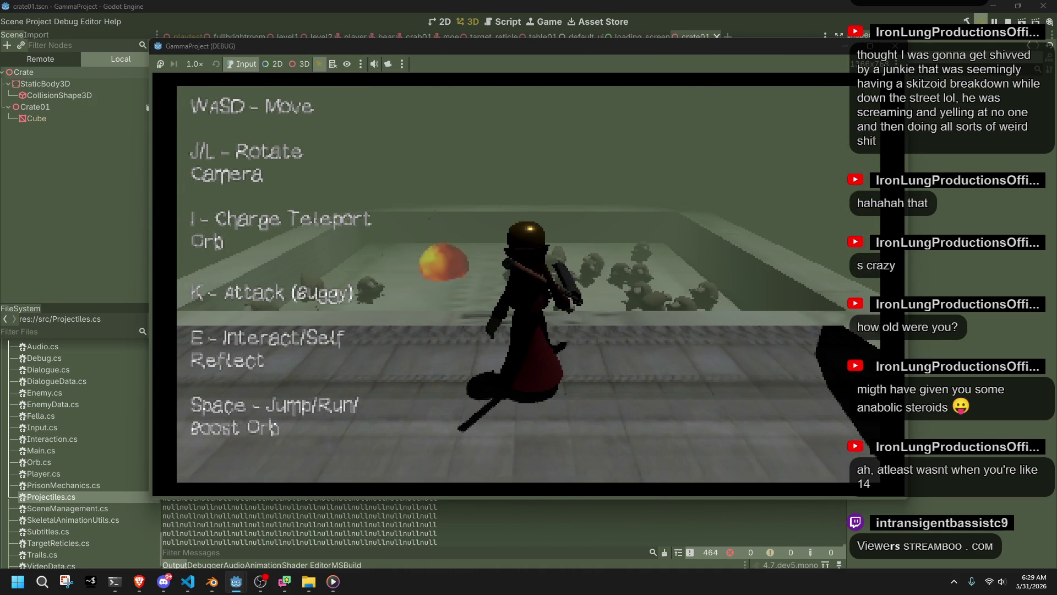
{"action": "key", "text": "j"}
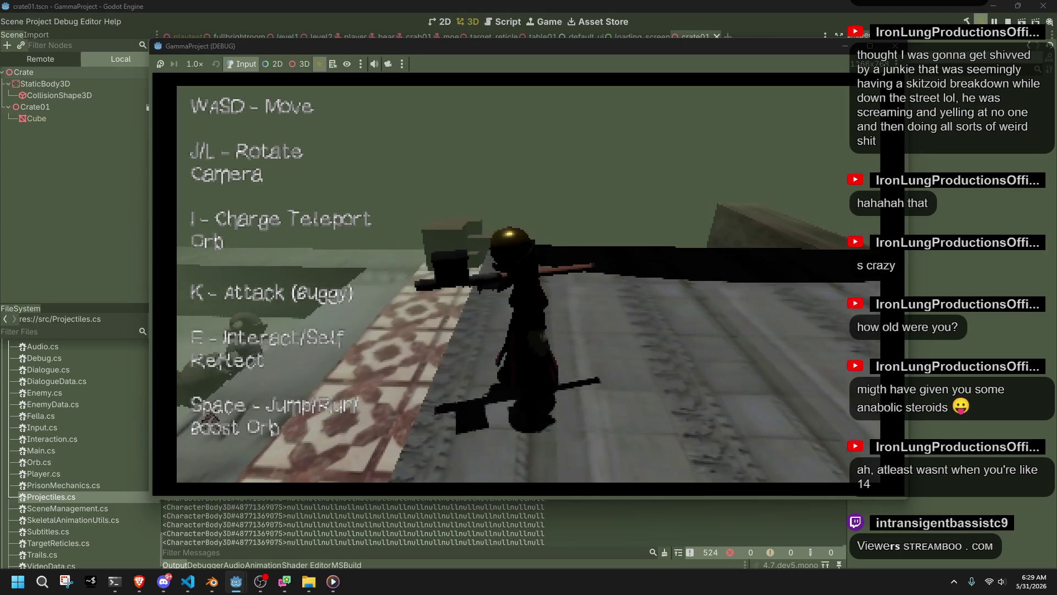
{"action": "key", "text": "l"}
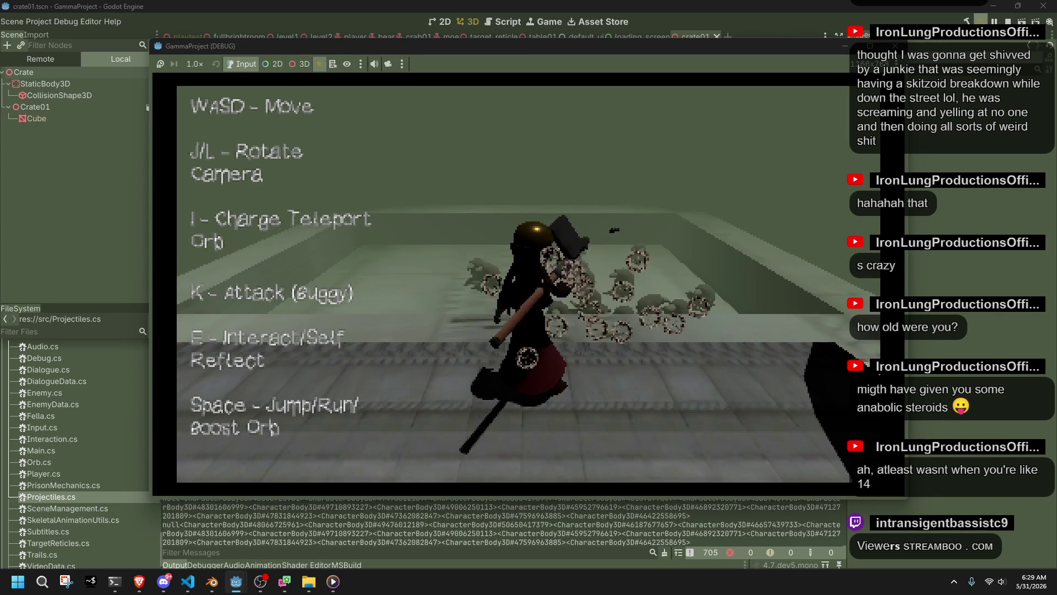
{"action": "key", "text": "k"}
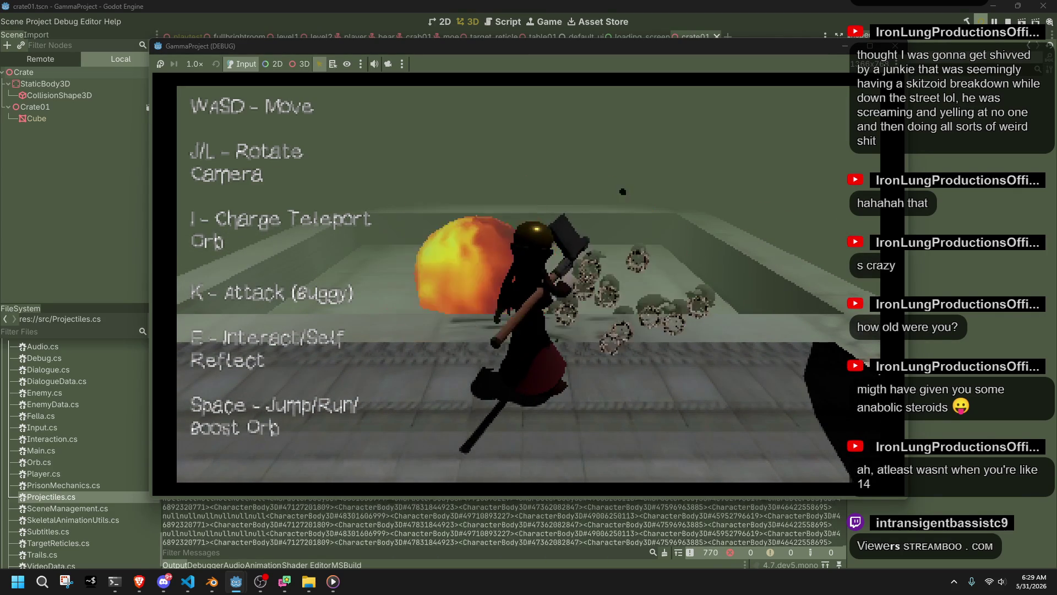
{"action": "key", "text": "k"}
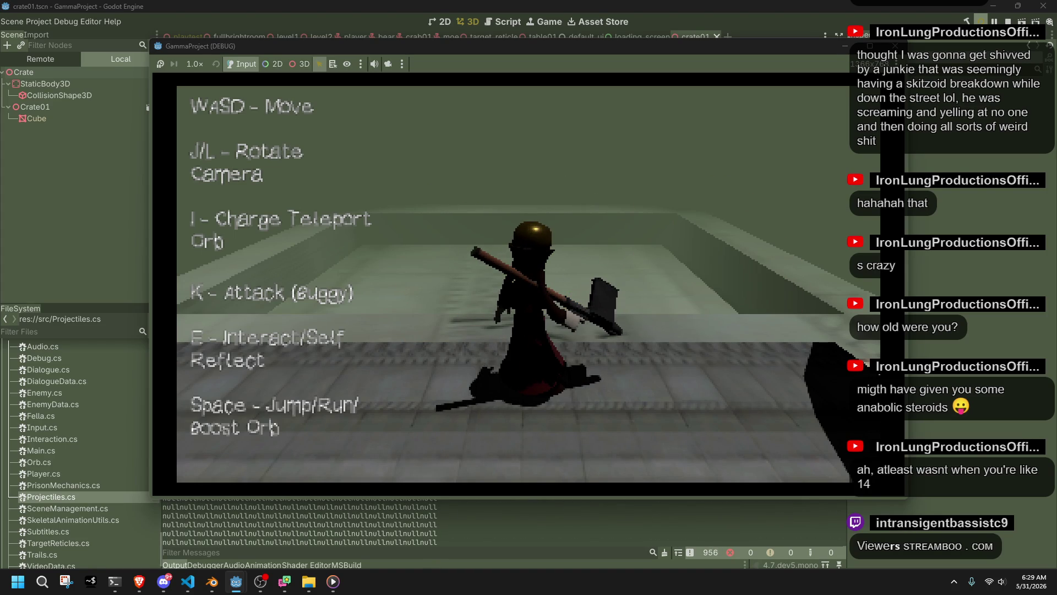
- Walk the character along the ledge and tiled floor while rotating the camera
{"action": "key", "text": "j"}
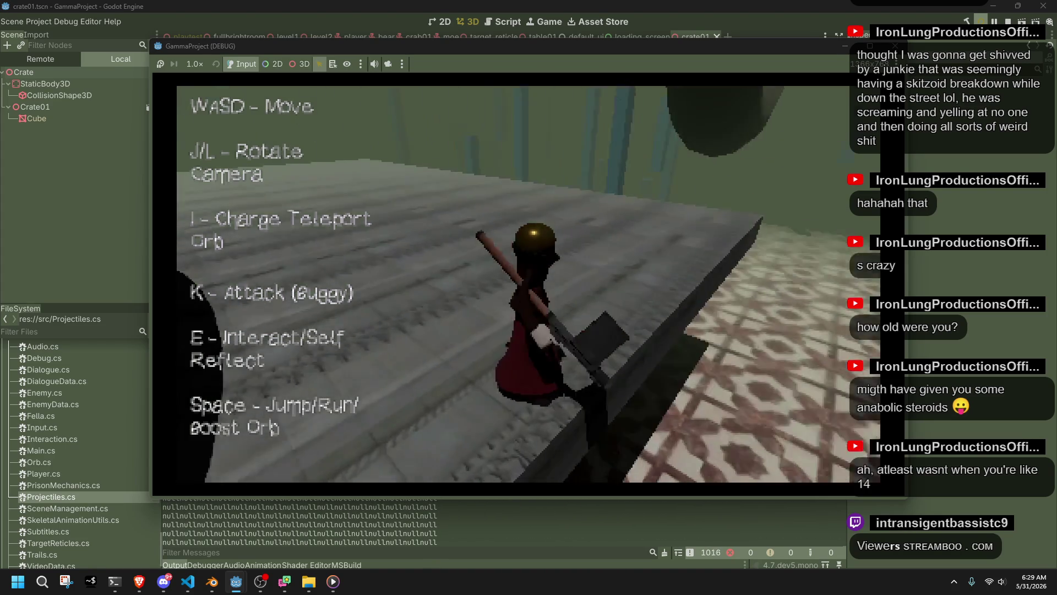
{"action": "key", "text": "j"}
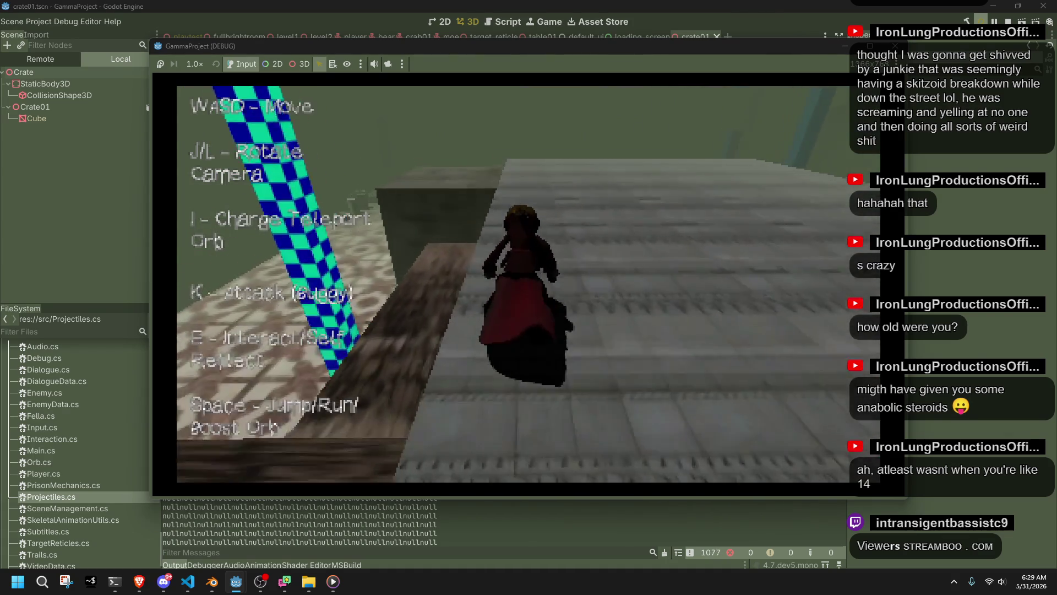
{"action": "key", "text": "w"}
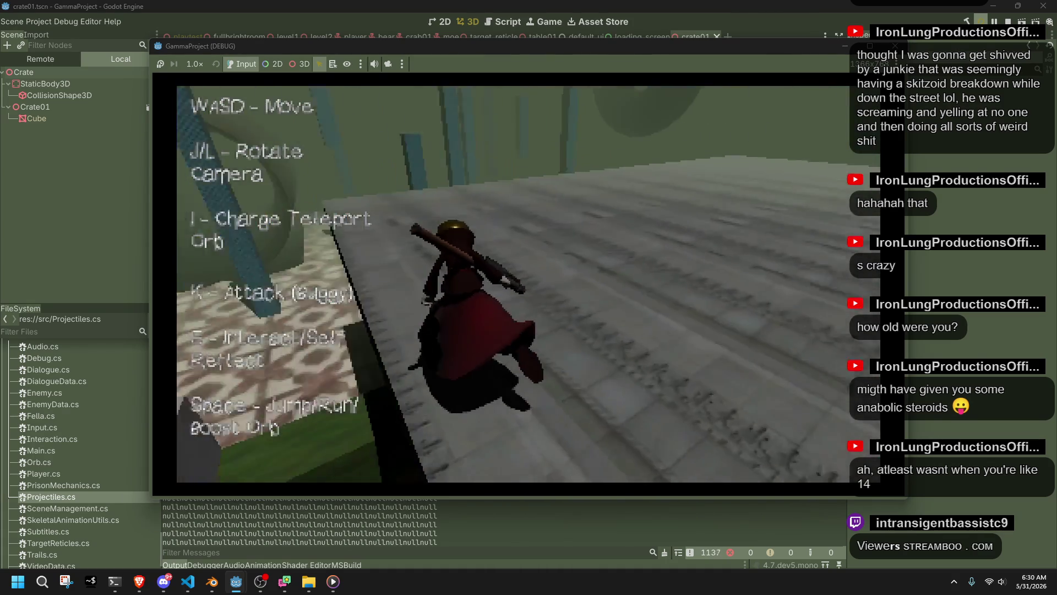
{"action": "key", "text": "s"}
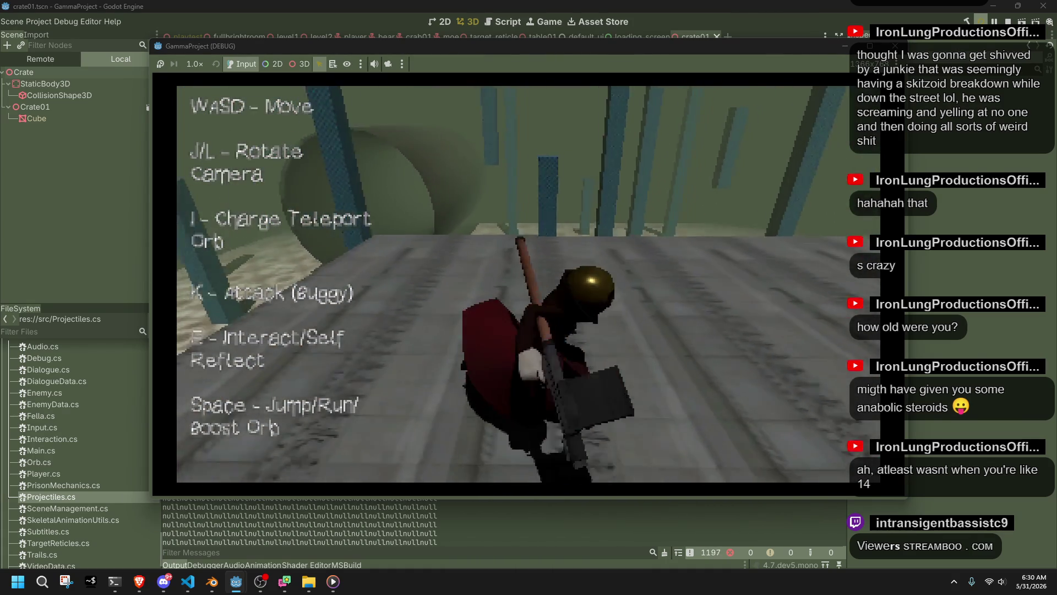
{"action": "key", "text": "w"}
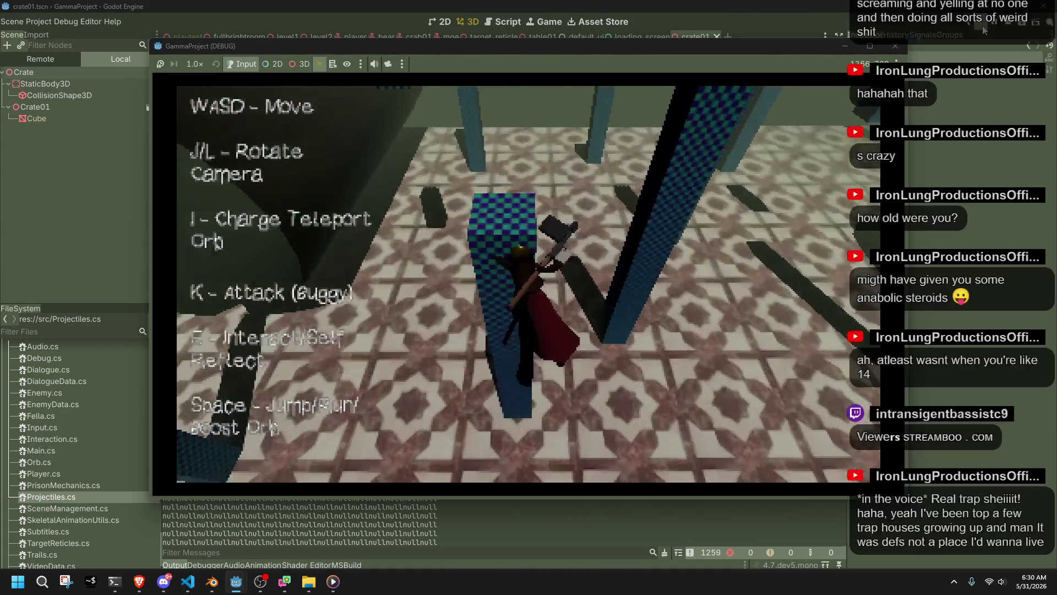
{"action": "key", "text": "a"}
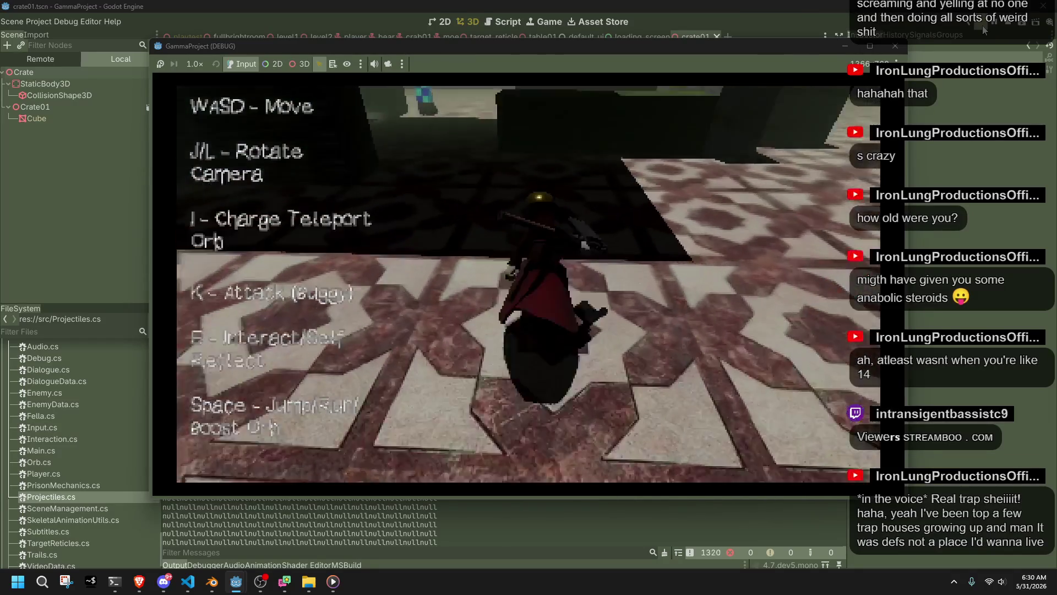
{"action": "key", "text": "w"}
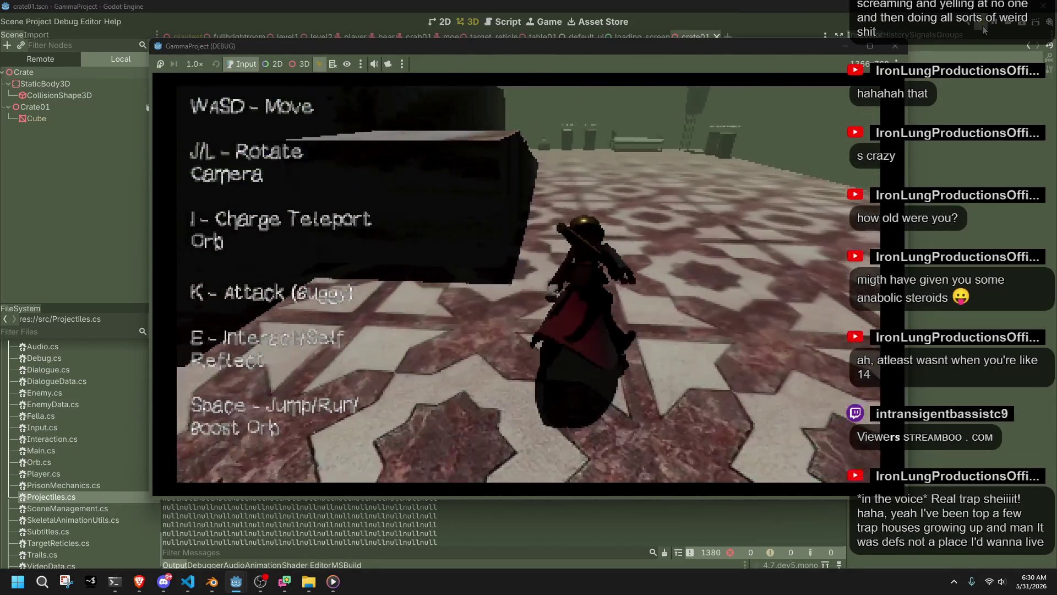
{"action": "key", "text": "a"}
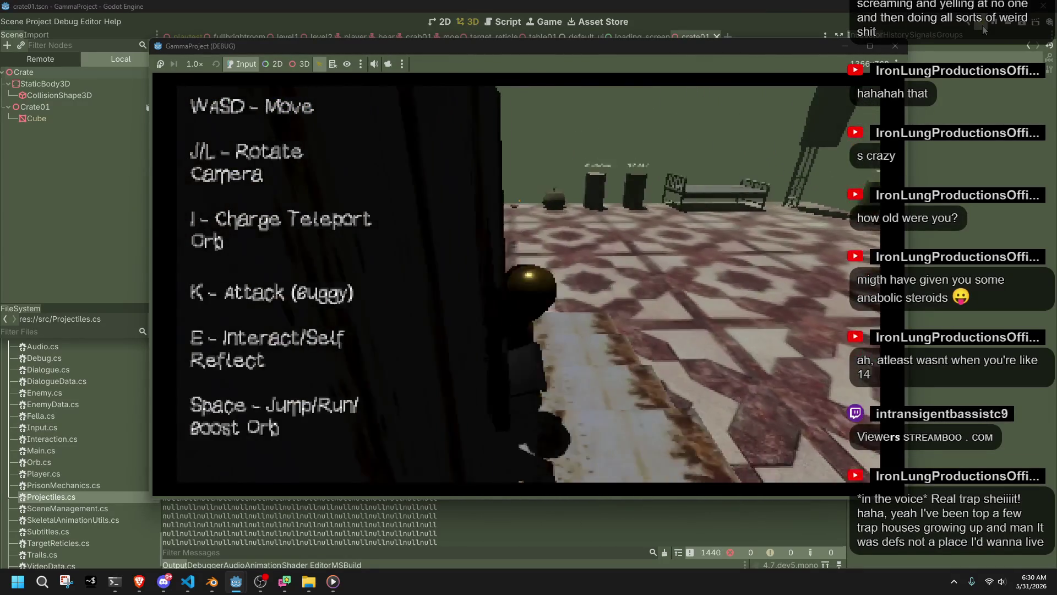
{"action": "key", "text": "j"}
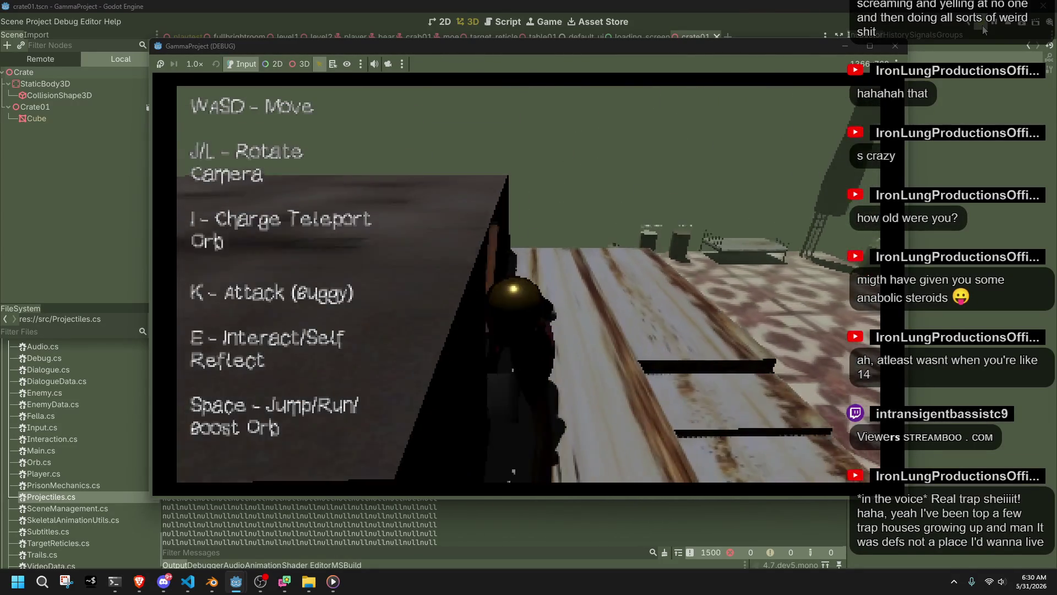
{"action": "key", "text": "w"}
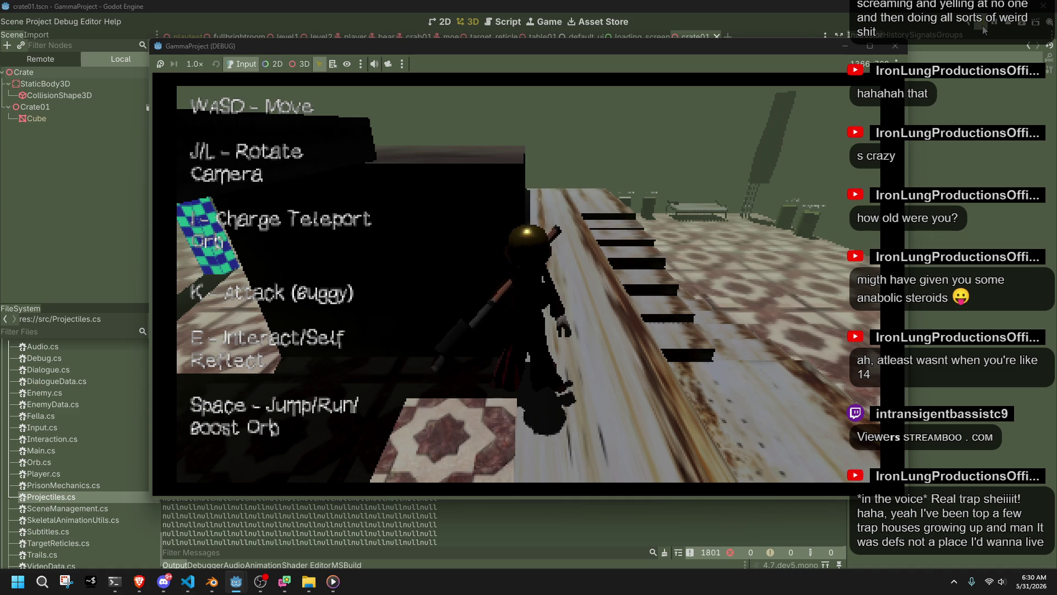
- Relaunch the game with F5 and walk back across the grey ledge to the tiled floor
{"action": "key", "text": "F5"}
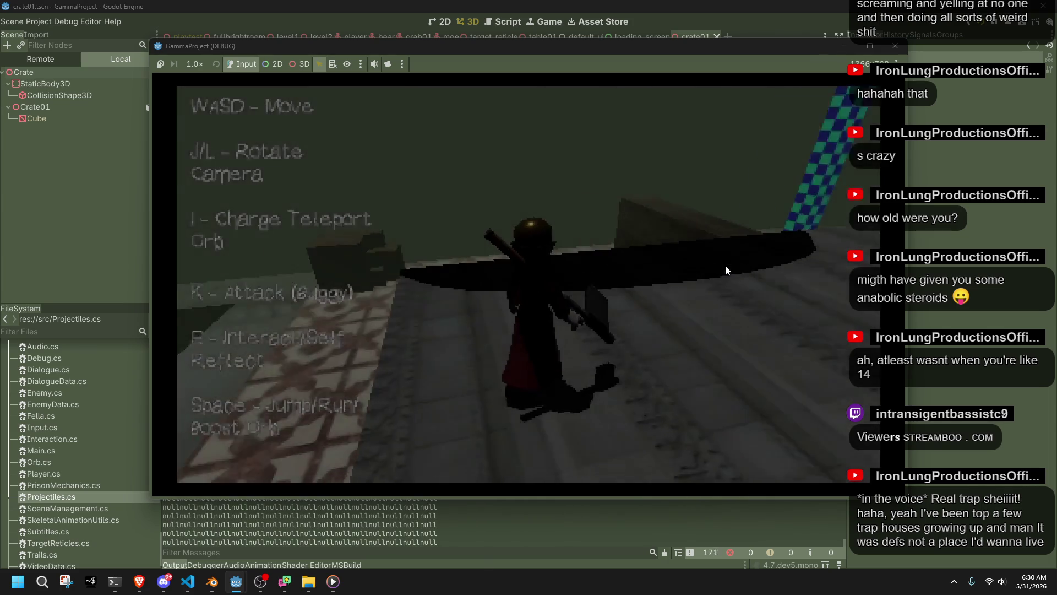
{"action": "key", "text": "l"}
{"action": "key", "text": "l"}
{"action": "key", "text": "w"}
{"action": "key", "text": "w"}
{"action": "key", "text": "w"}
{"action": "key", "text": "w"}
{"action": "key", "text": "w"}
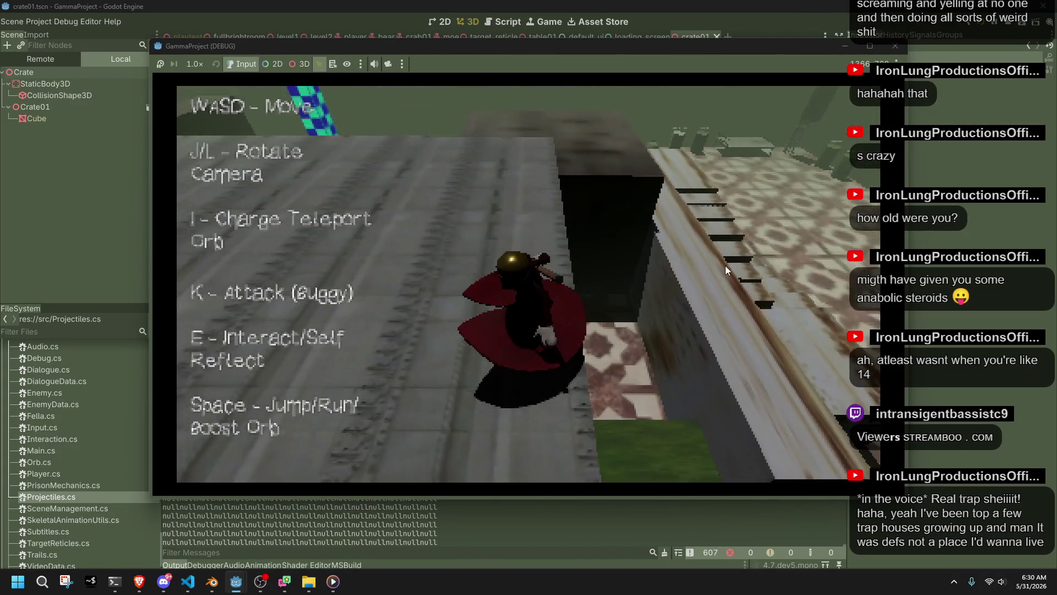
{"action": "key", "text": "w"}
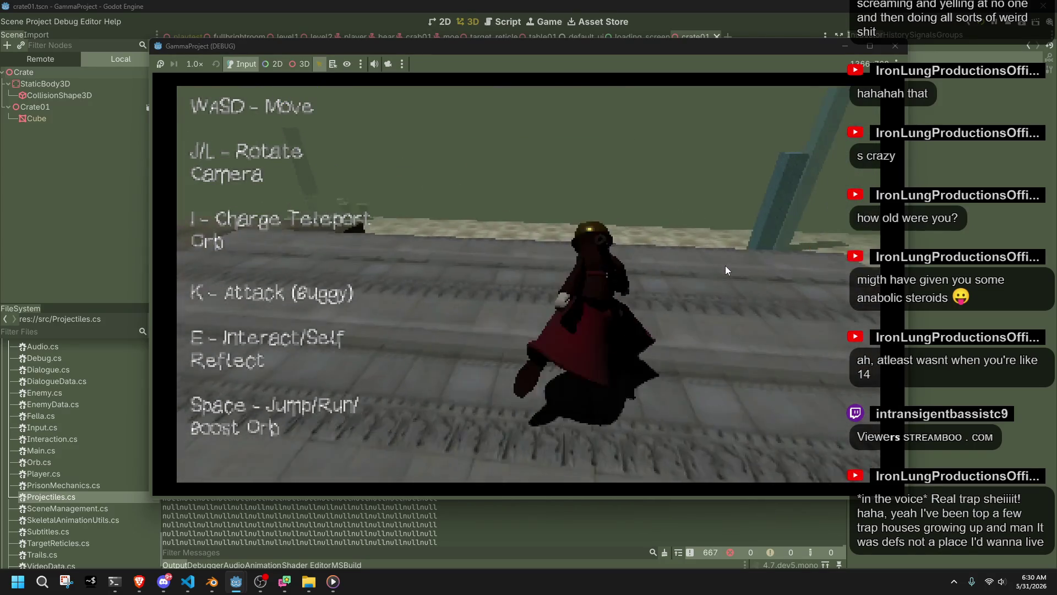
{"action": "key", "text": "w"}
{"action": "key", "text": "w"}
{"action": "key", "text": "w"}
{"action": "key", "text": "w"}
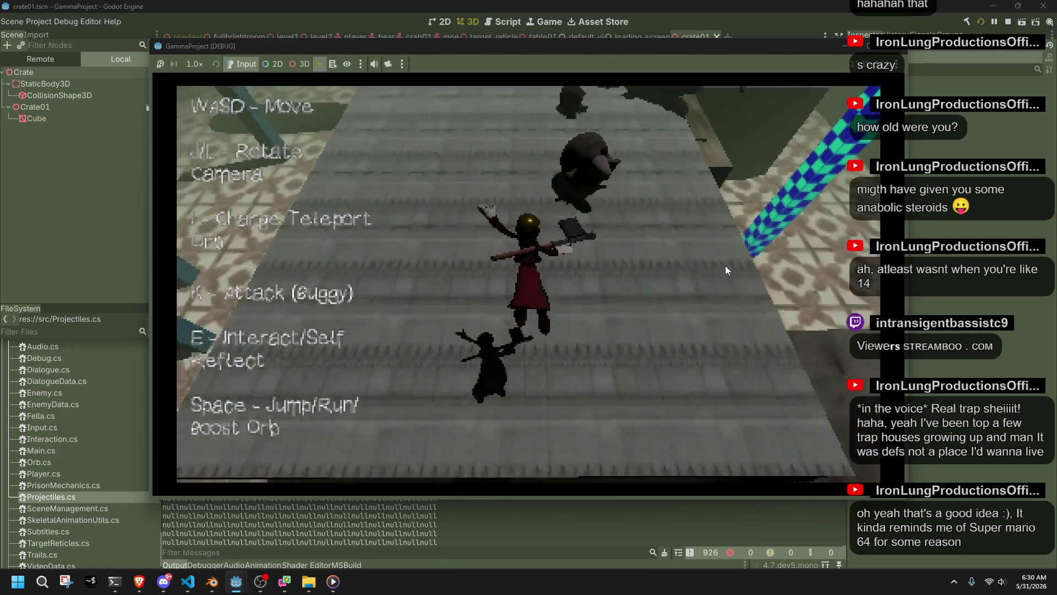
- Charge the orb with I and teleport the character across the grey steps
{"action": "key", "text": "w"}
{"action": "key", "text": "w"}
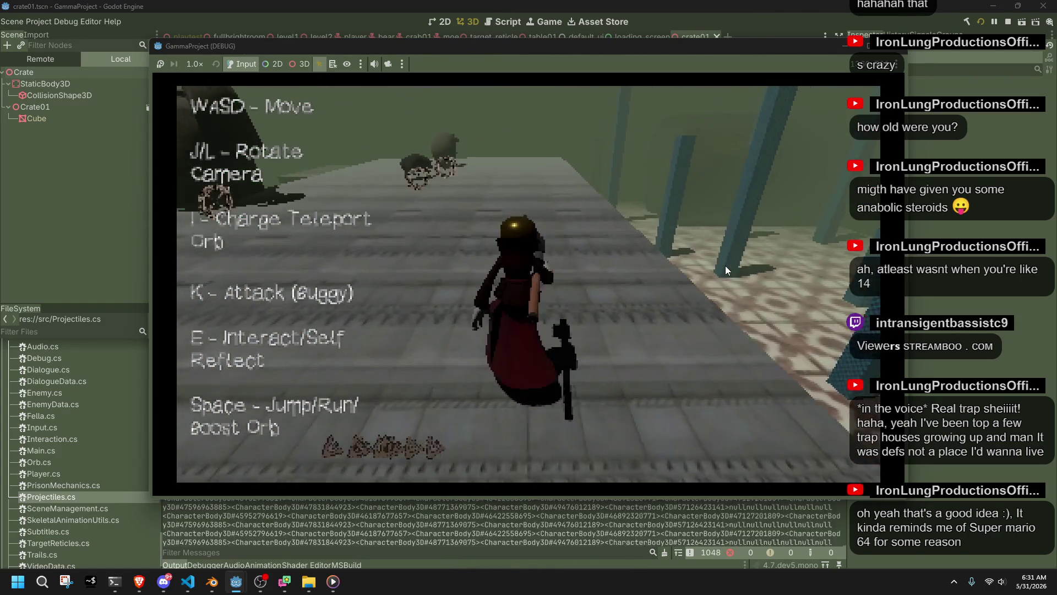
{"action": "key", "text": "w"}
{"action": "key", "text": "i"}
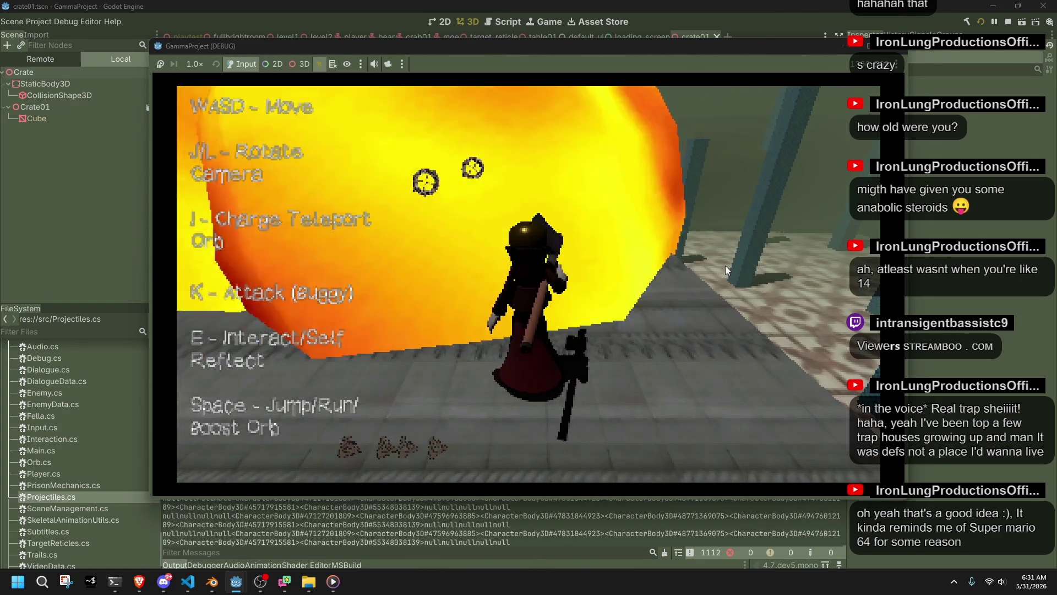
{"action": "key", "text": "i"}
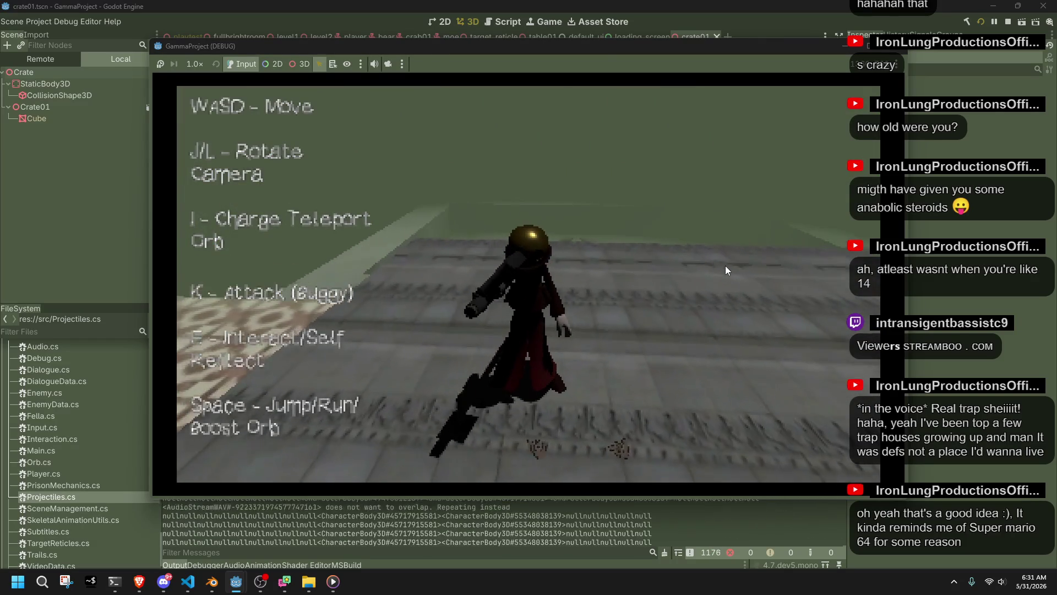
- Walk along the tiled walkway and set off fireball explosions beside the enemy crowd
{"action": "key", "text": "w"}
{"action": "key", "text": "w"}
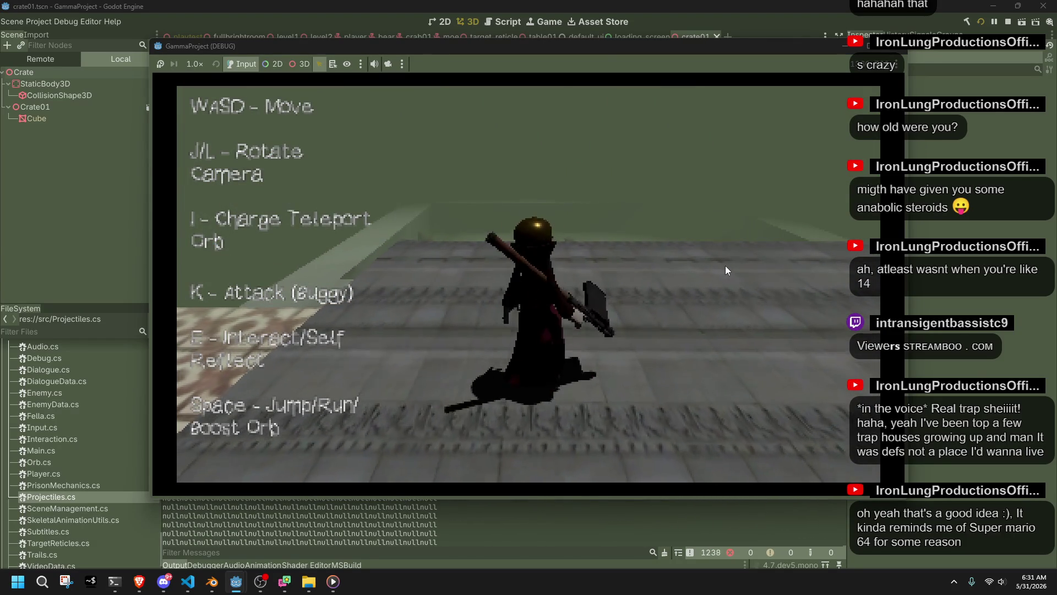
{"action": "key", "text": "w"}
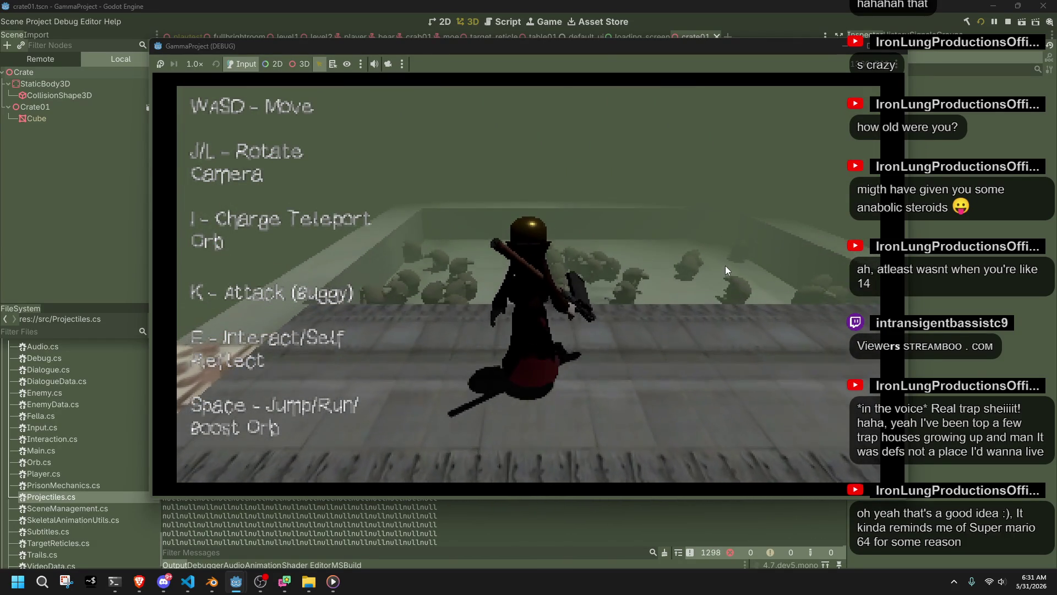
{"action": "key", "text": "w"}
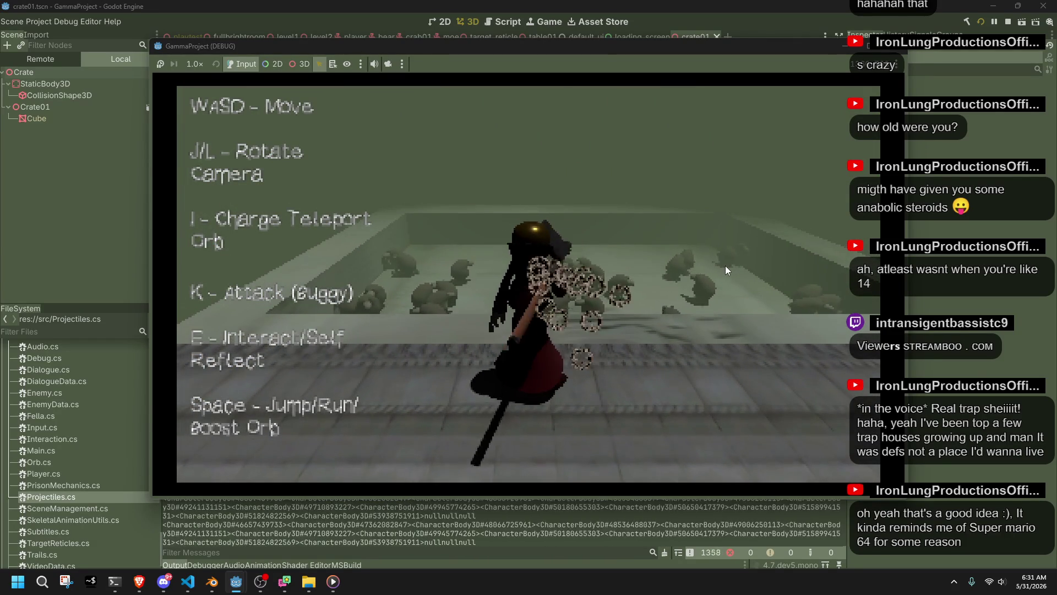
{"action": "key", "text": "w"}
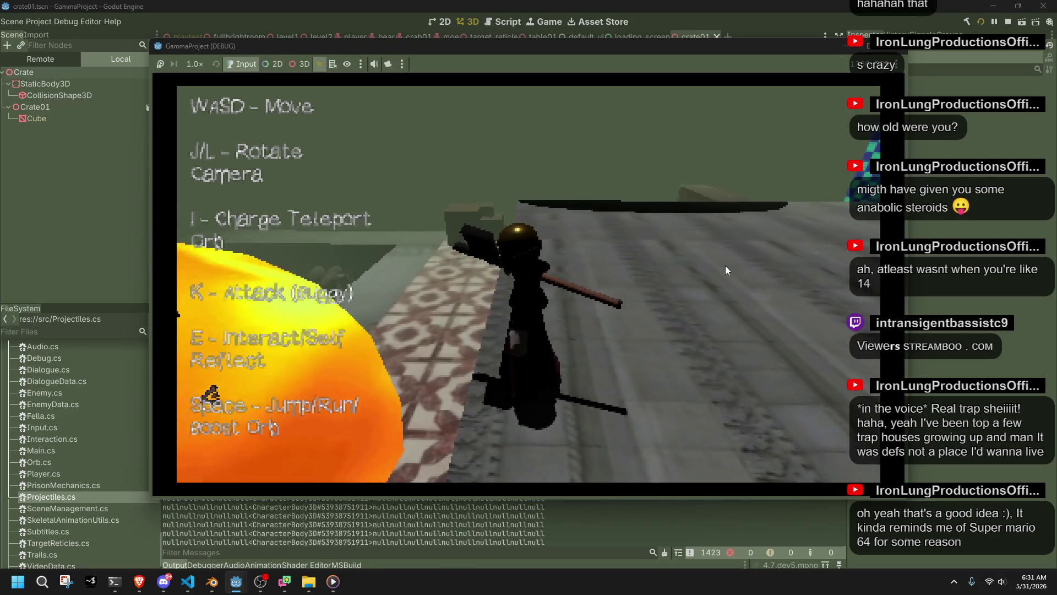
{"action": "key", "text": "w"}
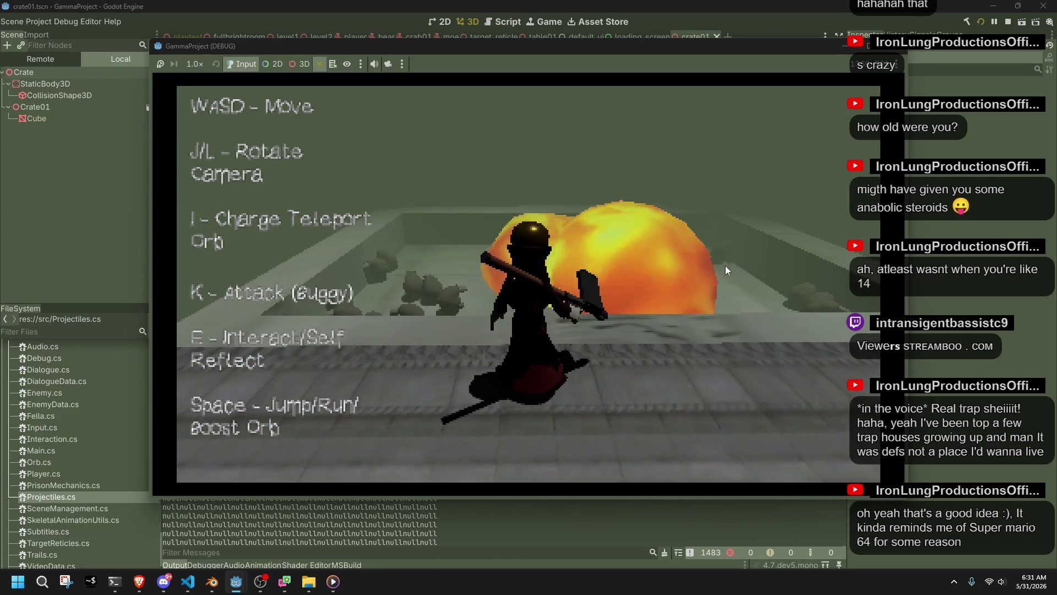
{"action": "key", "text": "w"}
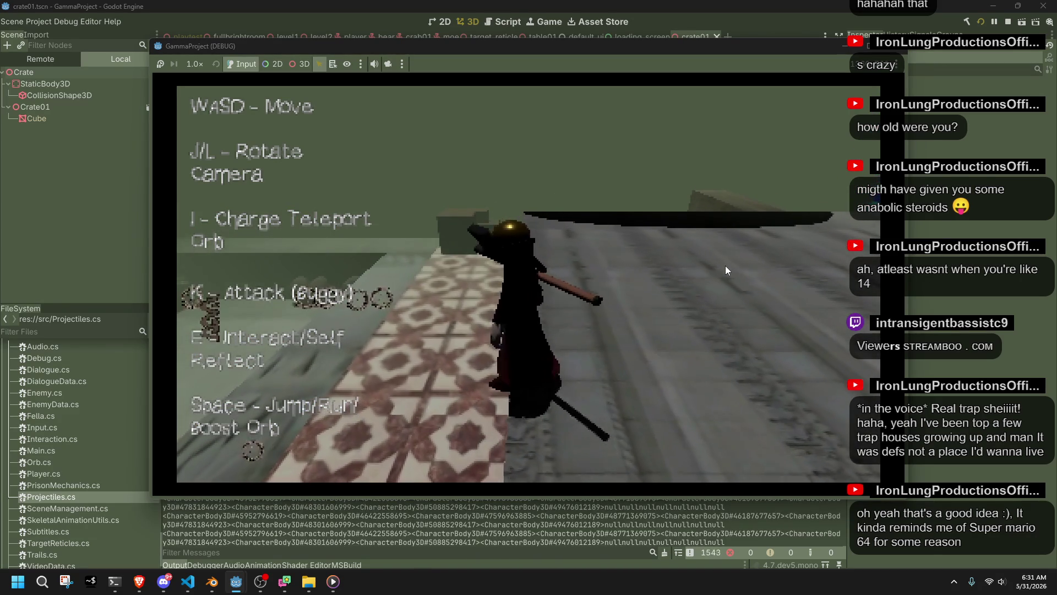
{"action": "key", "text": "w"}
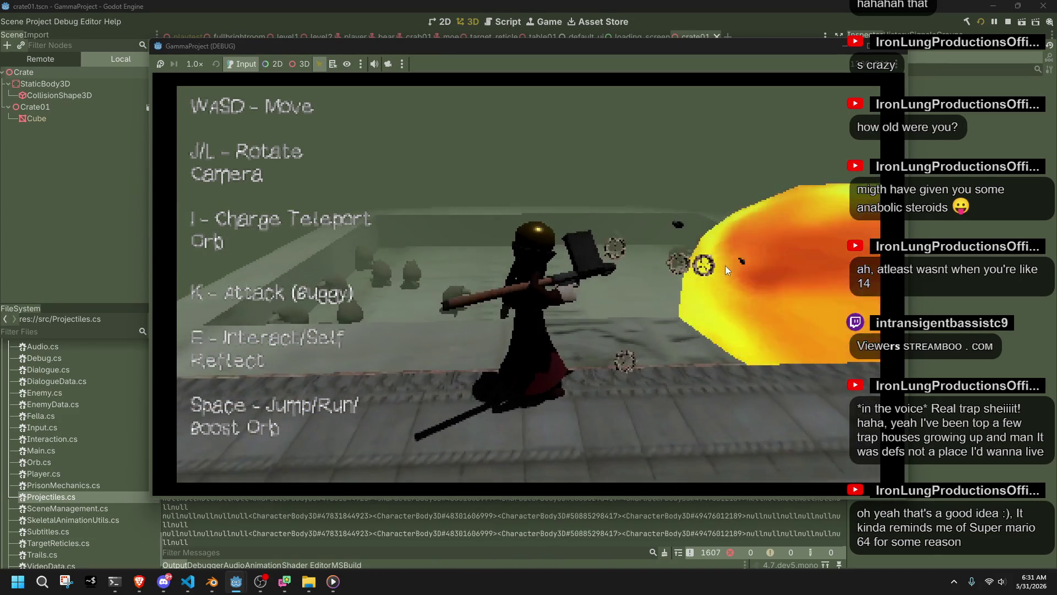
{"action": "key", "text": "w"}
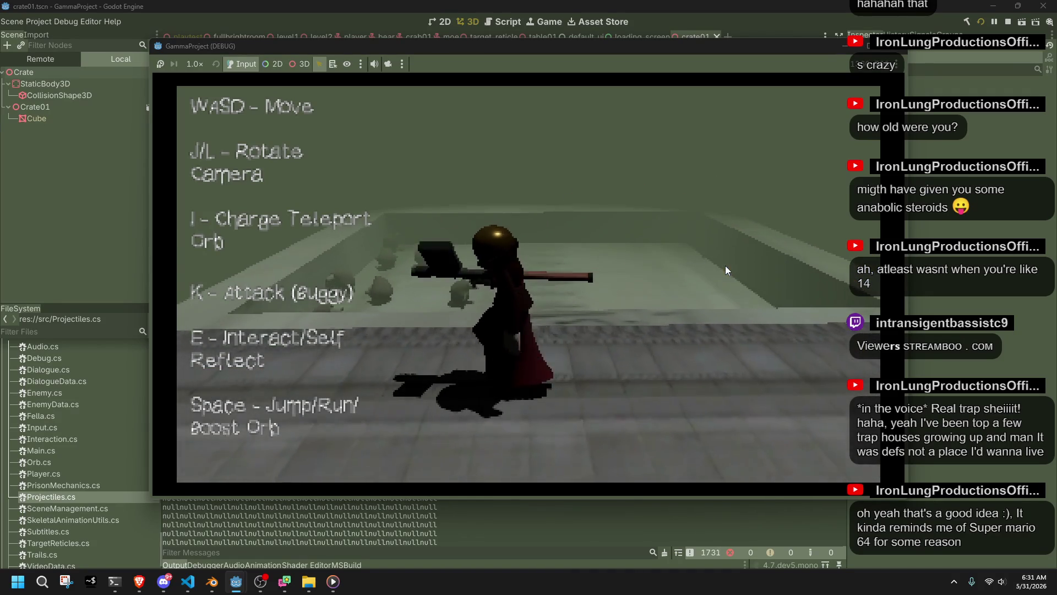
{"action": "key", "text": "i"}
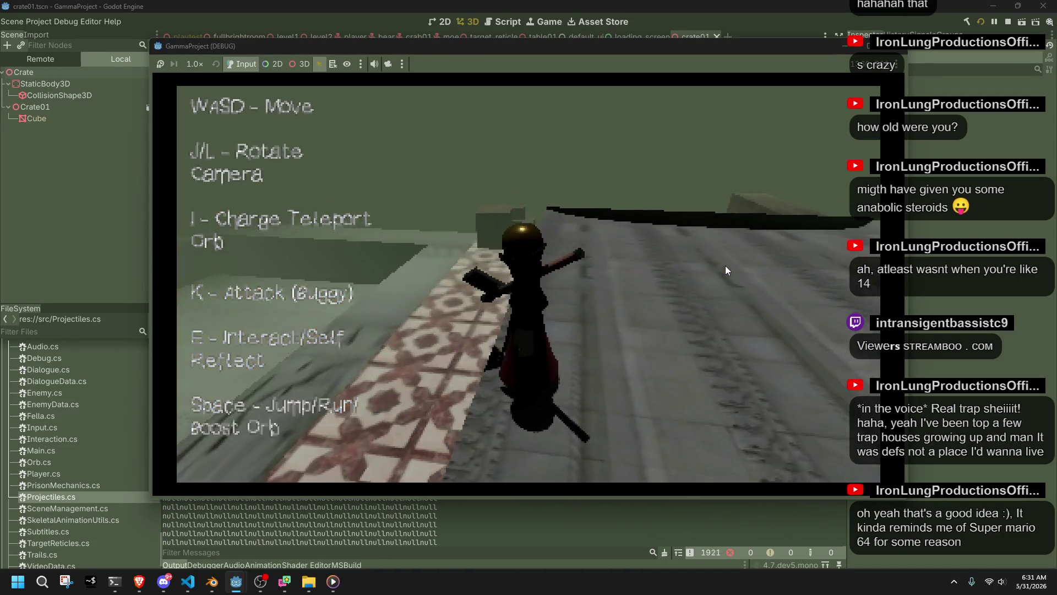
- Run the character over the crate and wooden platform onto the stone floor, switching to running
{"action": "key", "text": "a"}
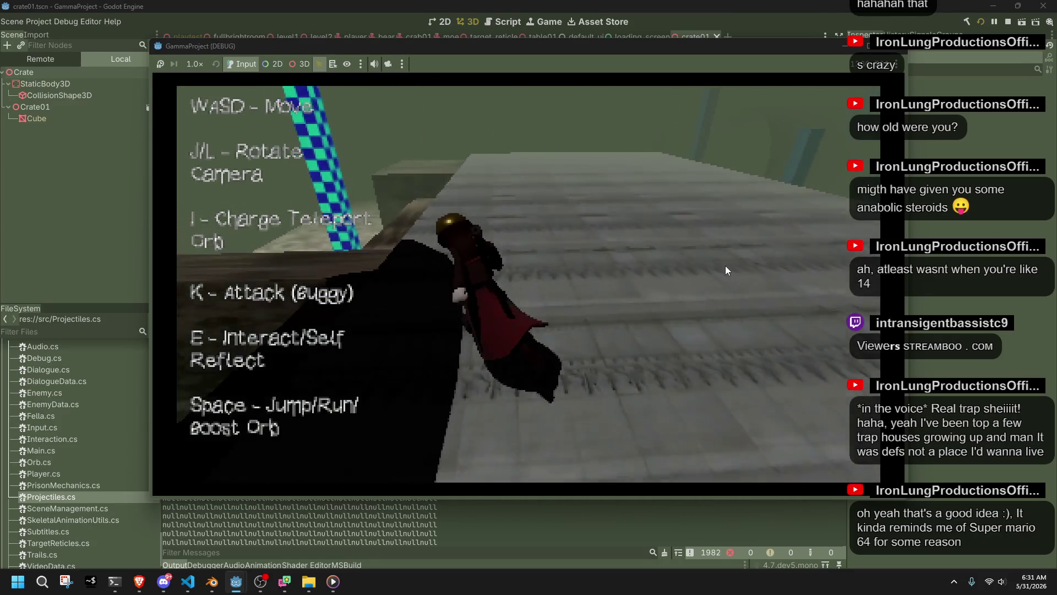
{"action": "key", "text": "a"}
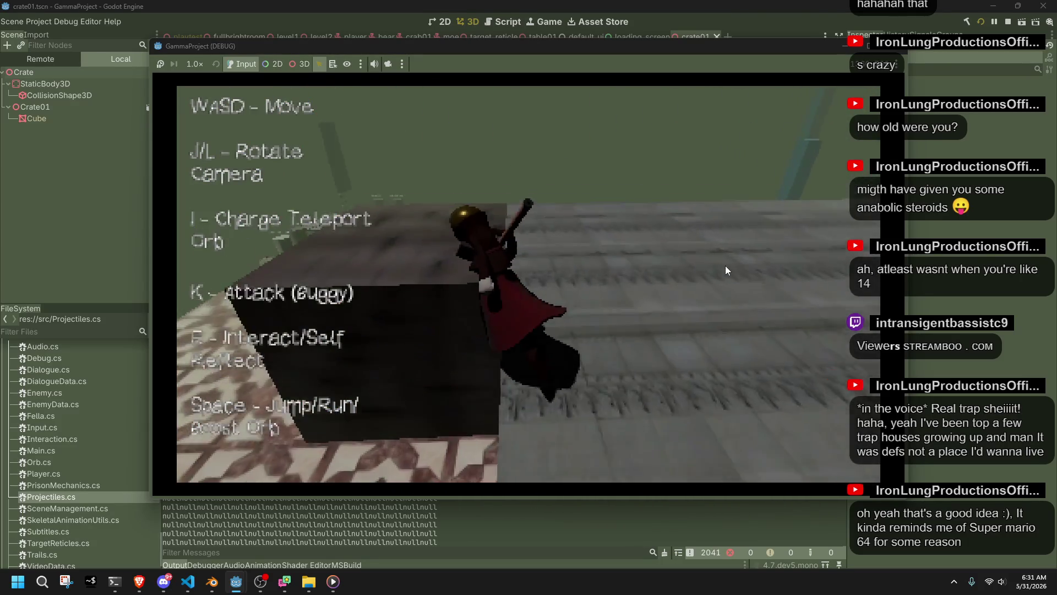
{"action": "key", "text": "w"}
{"action": "key", "text": "w"}
{"action": "key", "text": "w"}
{"action": "key", "text": "w"}
{"action": "key", "text": "w"}
{"action": "key", "text": "w"}
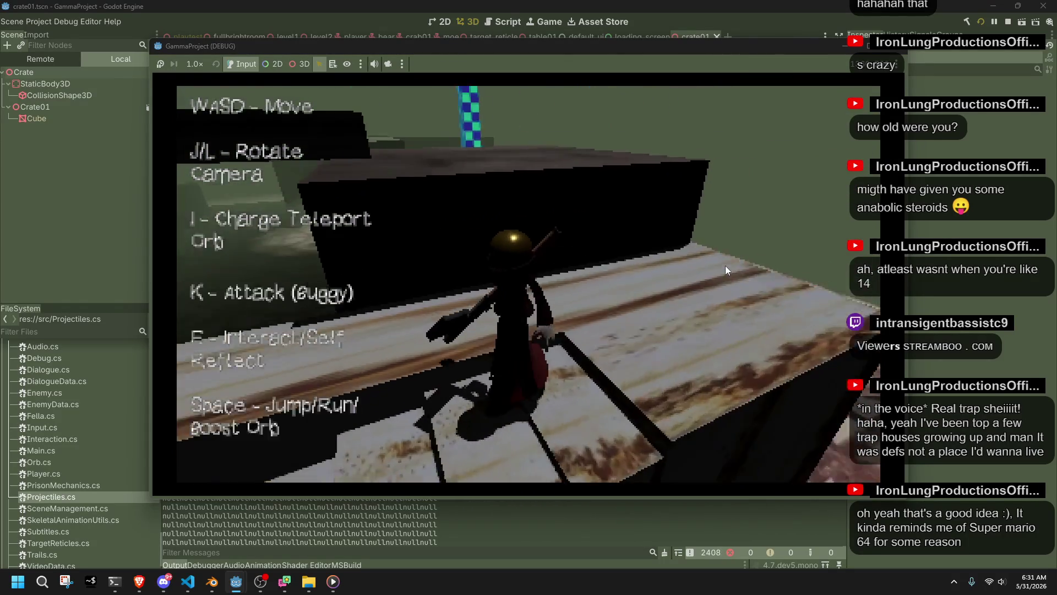
{"action": "key", "text": "w"}
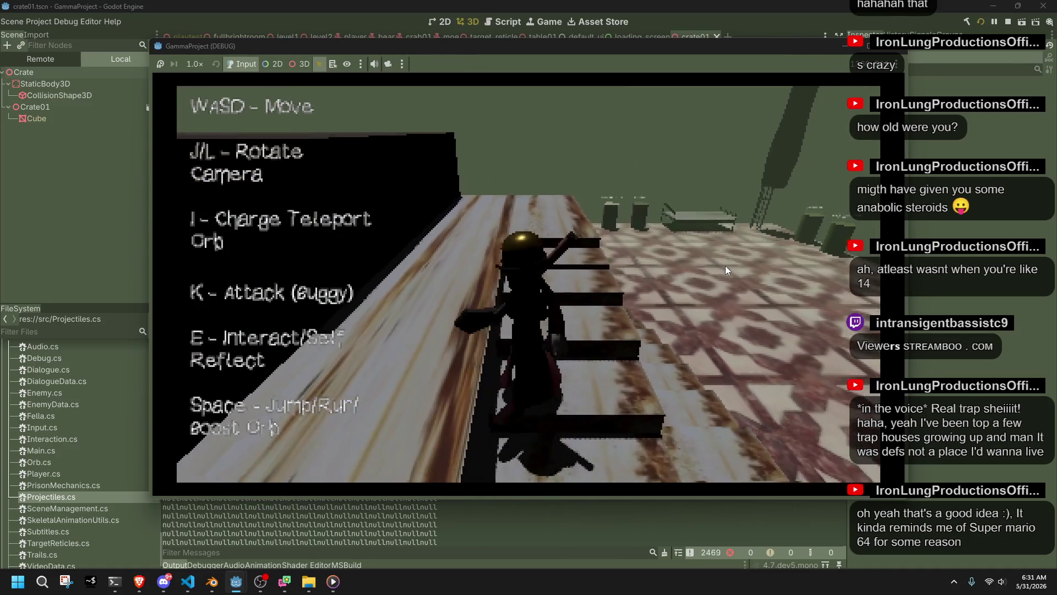
{"action": "key", "text": "w"}
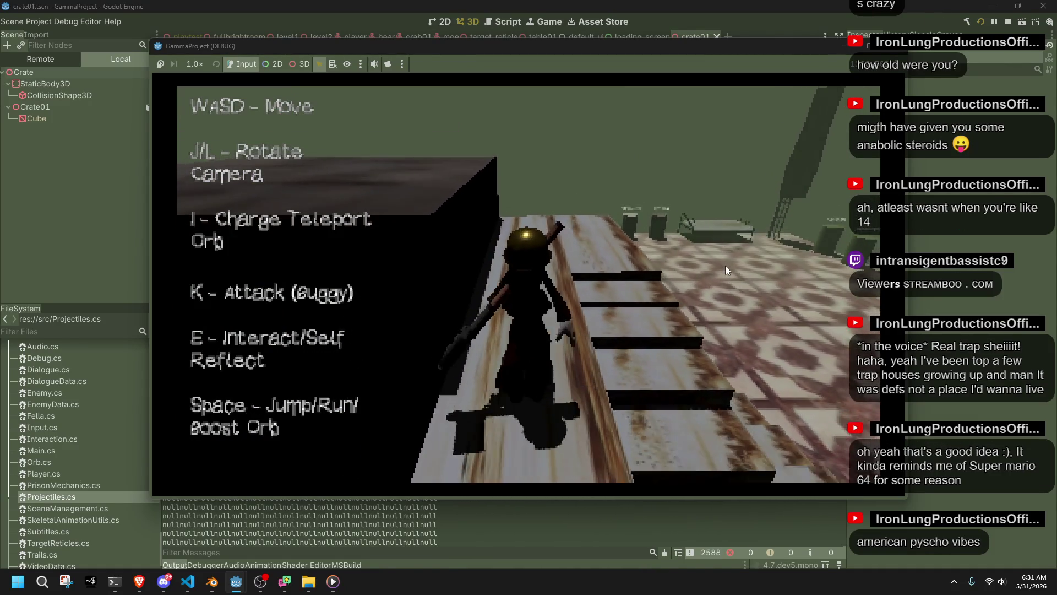
{"action": "key", "text": "w"}
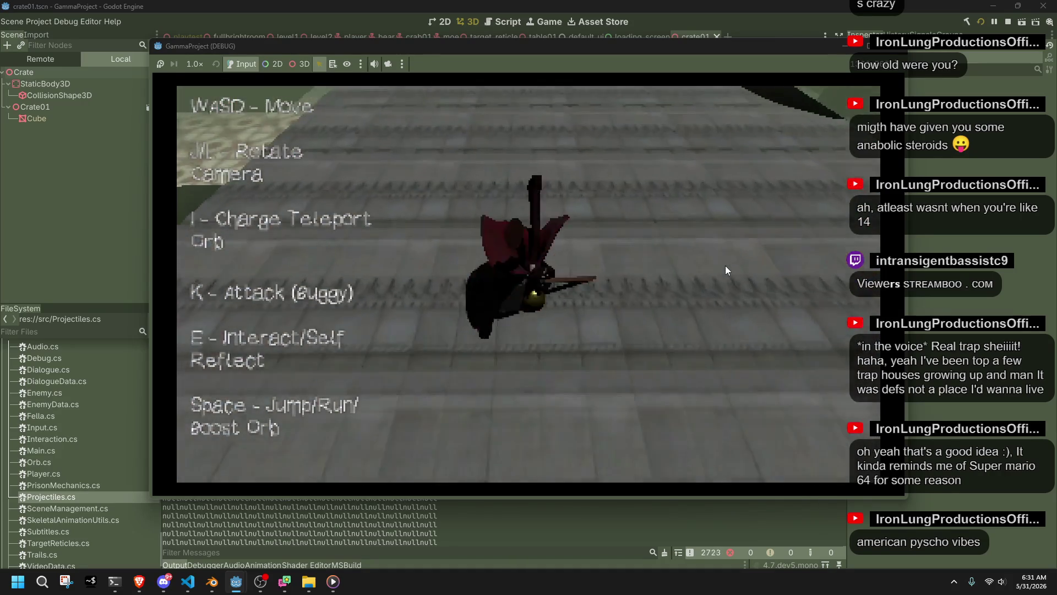
{"action": "key", "text": "w"}
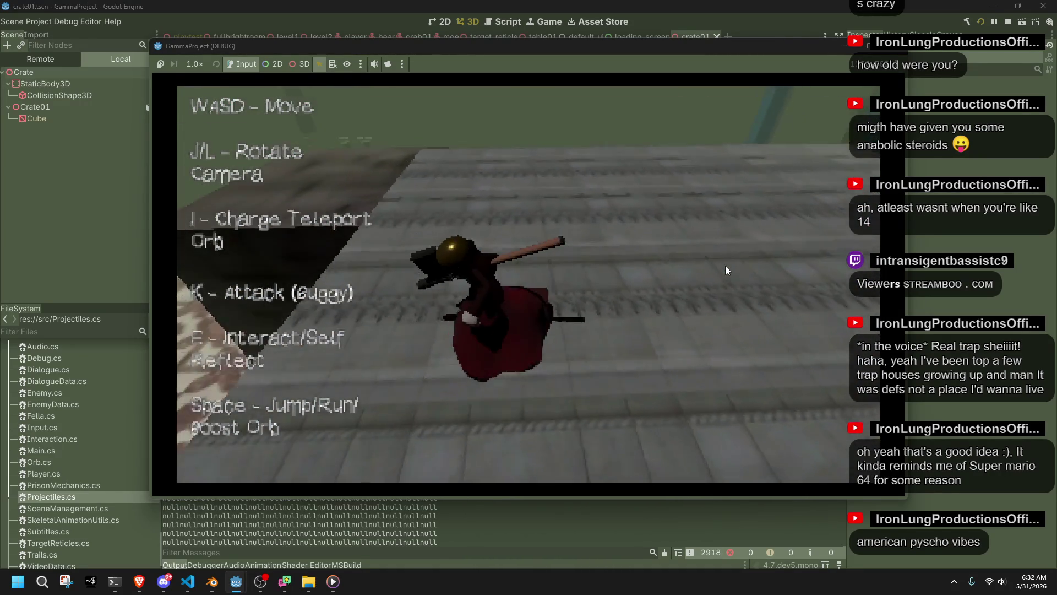
{"action": "key", "text": "w"}
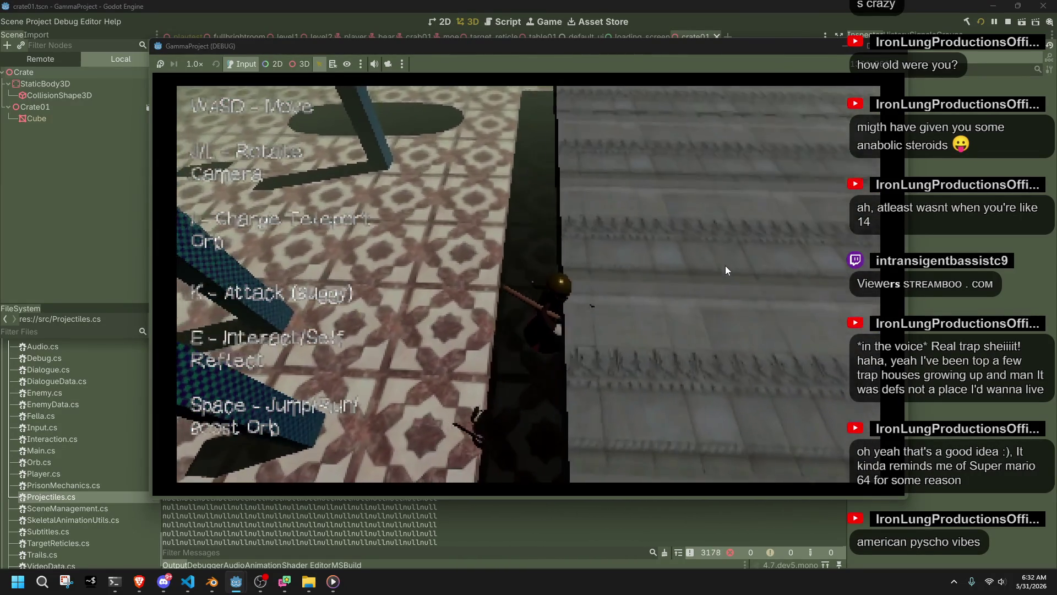
{"action": "key", "text": "w"}
{"action": "key", "text": "space"}
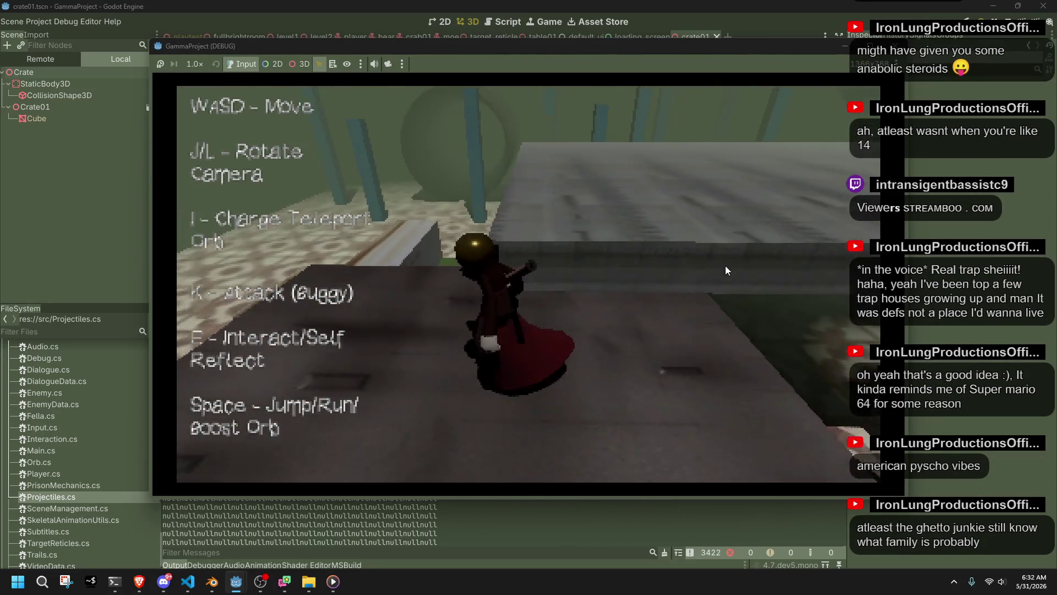
- Move the character past the blue block and pillar out onto the sloped surface
{"action": "key", "text": "w"}
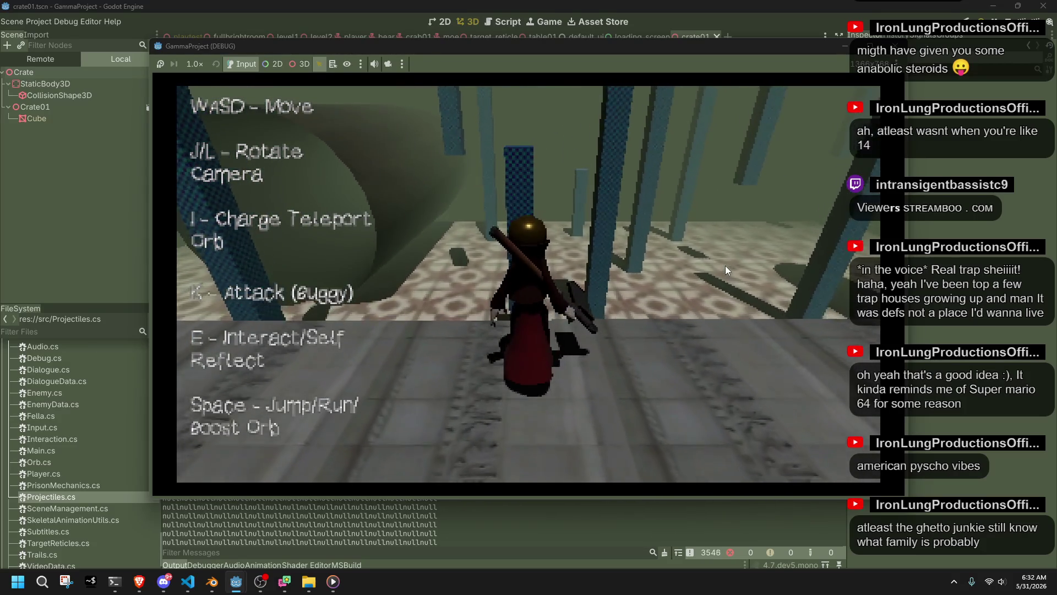
{"action": "key", "text": "w"}
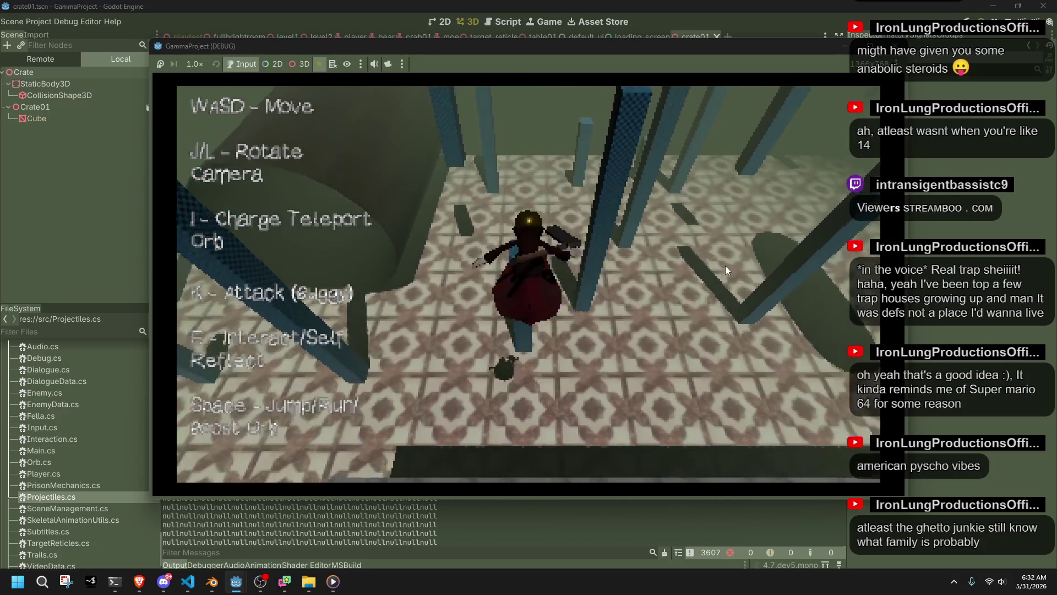
{"action": "key", "text": "w"}
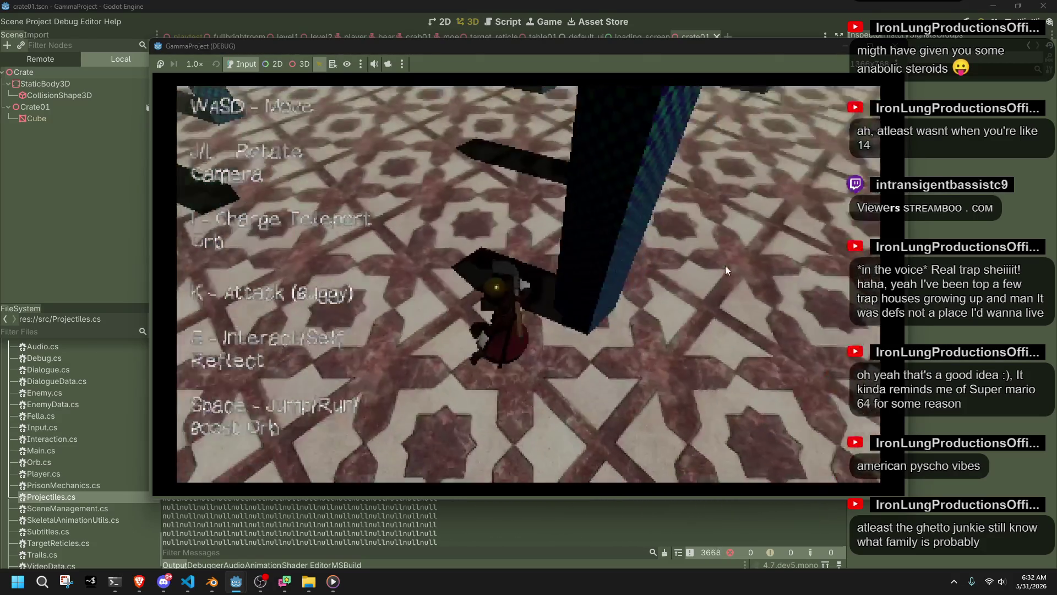
{"action": "key", "text": "w"}
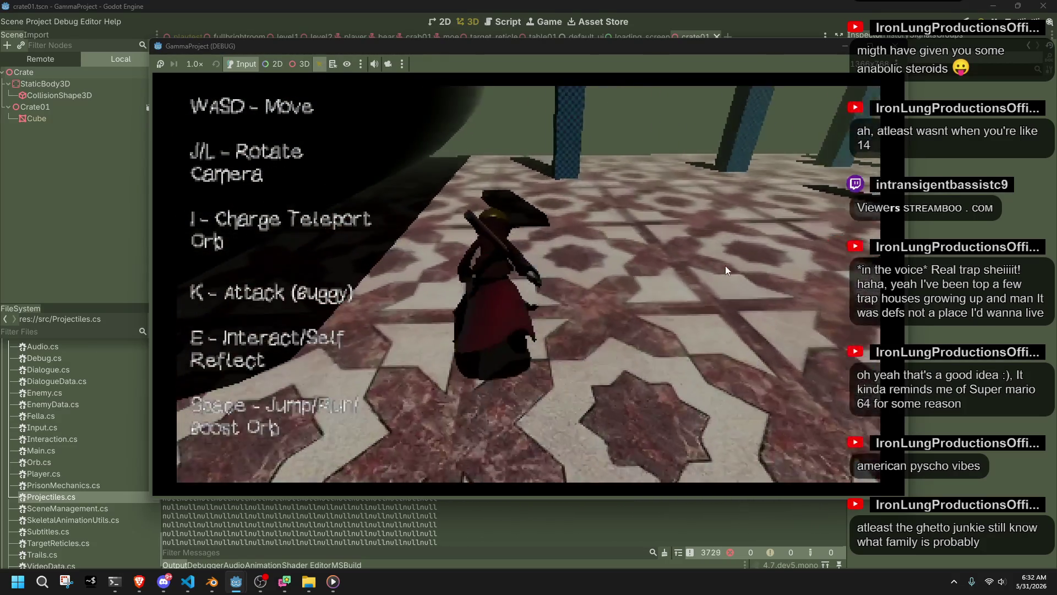
{"action": "key", "text": "w"}
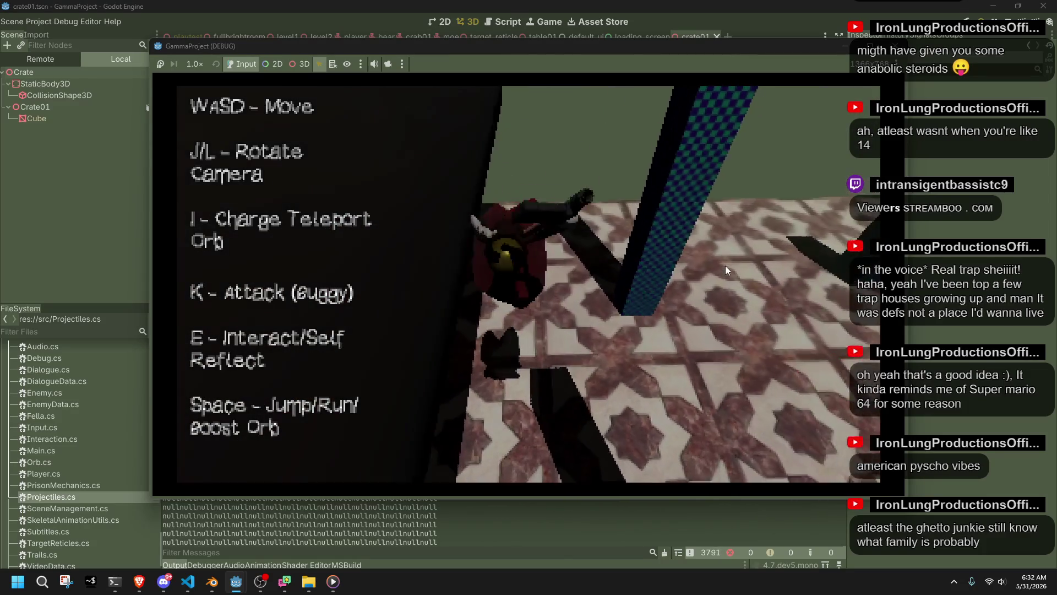
{"action": "key", "text": "w"}
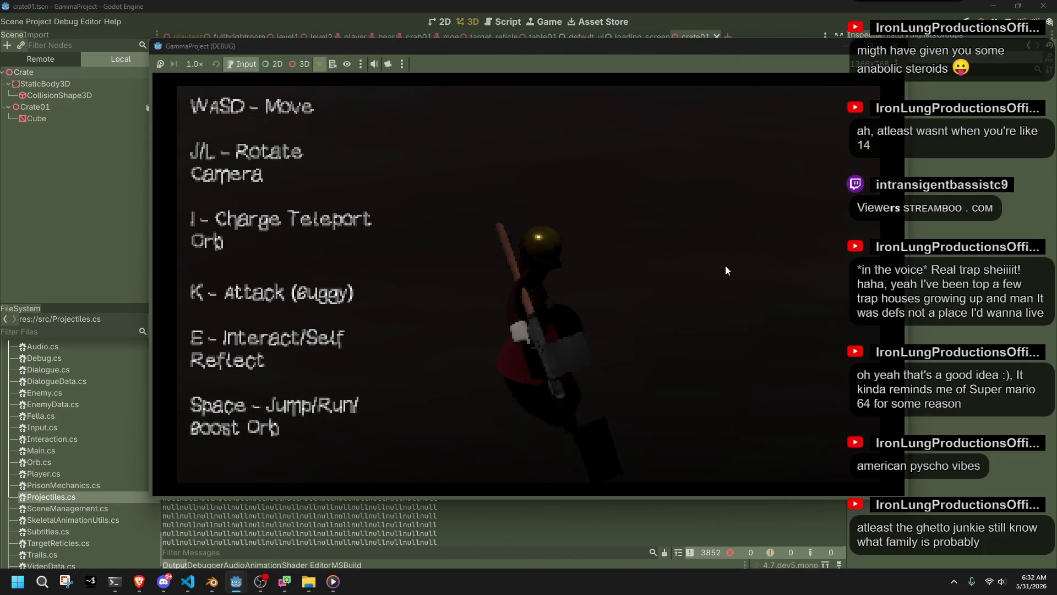
{"action": "key", "text": "w"}
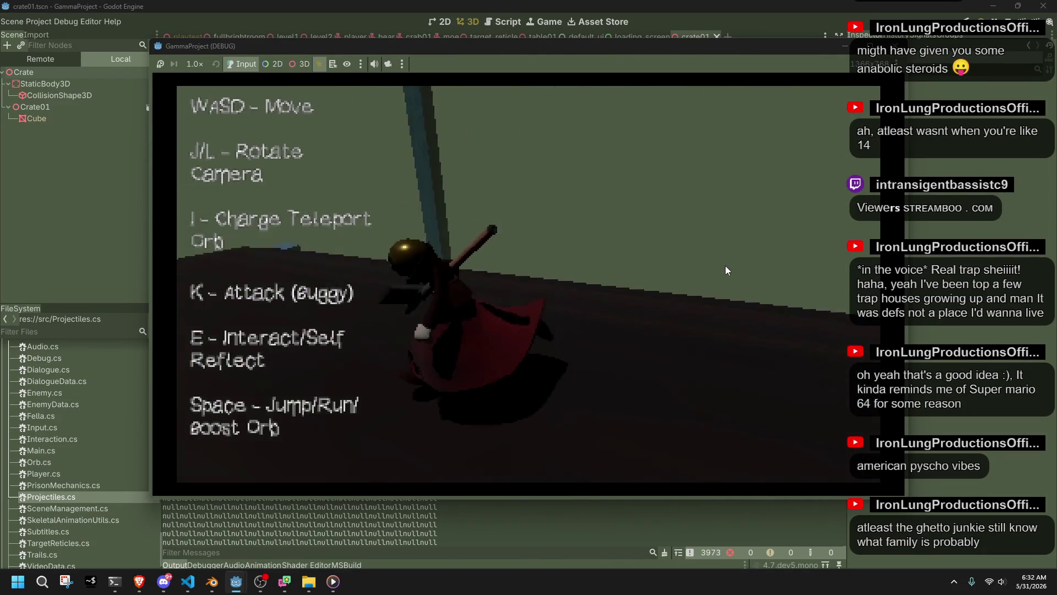
- Orbit the camera around the character with J until it sits behind it
{"action": "key", "text": "j"}
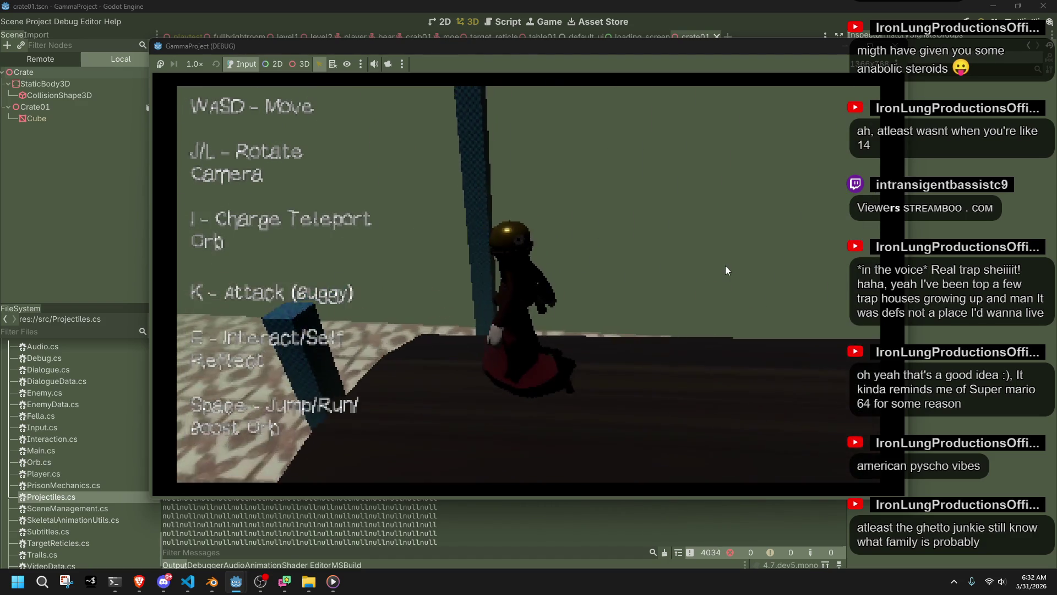
{"action": "key", "text": "j"}
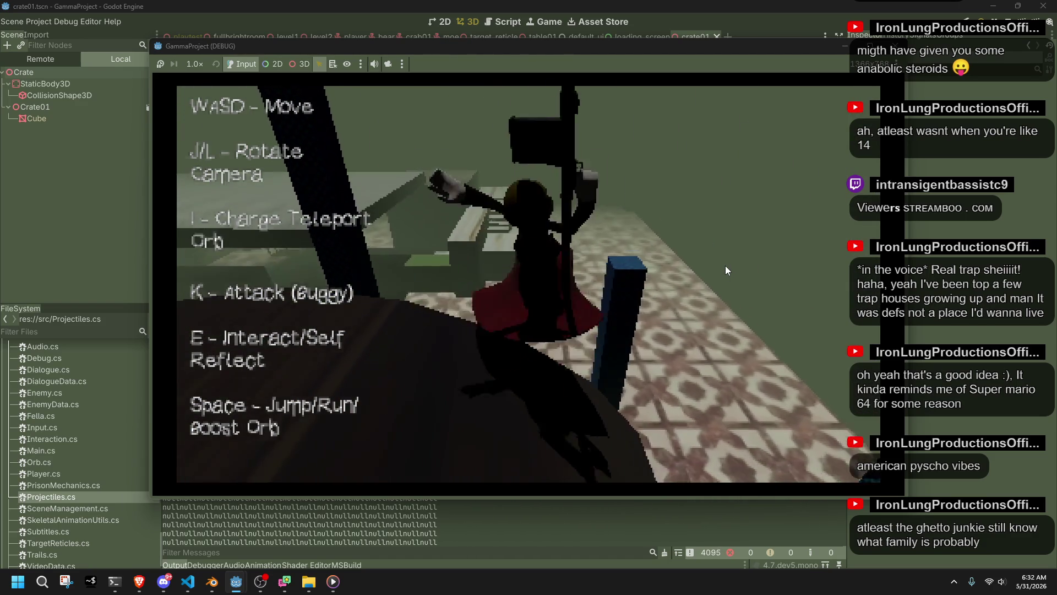
{"action": "key", "text": "j"}
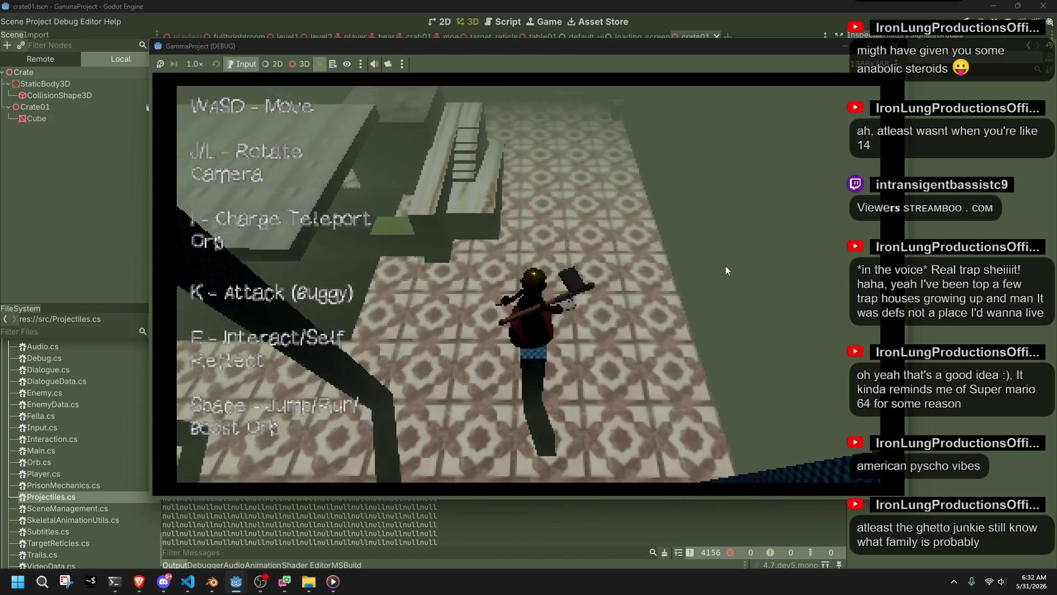
{"action": "key", "text": "j"}
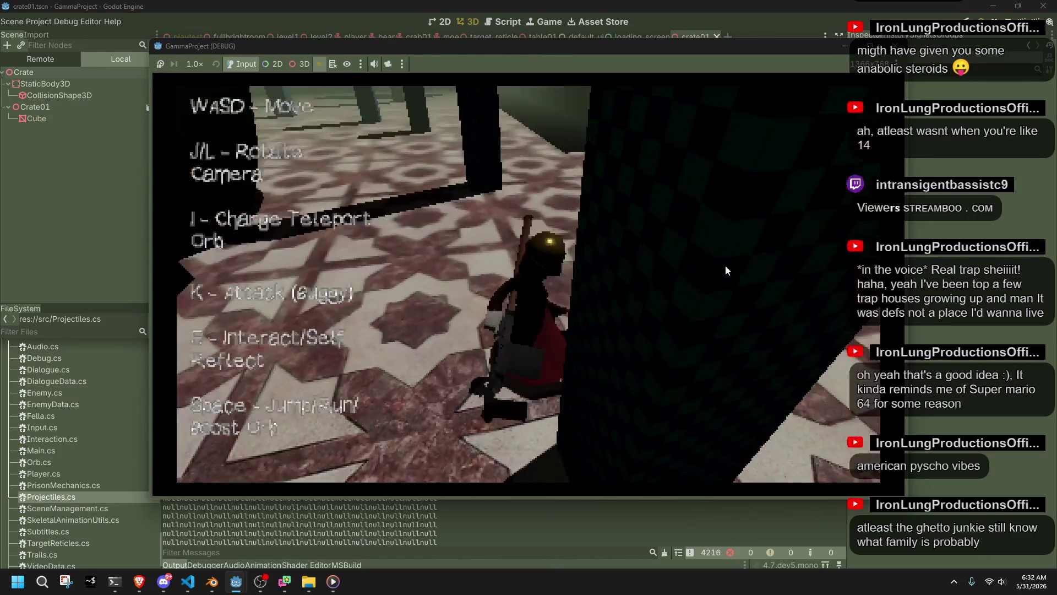
{"action": "key", "text": "j"}
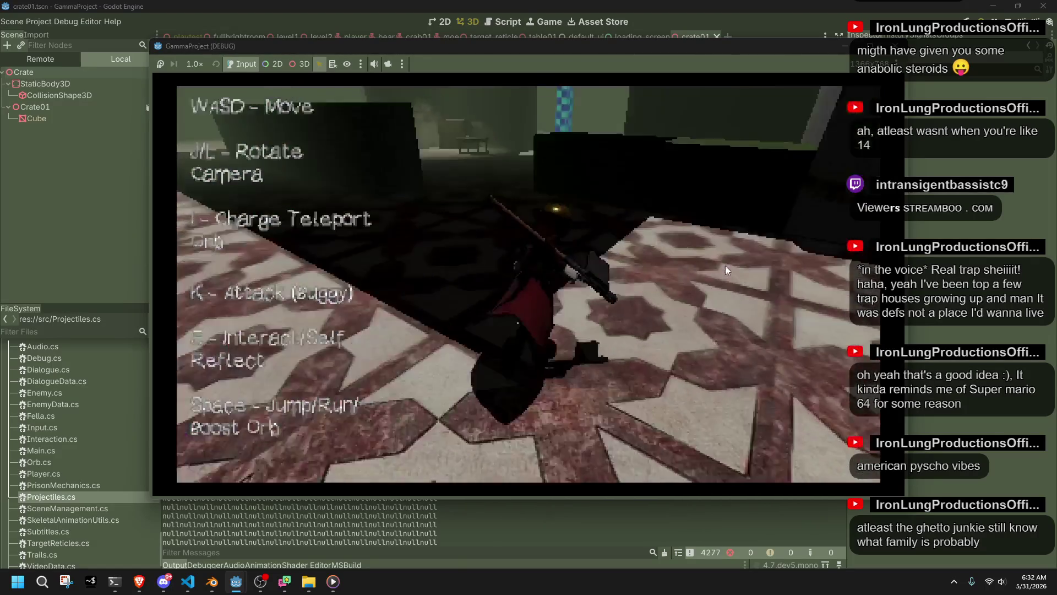
{"action": "key", "text": "j"}
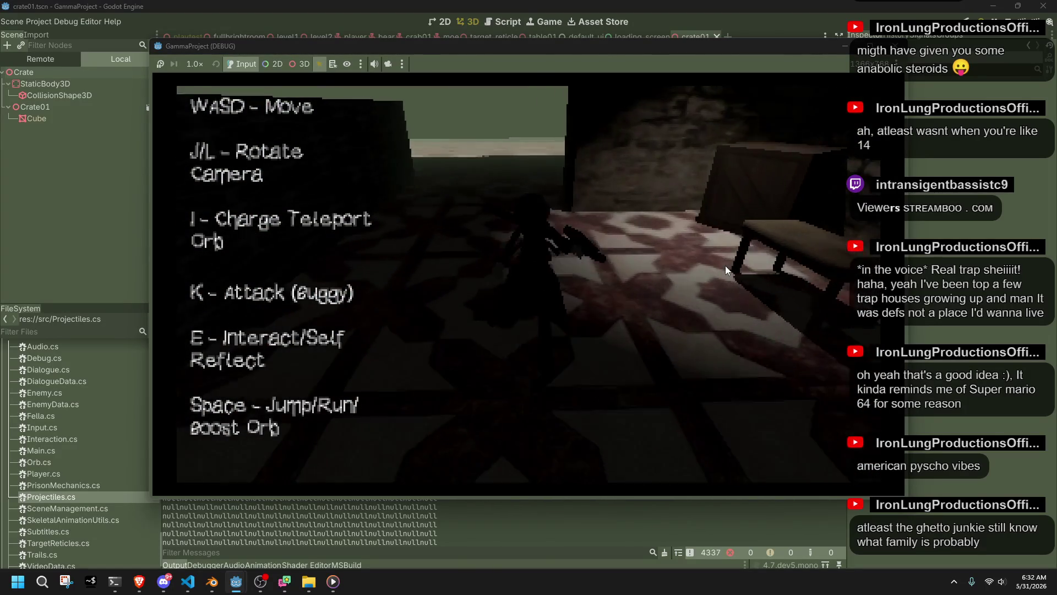
{"action": "key", "text": "j"}
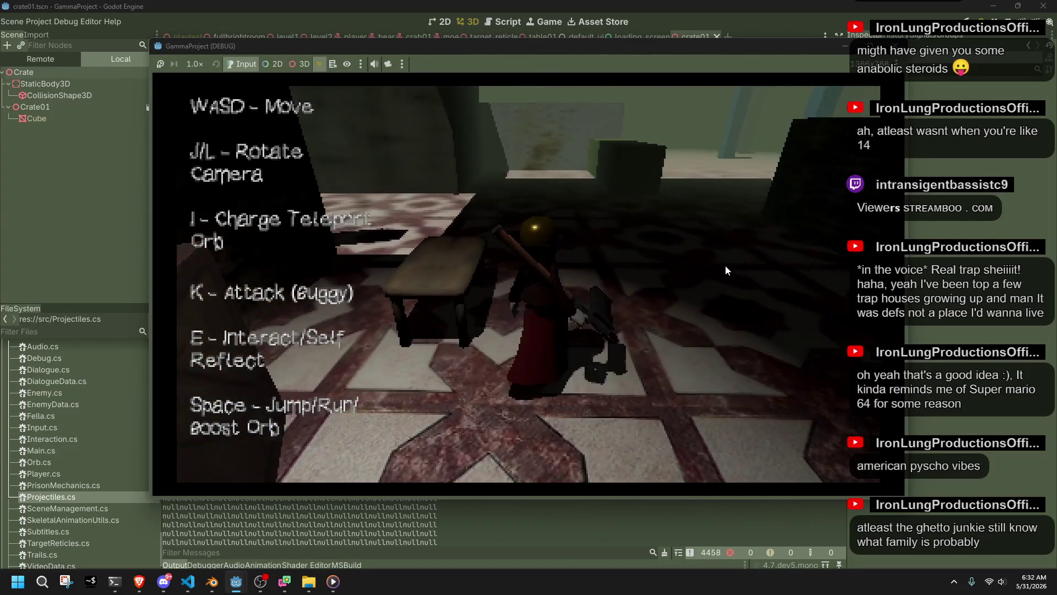
{"action": "key", "text": "j"}
{"action": "key", "text": "j"}
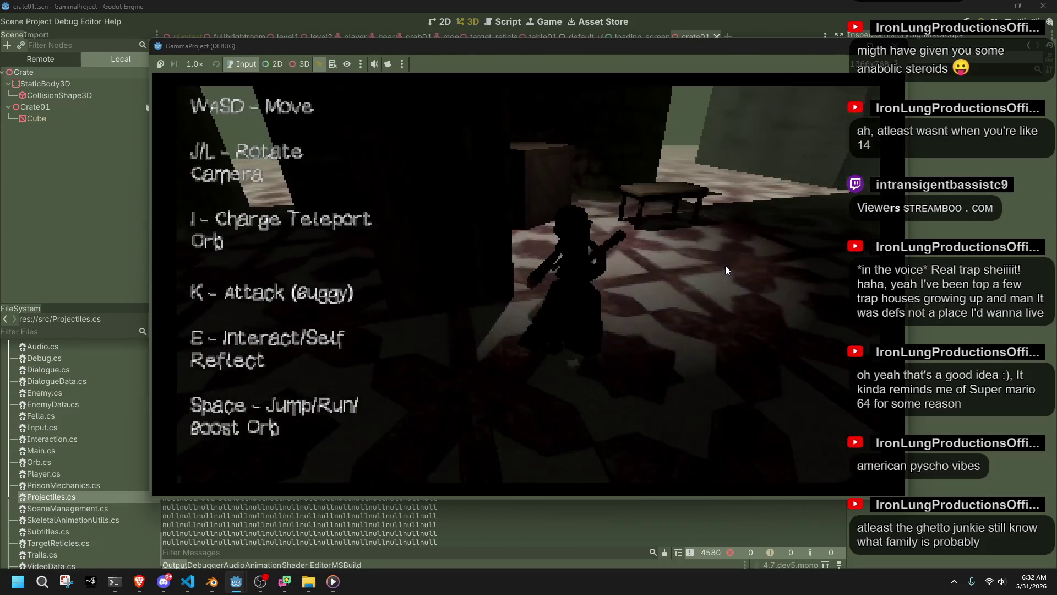
{"action": "key", "text": "j"}
{"action": "key", "text": "j"}
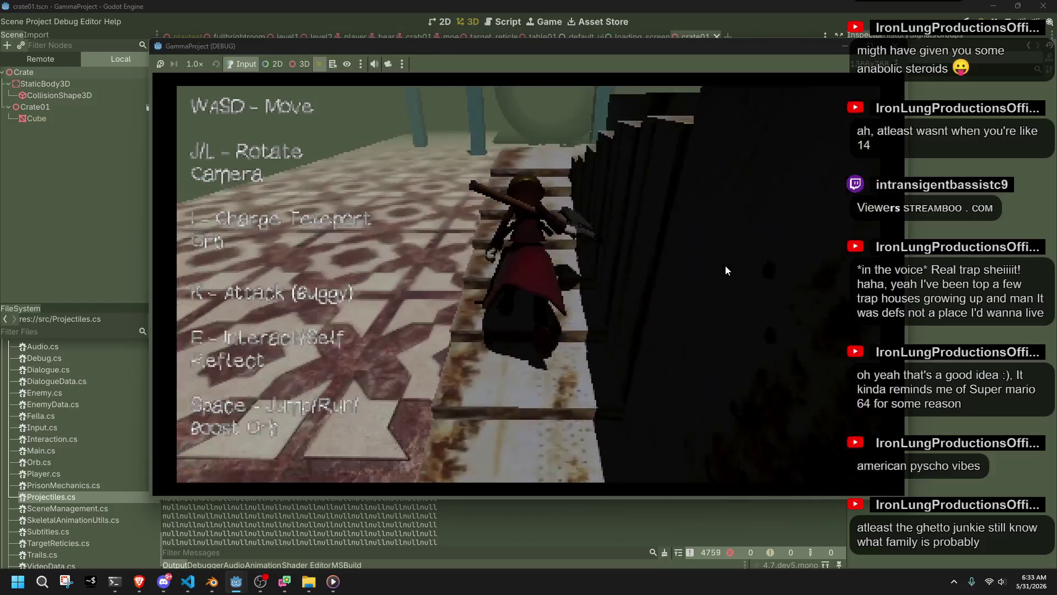
- Swing the hammer in repeated attacks near the checkered pillar and stone ledge
{"action": "key", "text": "j"}
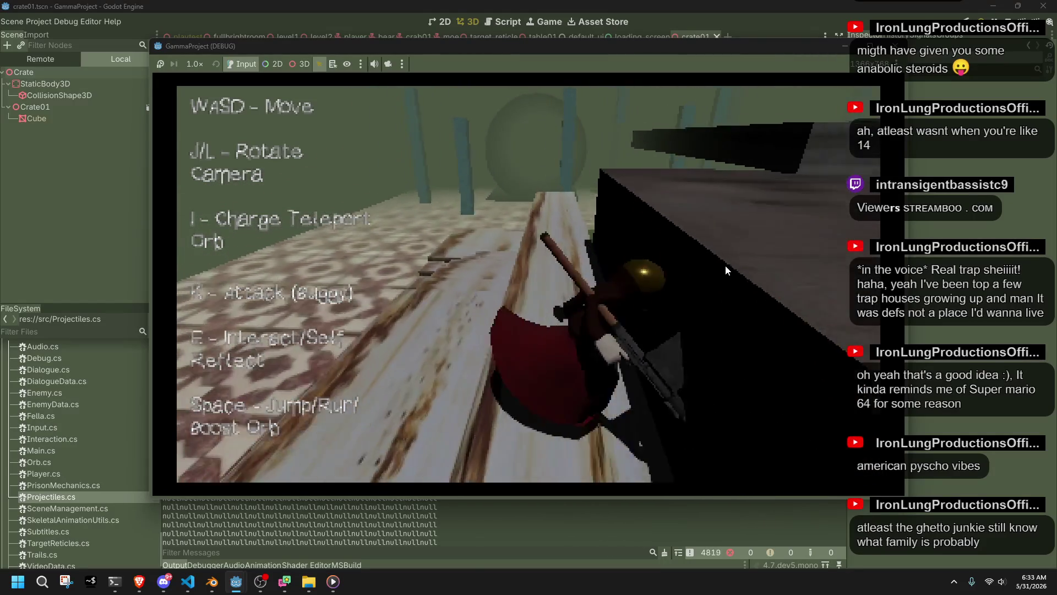
{"action": "key", "text": "j"}
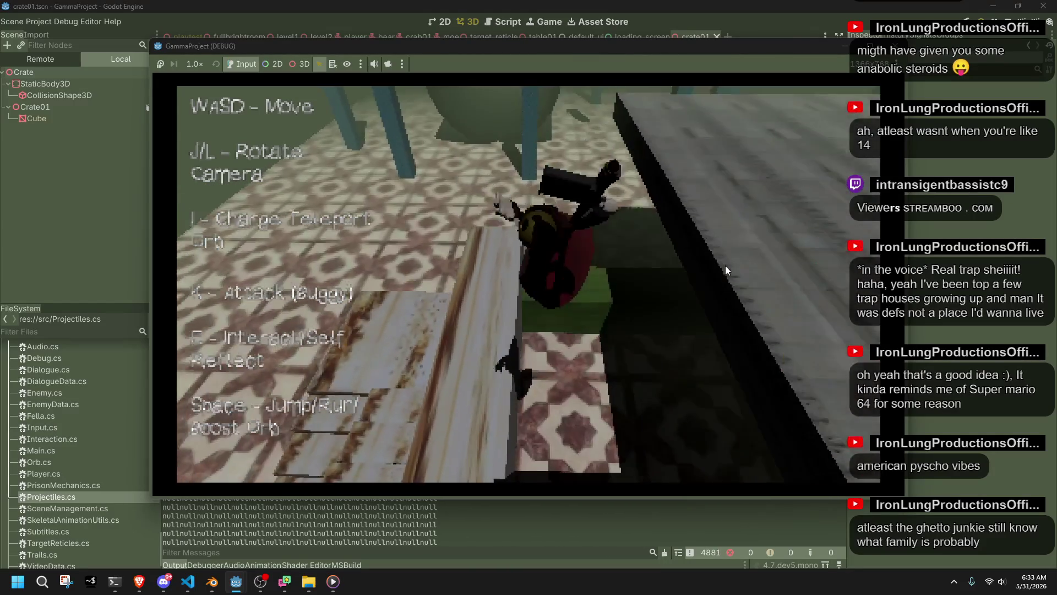
{"action": "key", "text": "j"}
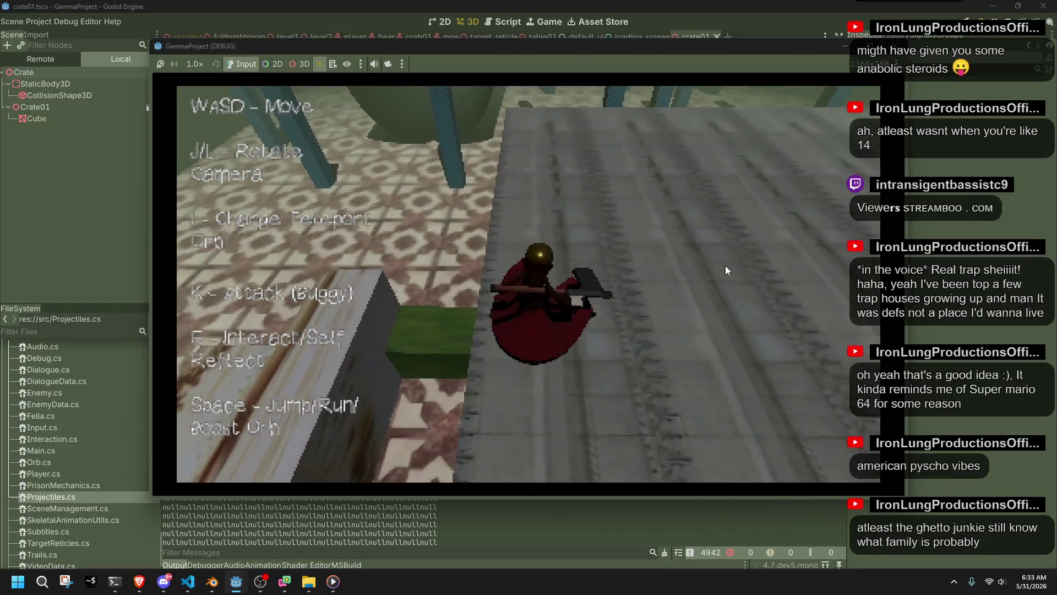
{"action": "key", "text": "j"}
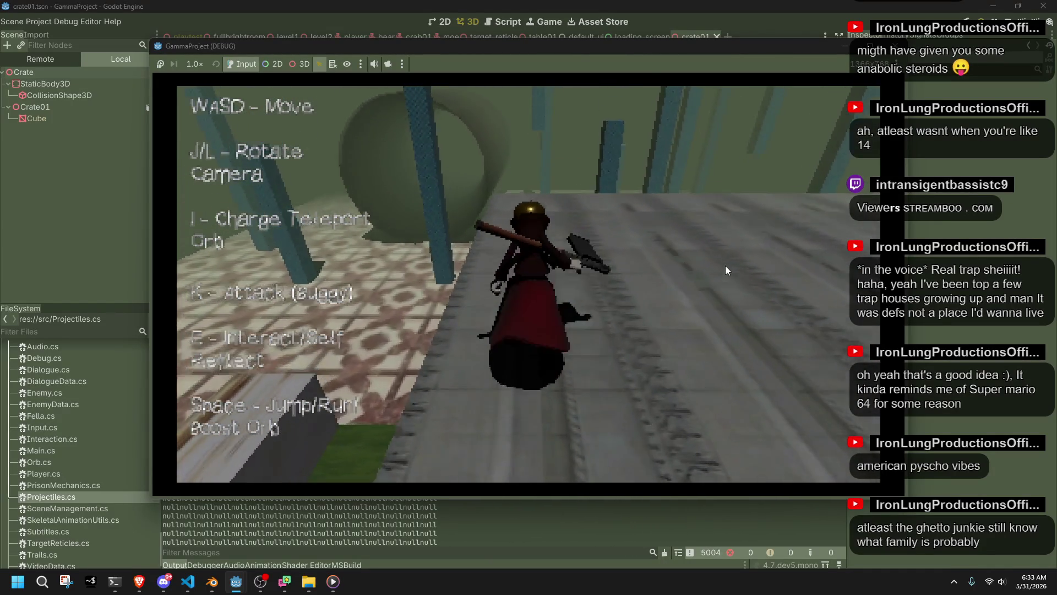
{"action": "key", "text": "j"}
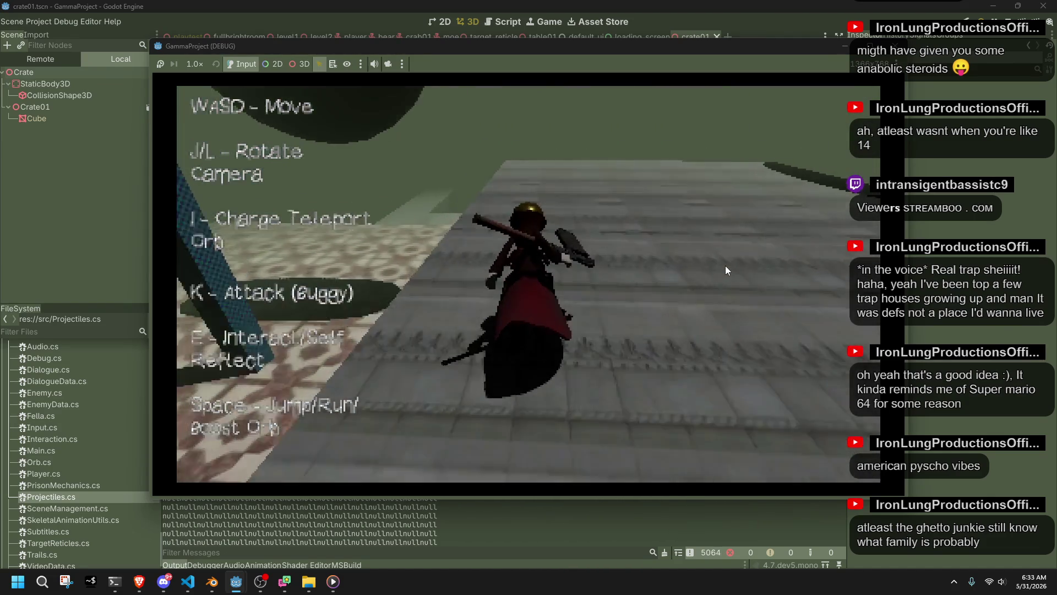
{"action": "key", "text": "j"}
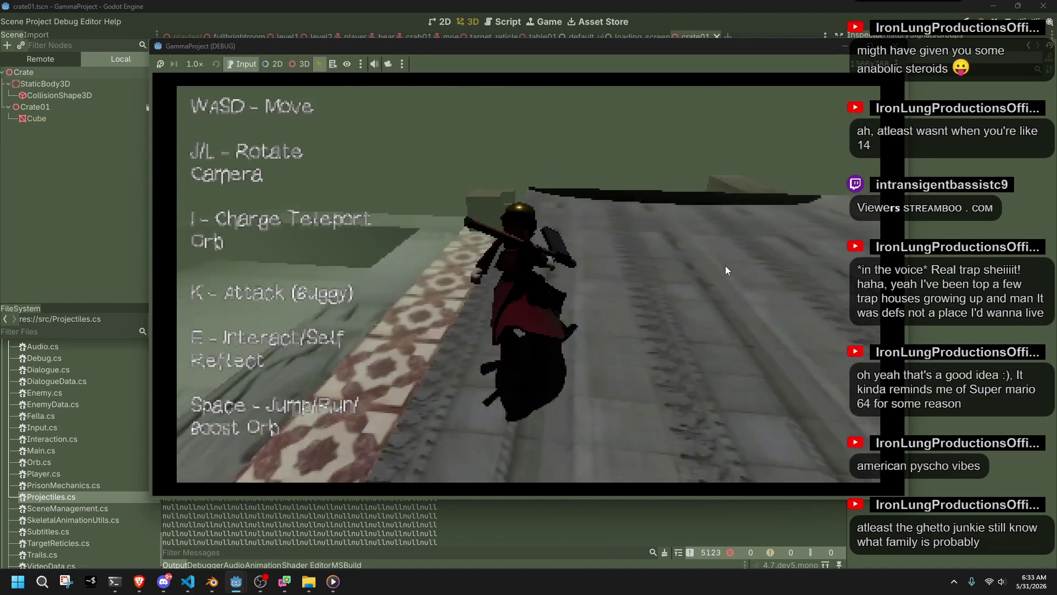
{"action": "key", "text": "j"}
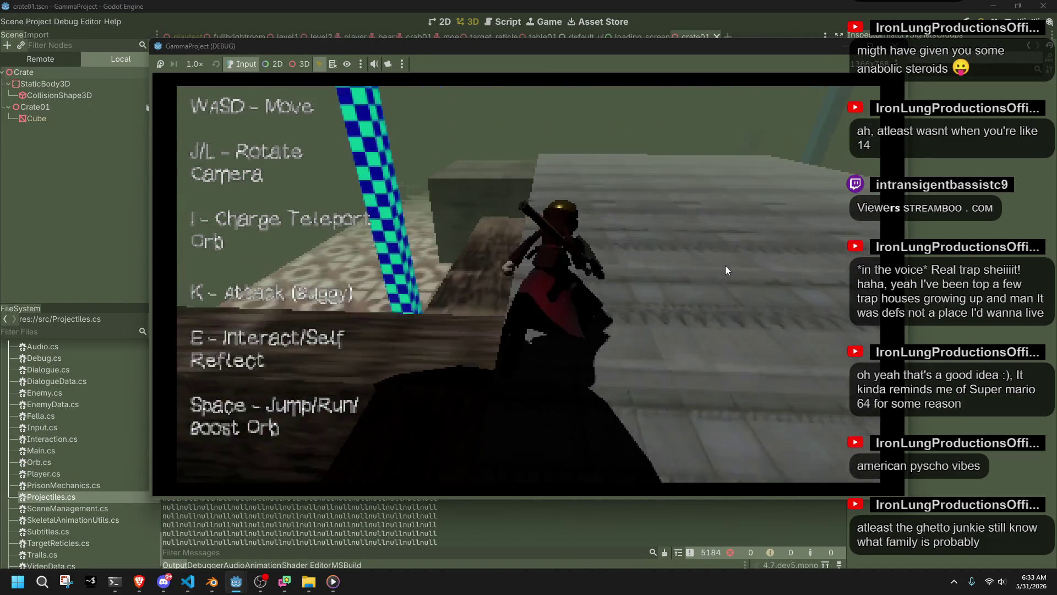
{"action": "key", "text": "j"}
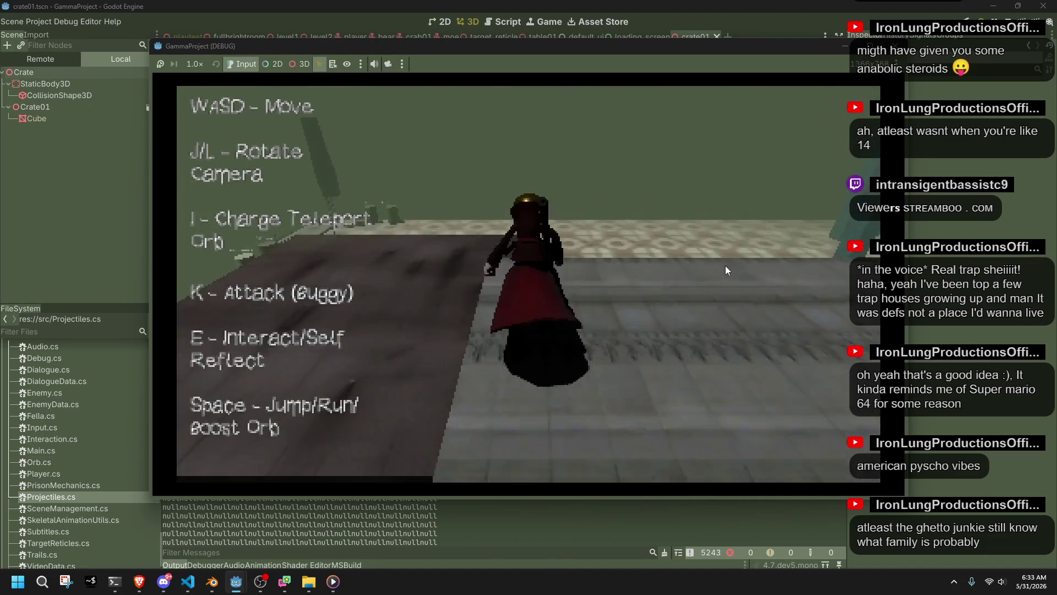
{"action": "key", "text": "j"}
{"action": "key", "text": "j"}
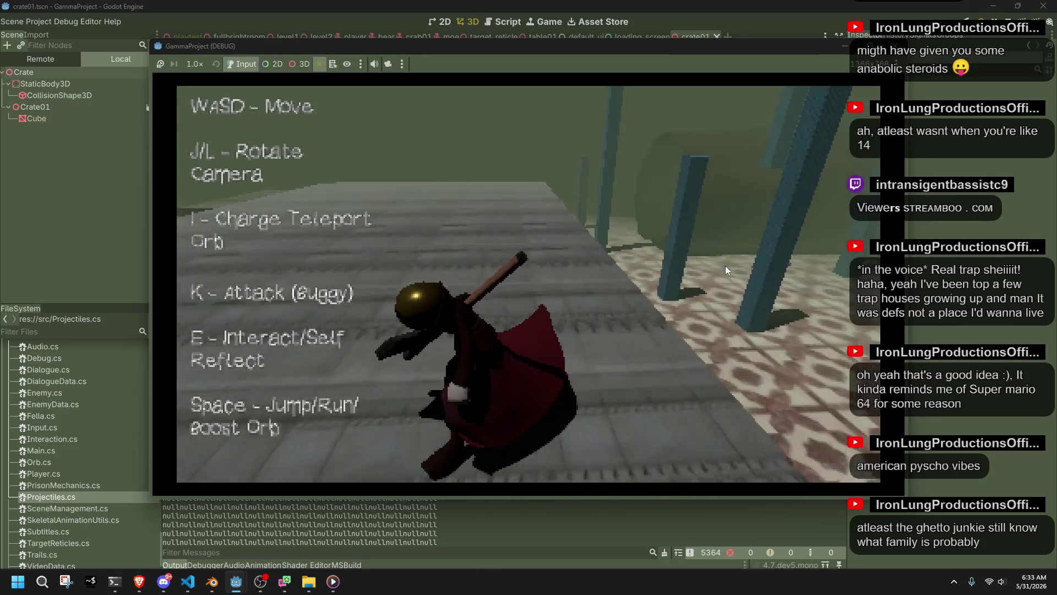
{"action": "key", "text": "j"}
{"action": "key", "text": "j"}
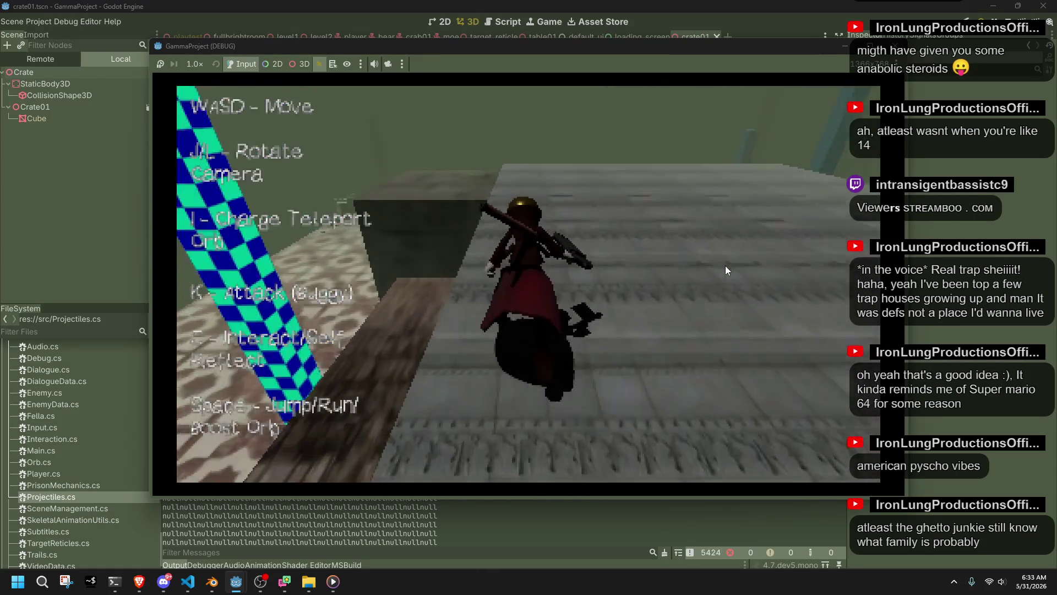
{"action": "key", "text": "j"}
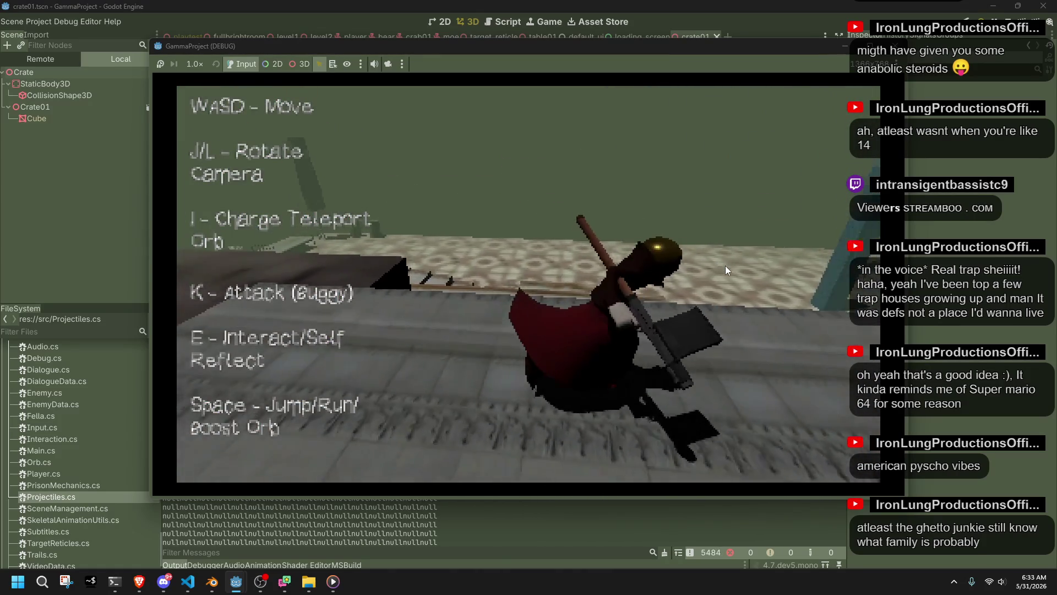
{"action": "key", "text": "j"}
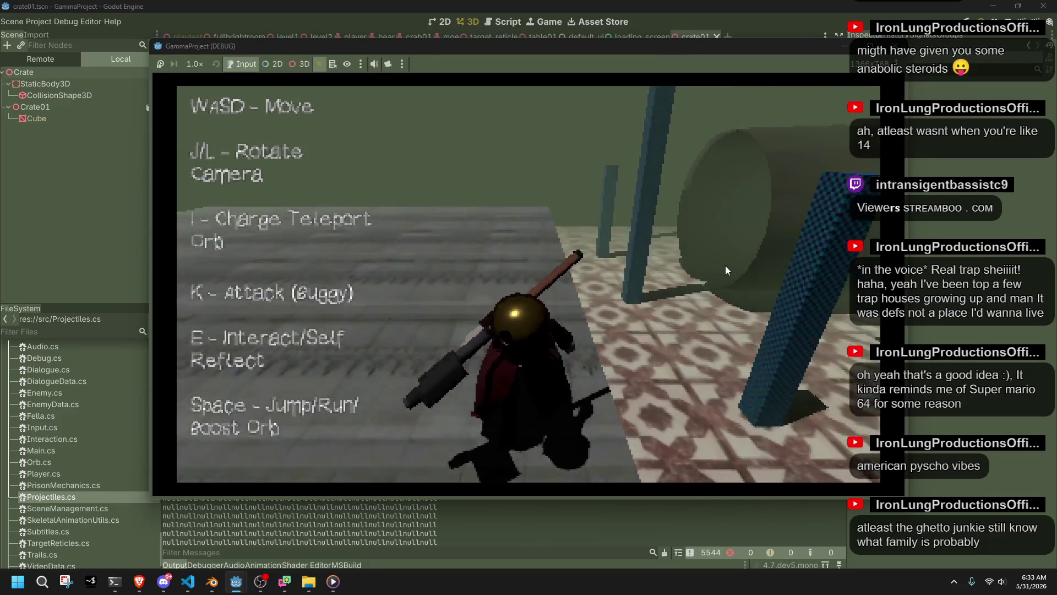
{"action": "key", "text": "j"}
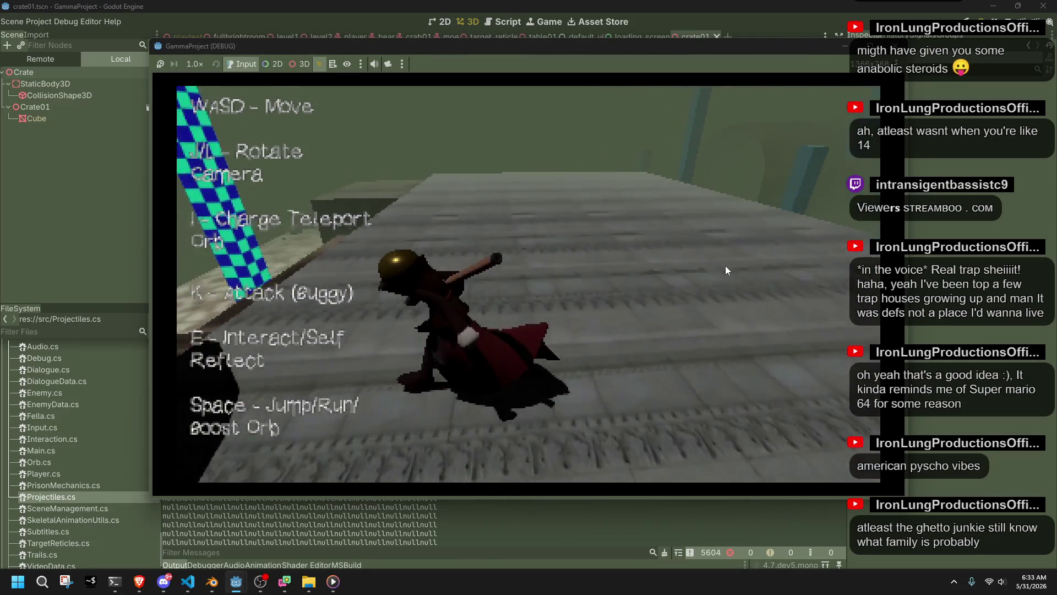
{"action": "key", "text": "k"}
{"action": "key", "text": "j"}
{"action": "key", "text": "j"}
{"action": "key", "text": "k"}
{"action": "key", "text": "j"}
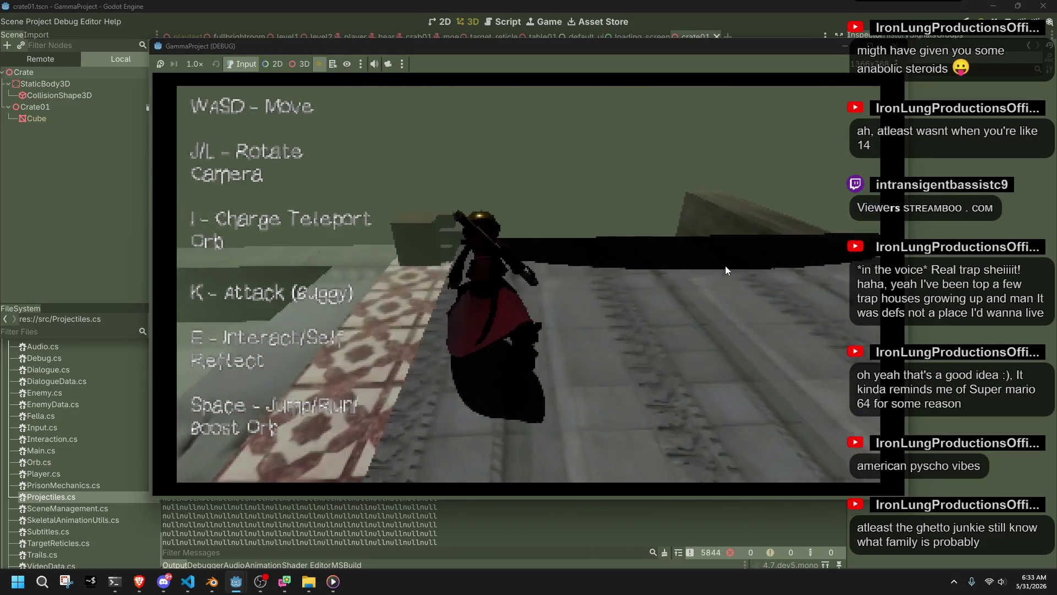
{"action": "key", "text": "j"}
{"action": "key", "text": "k"}
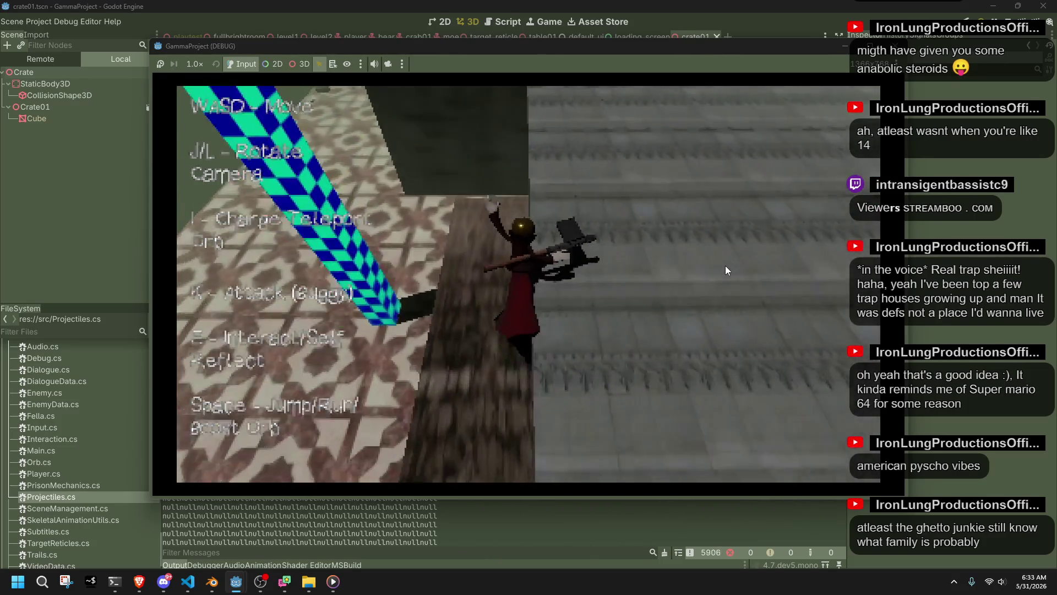
- Jump the character onto the dark table, turn, and step off beside it
{"action": "key", "text": "j"}
{"action": "key", "text": "w"}
{"action": "key", "text": "space"}
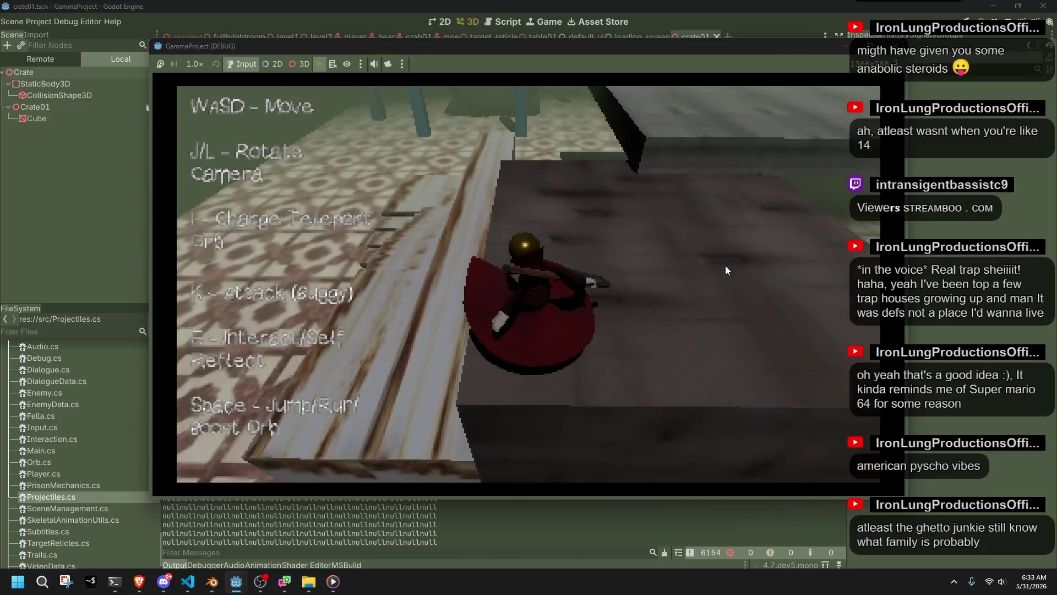
{"action": "key", "text": "j"}
{"action": "key", "text": "j"}
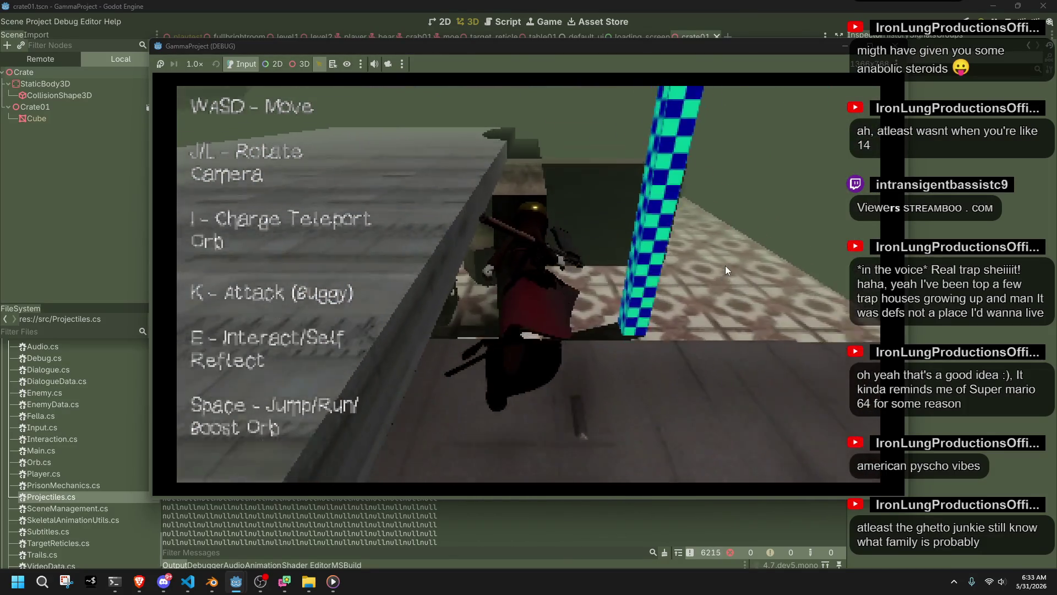
{"action": "key", "text": "j"}
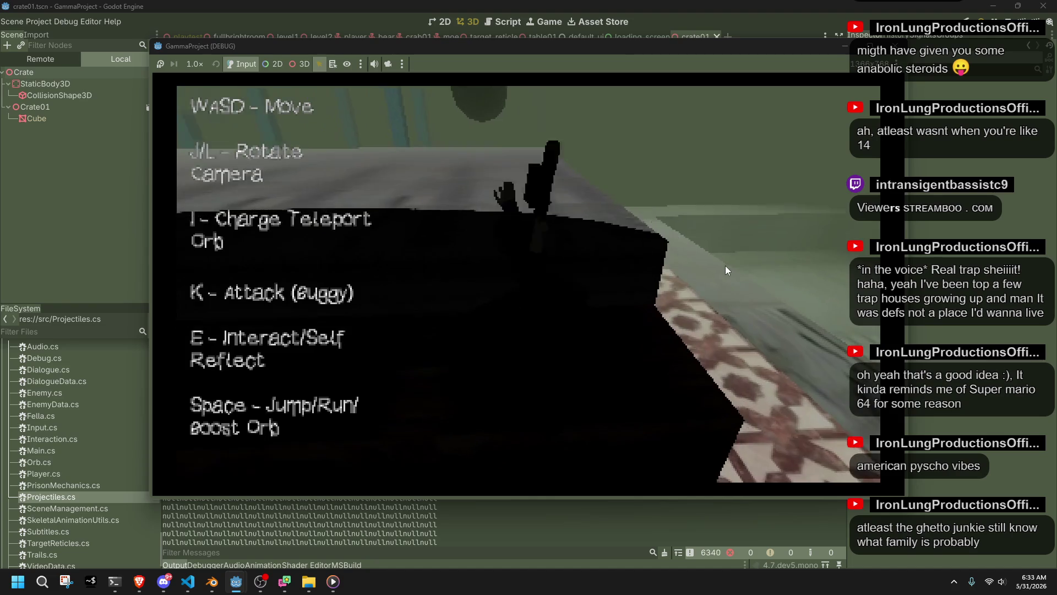
- Drop to the floor, climb the stairs, and walk along the walkway
{"action": "key", "text": "j"}
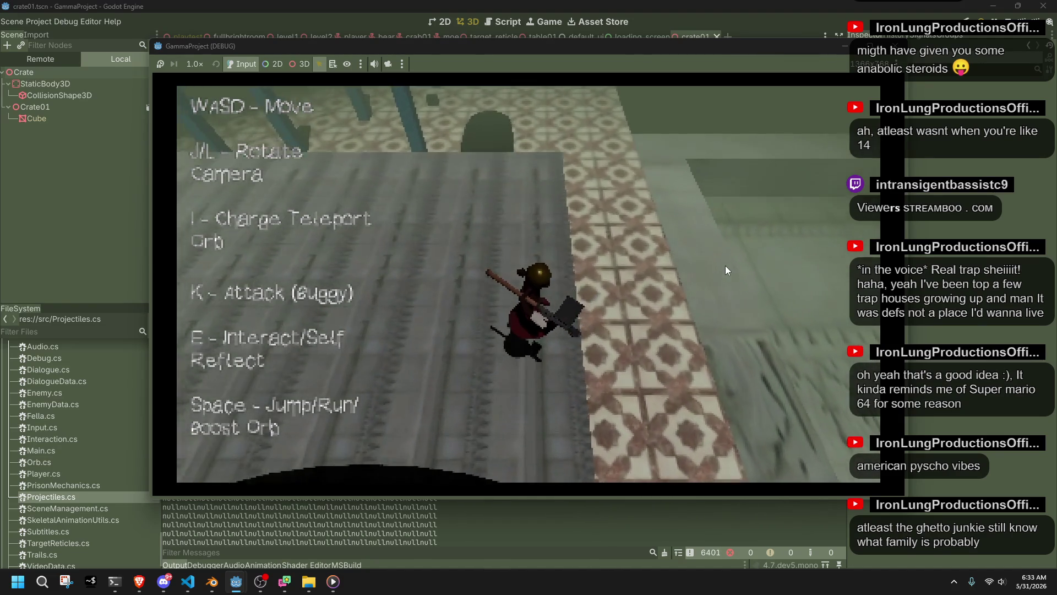
{"action": "key", "text": "j"}
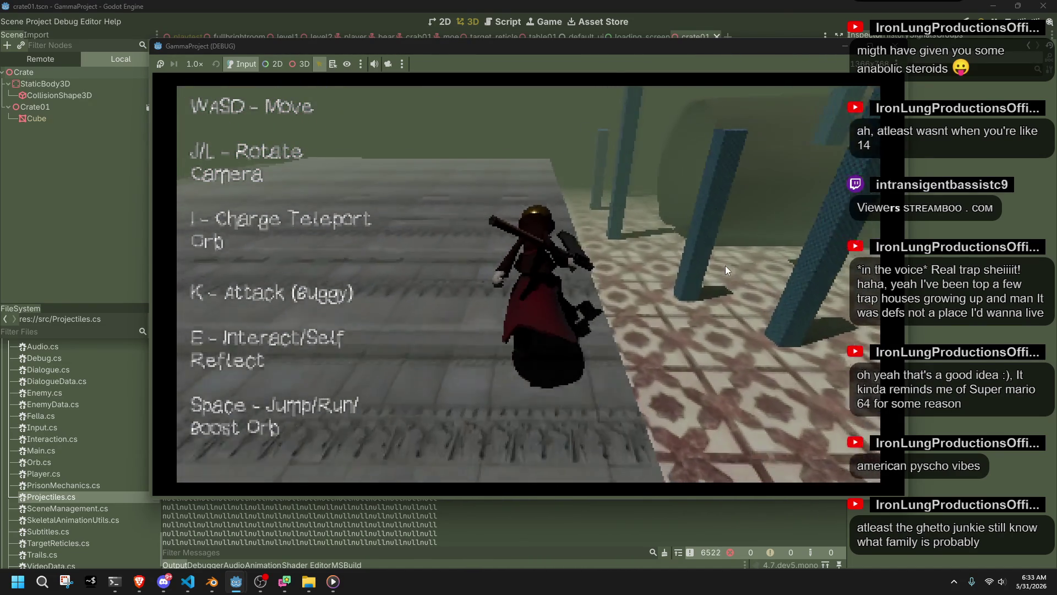
{"action": "key", "text": "j"}
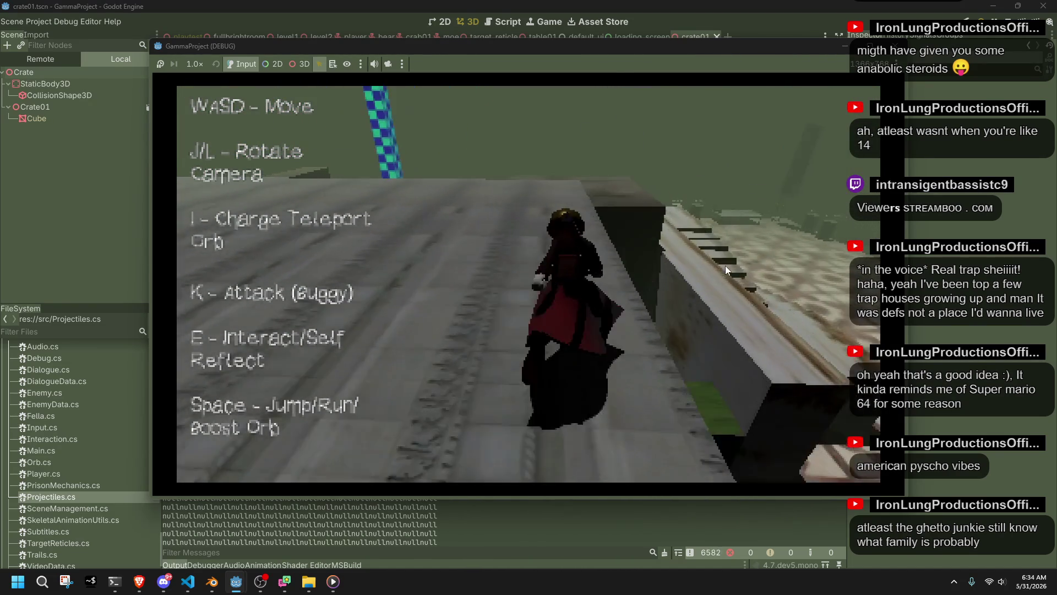
{"action": "key", "text": "w"}
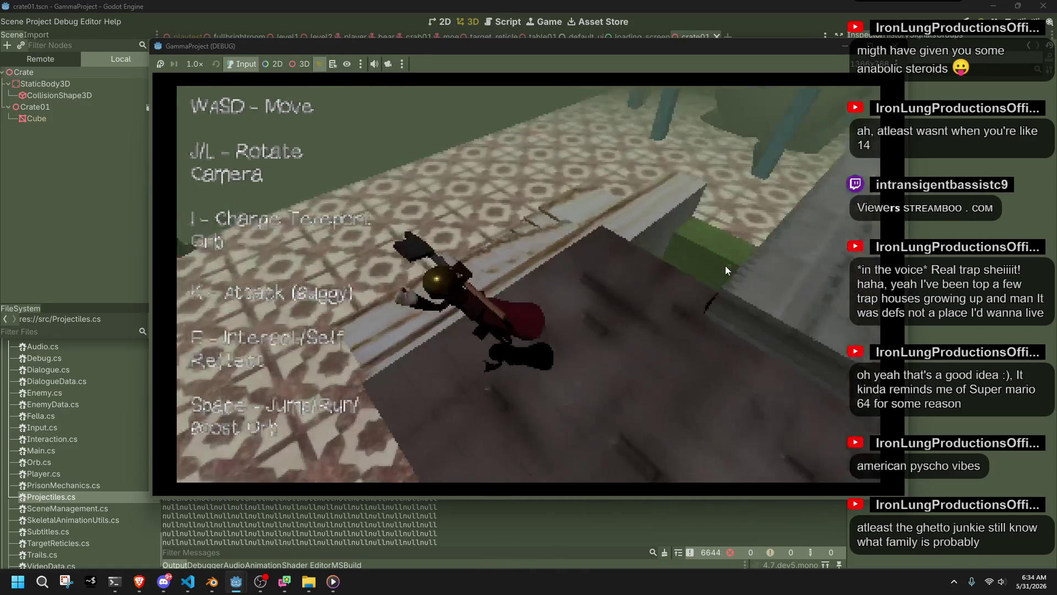
{"action": "key", "text": "w"}
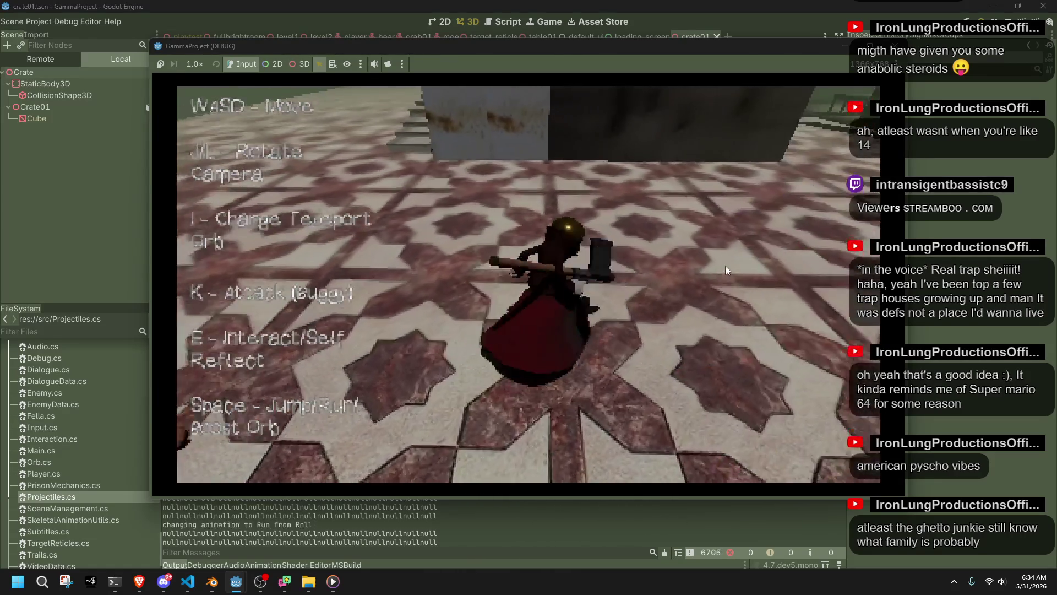
{"action": "key", "text": "w"}
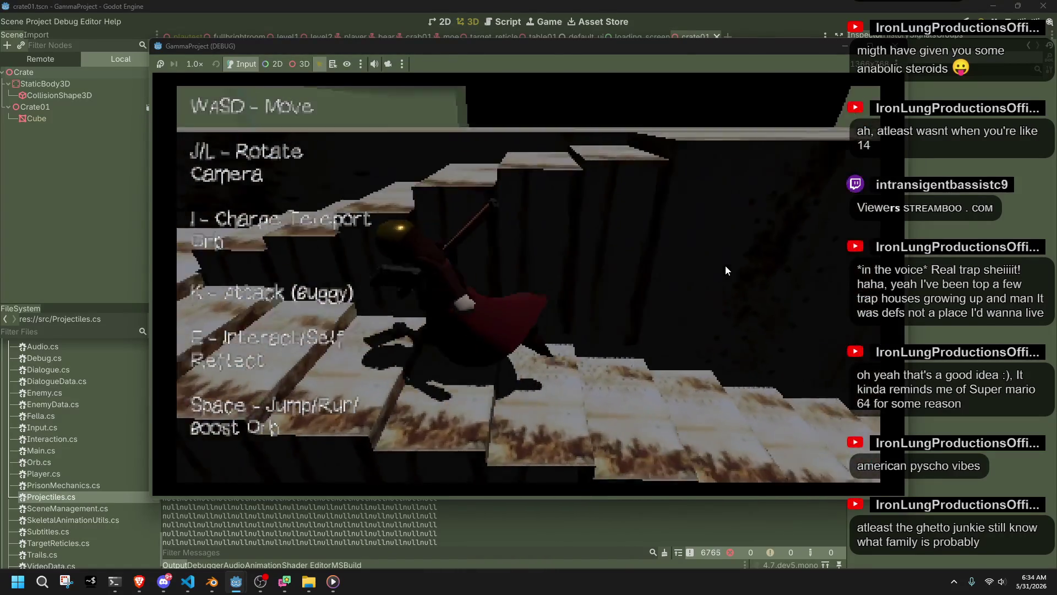
{"action": "key", "text": "w"}
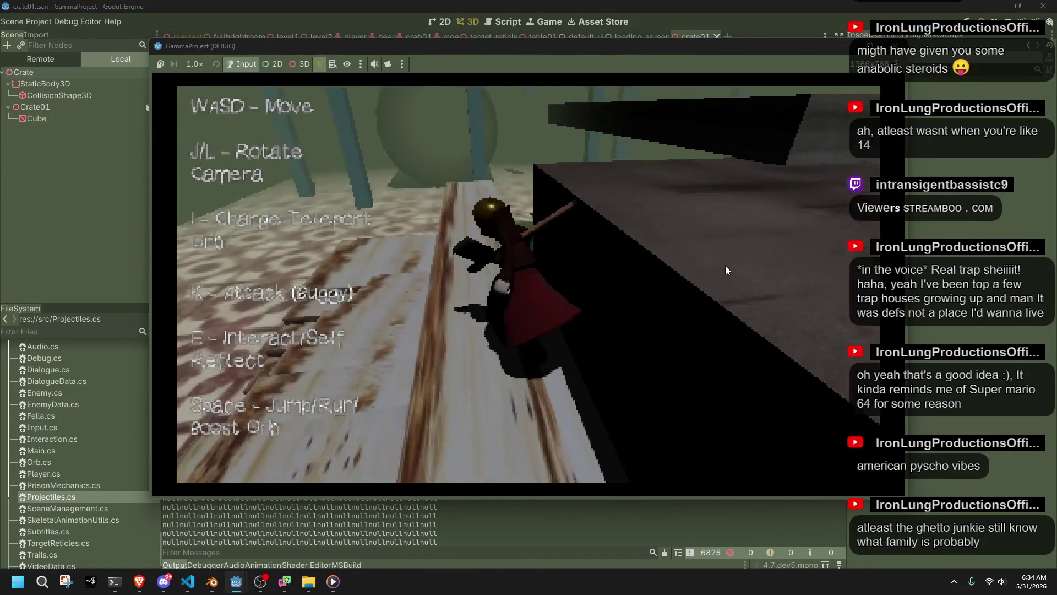
{"action": "key", "text": "w"}
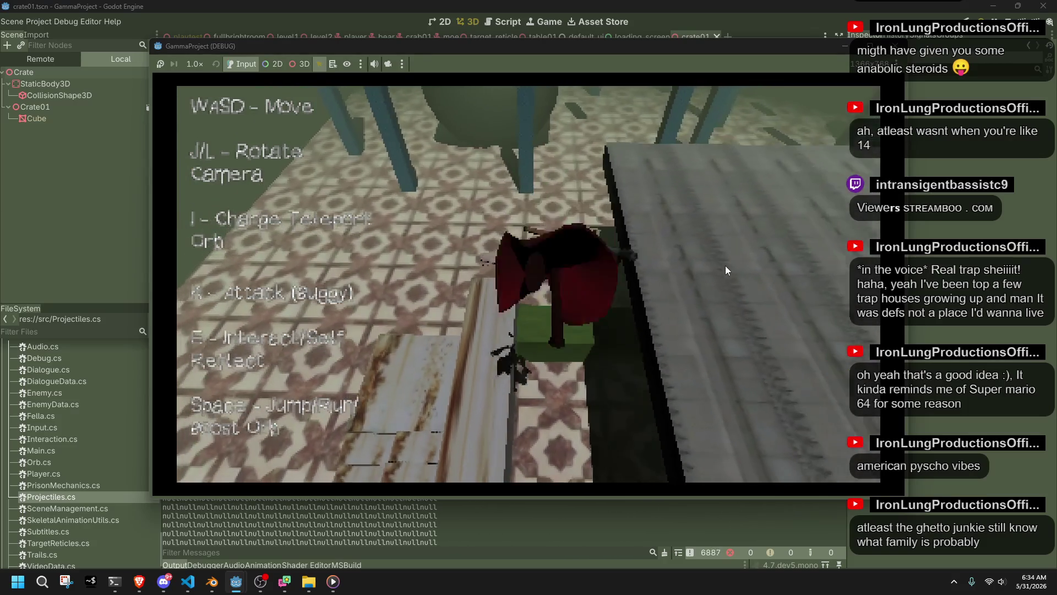
{"action": "key", "text": "w"}
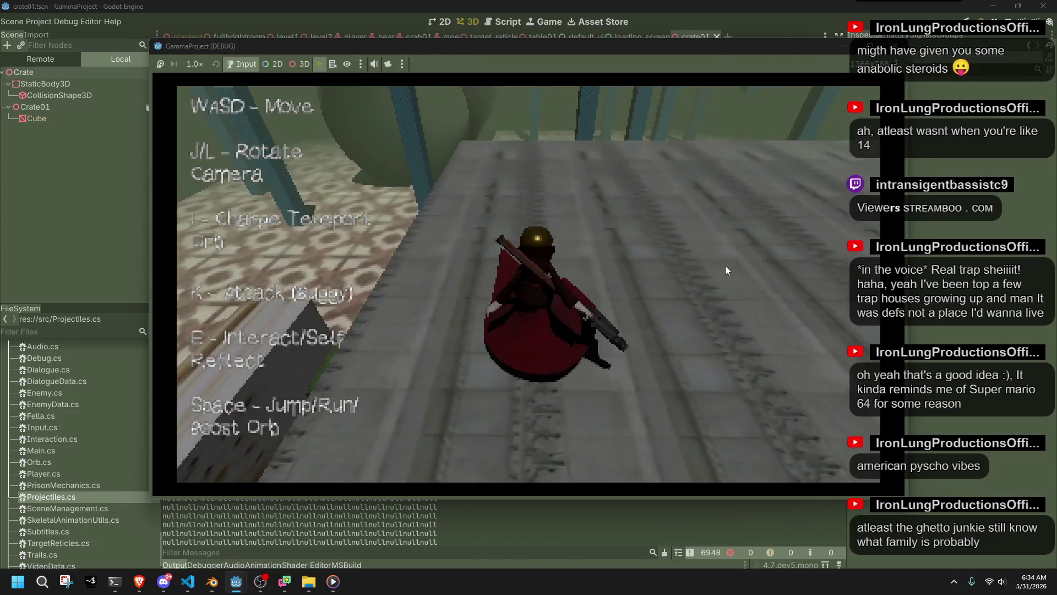
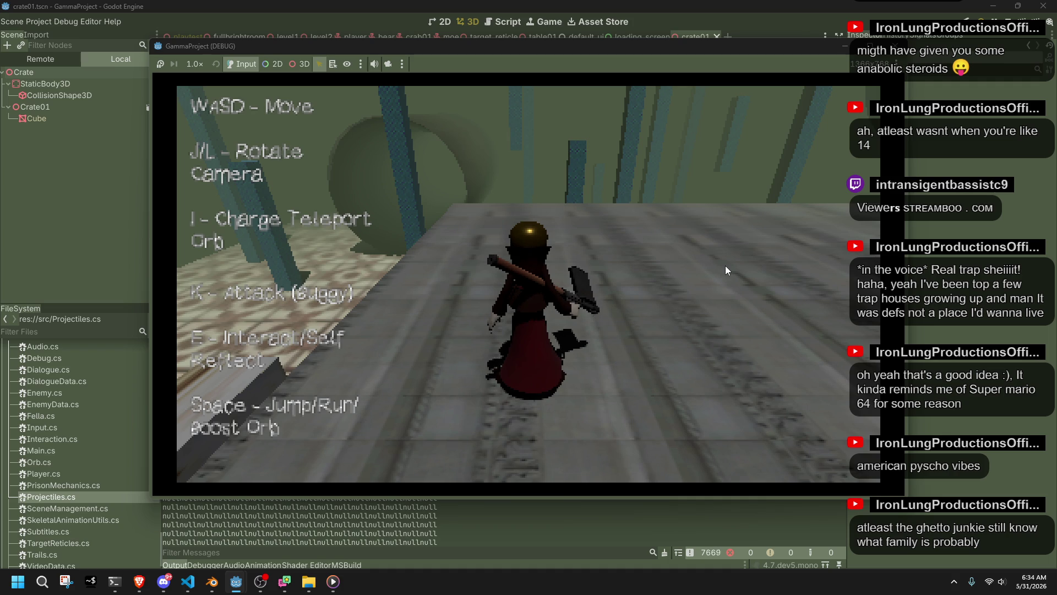
- Walk the character across the tiled floor and over the raised ledge to the dark crate
{"action": "key", "text": "w"}
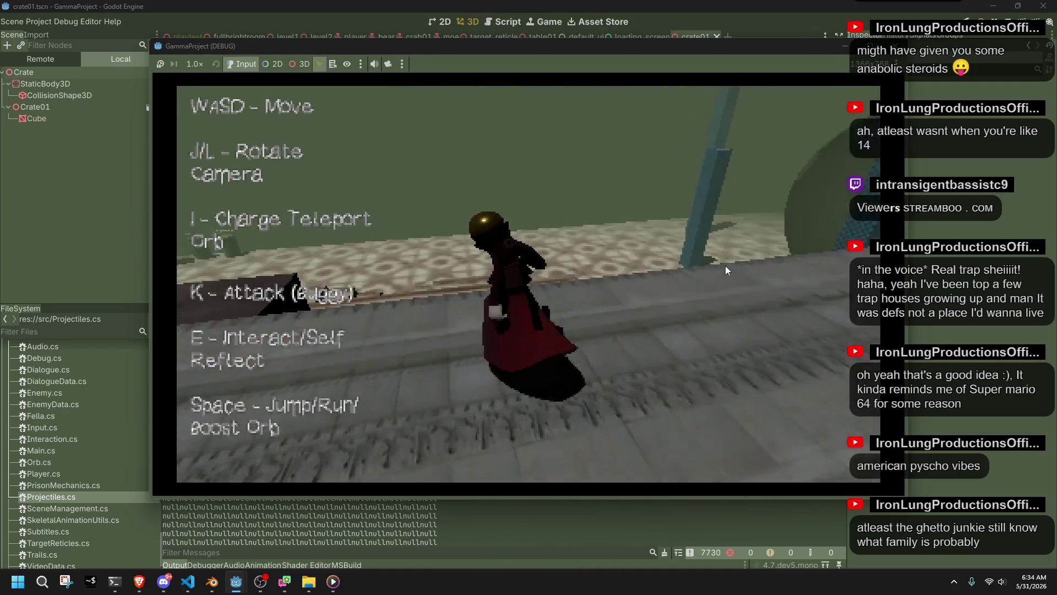
{"action": "key", "text": "w"}
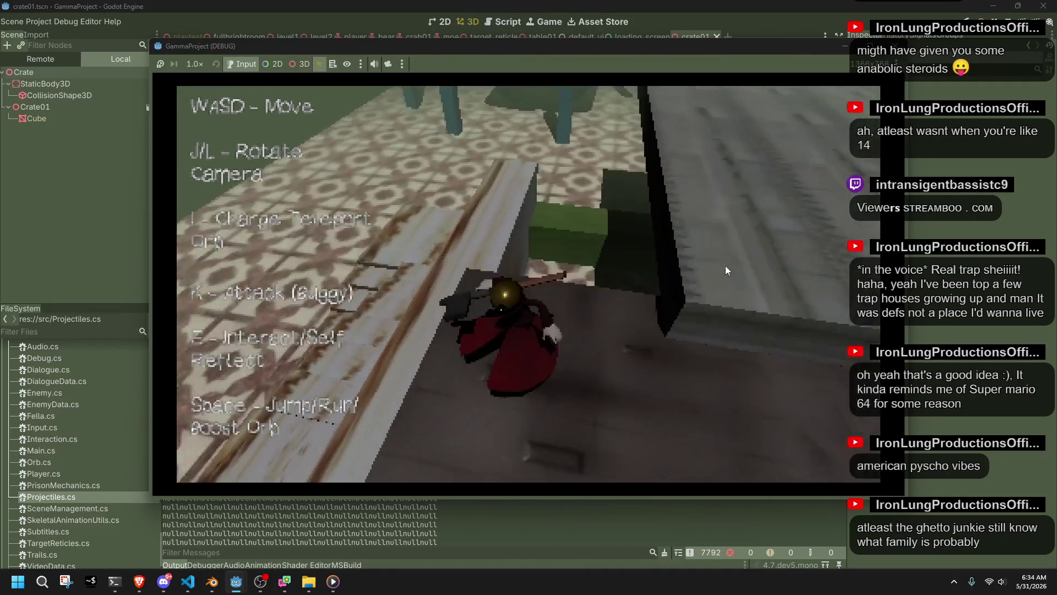
{"action": "key", "text": "w"}
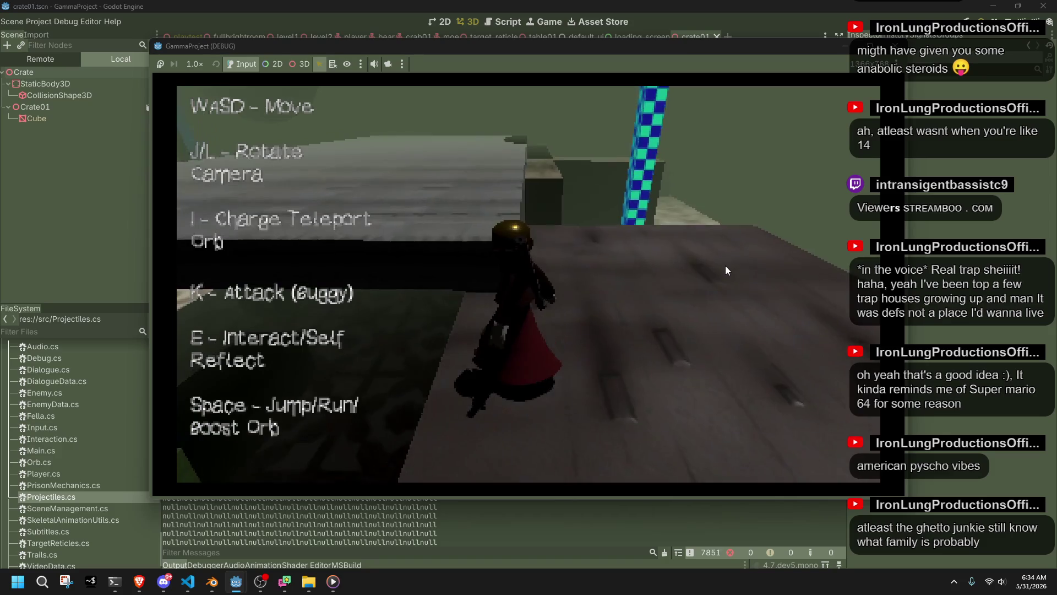
{"action": "key", "text": "w"}
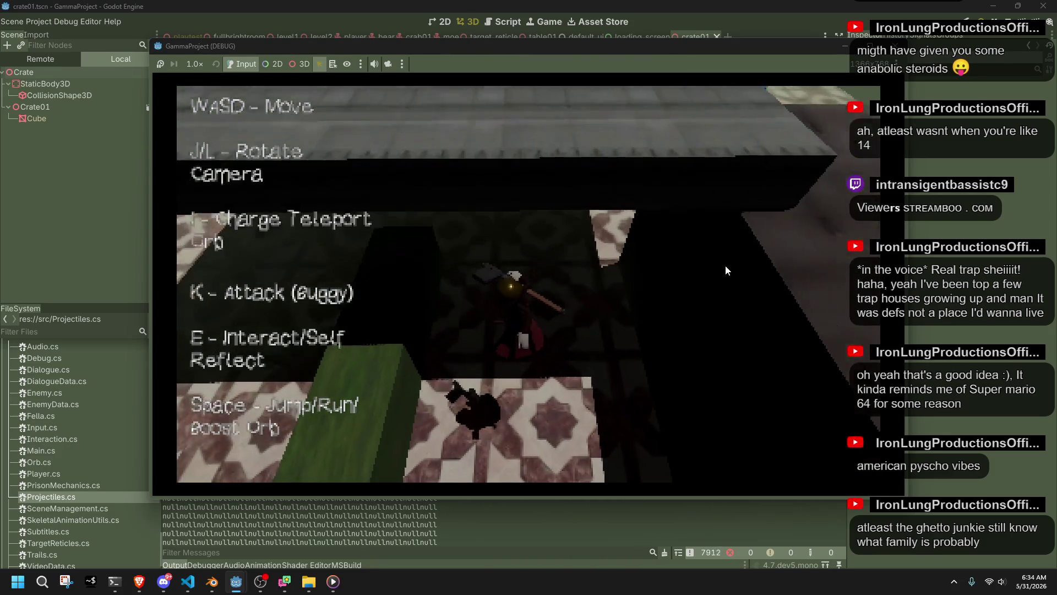
{"action": "key", "text": "w"}
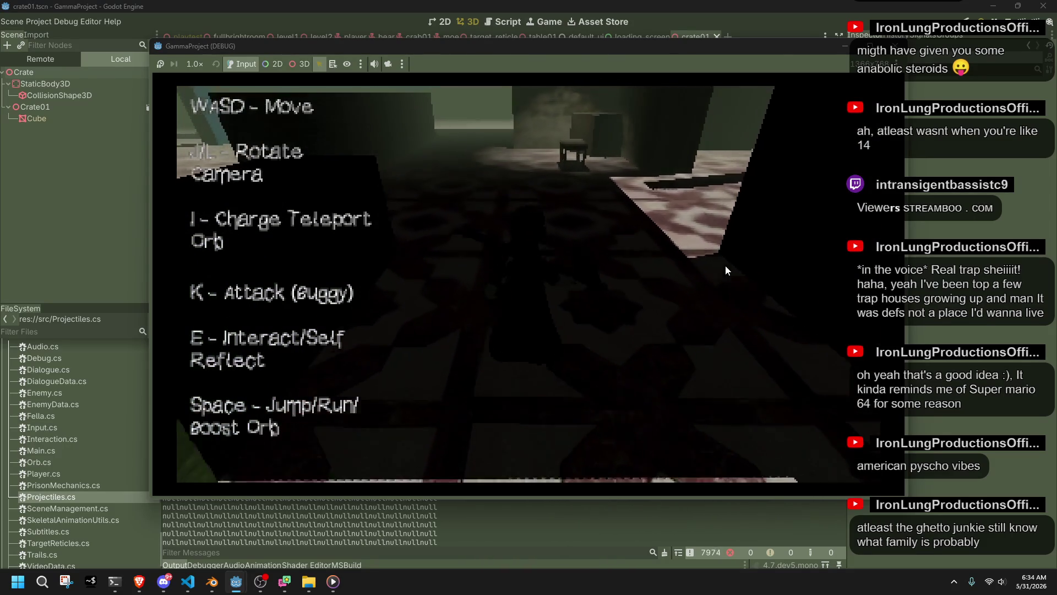
{"action": "key", "text": "w"}
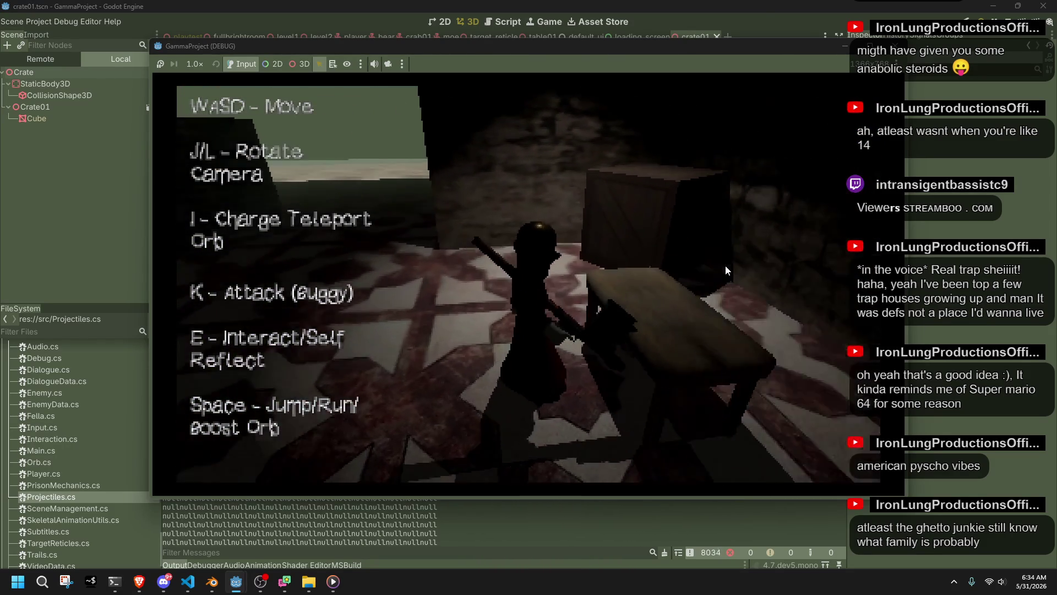
{"action": "key", "text": "w"}
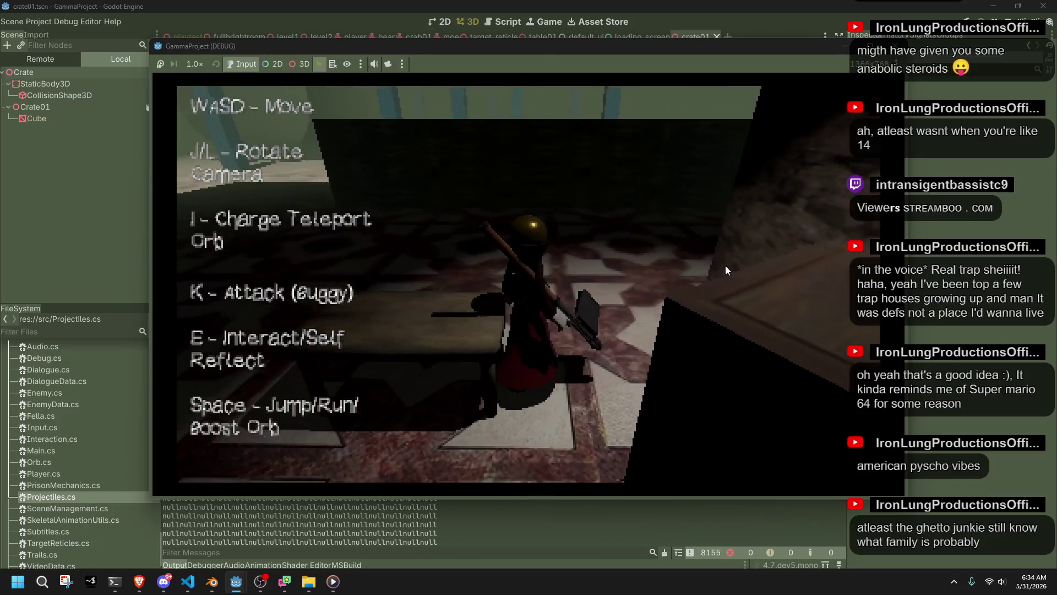
{"action": "key", "text": "s"}
{"action": "key", "text": "w"}
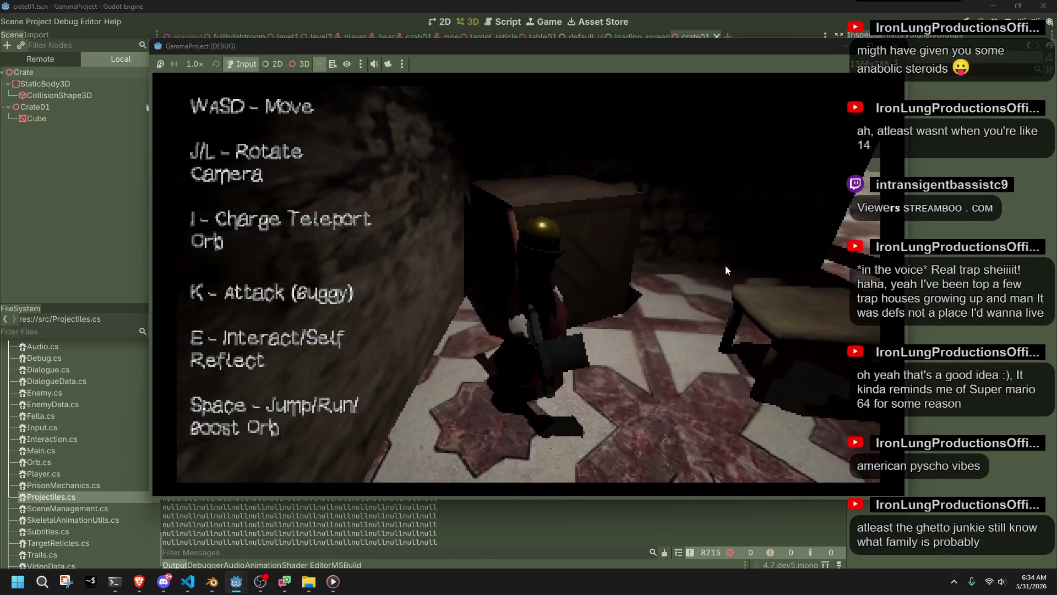
{"action": "key", "text": "s"}
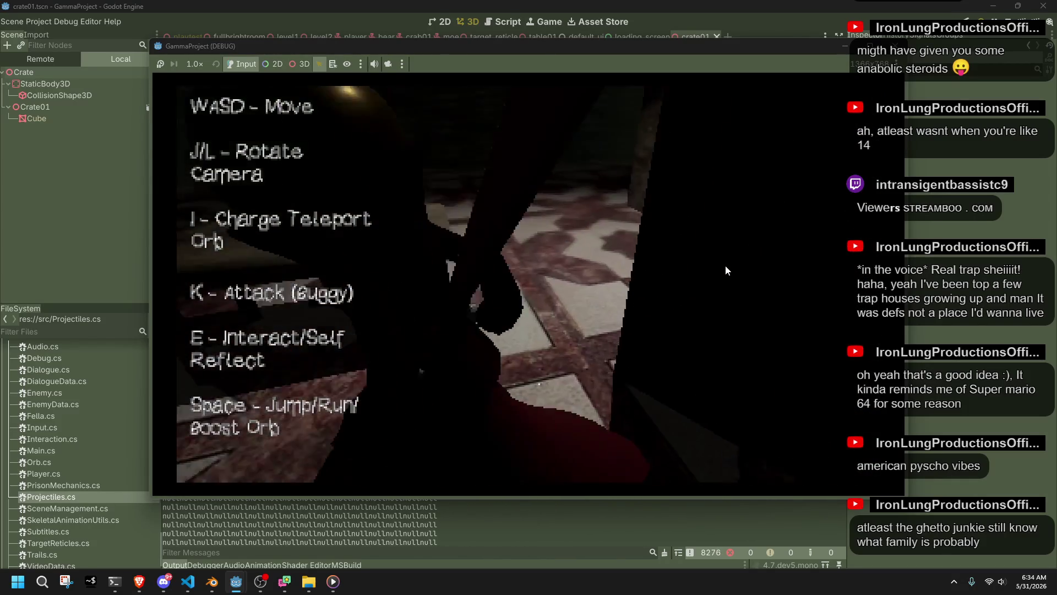
- Swing the camera around, then jump the character along the wall and onto the crate top
{"action": "key", "text": "a"}
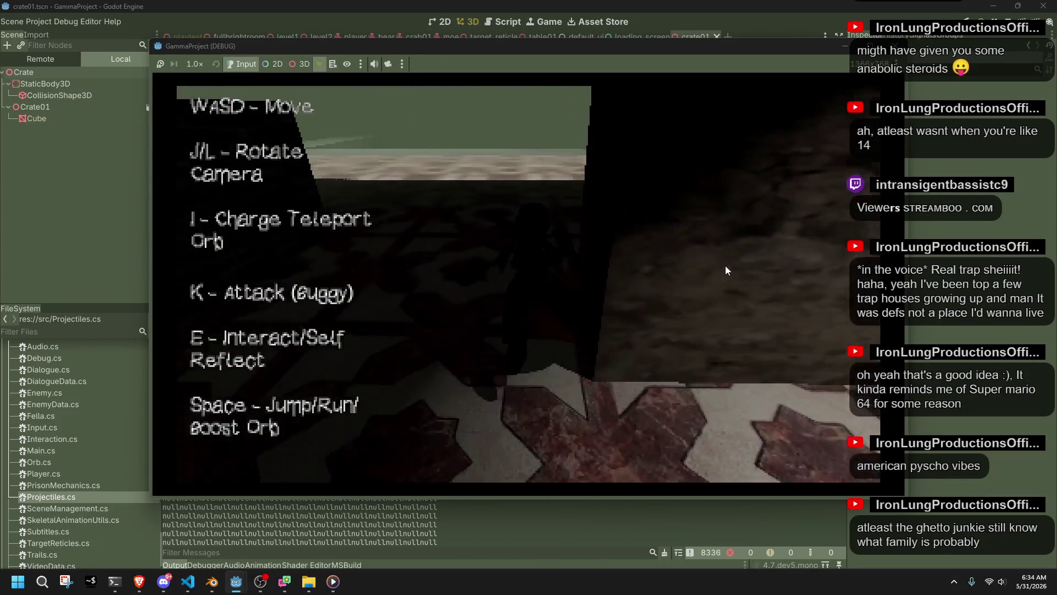
{"action": "key", "text": "w"}
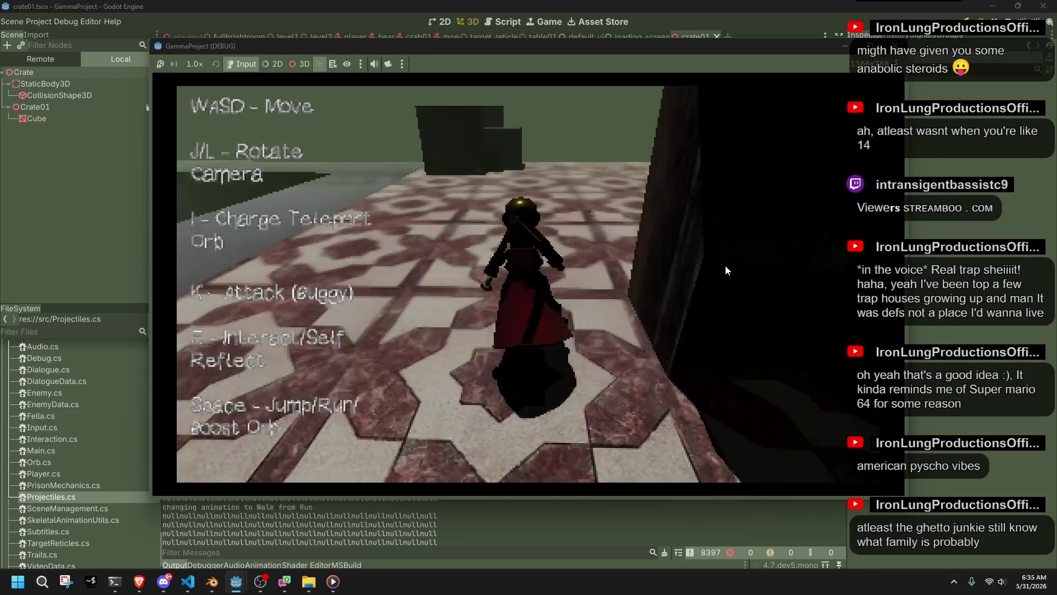
{"action": "key", "text": "w"}
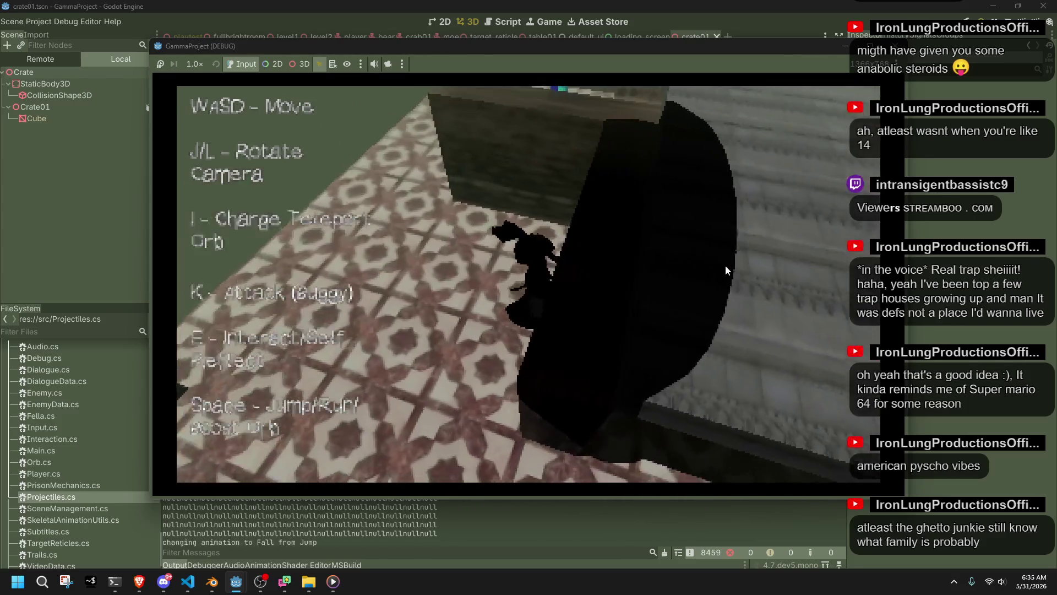
{"action": "key", "text": "w"}
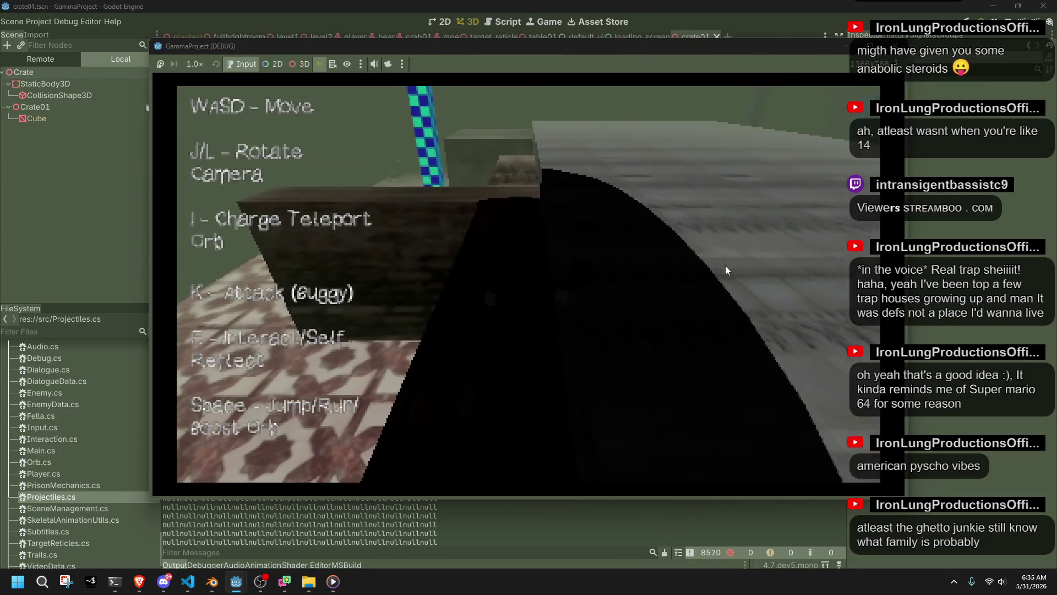
{"action": "key", "text": "w"}
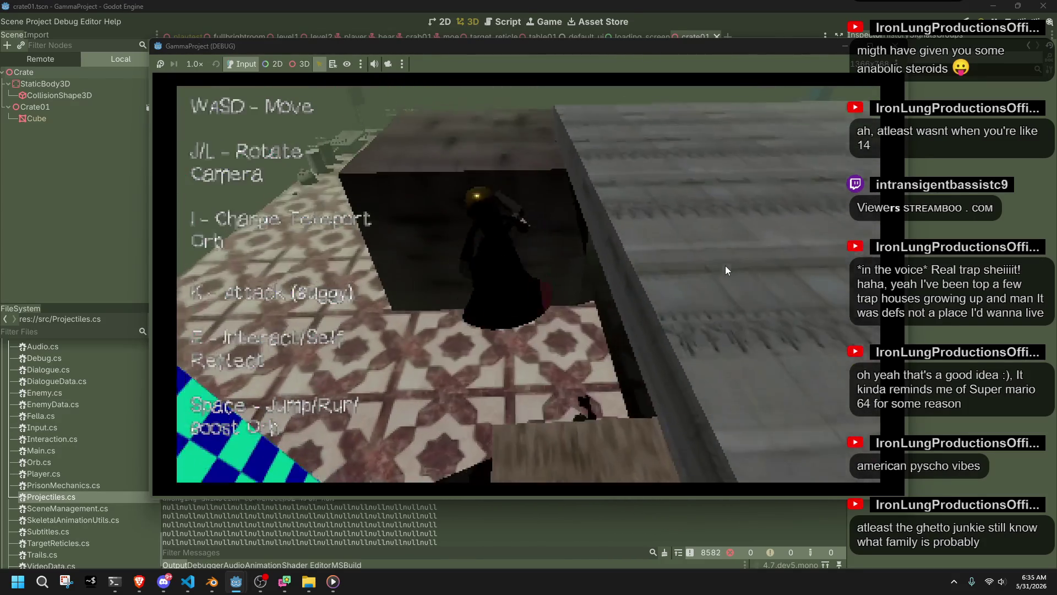
{"action": "key", "text": "w"}
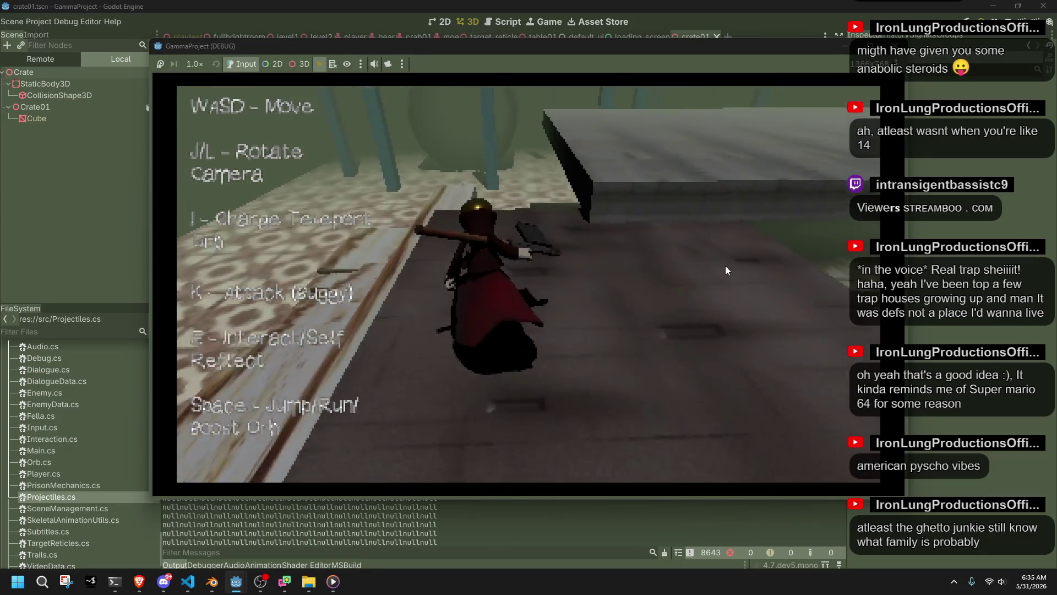
{"action": "key", "text": "w"}
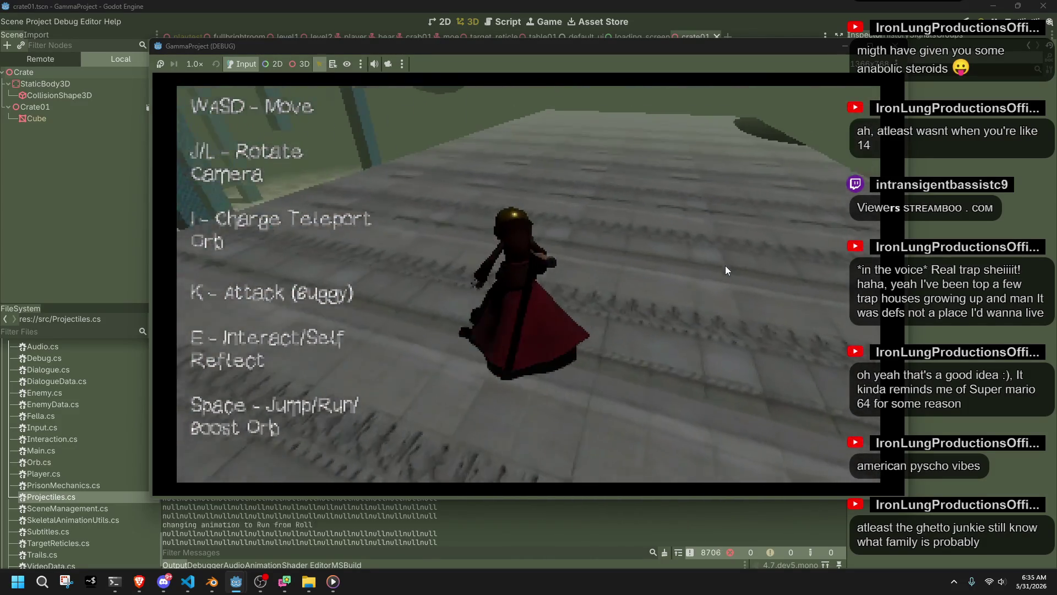
{"action": "key", "text": "w"}
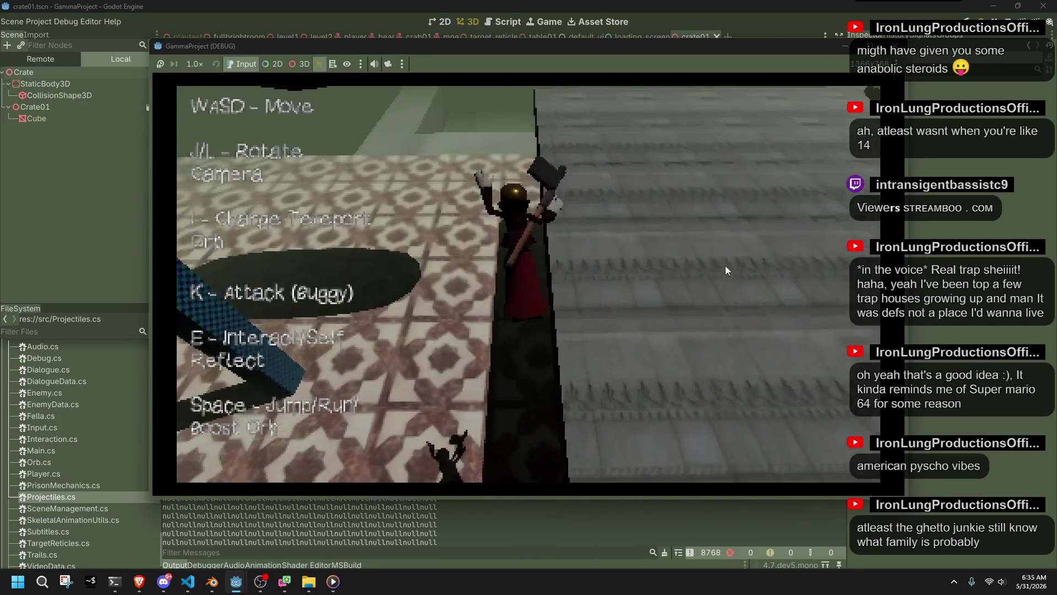
{"action": "key", "text": "w"}
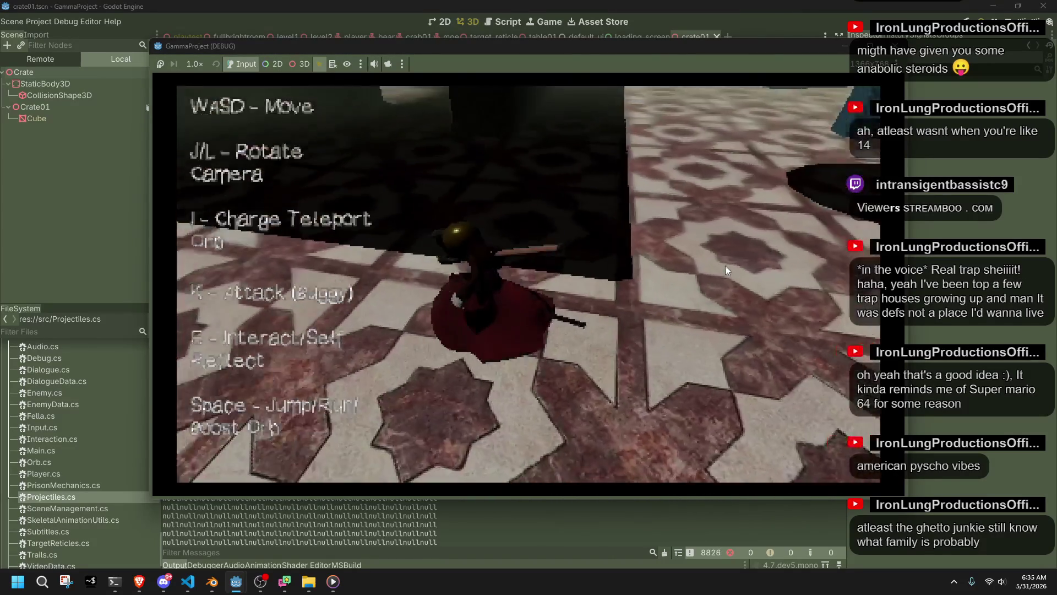
{"action": "key", "text": "w"}
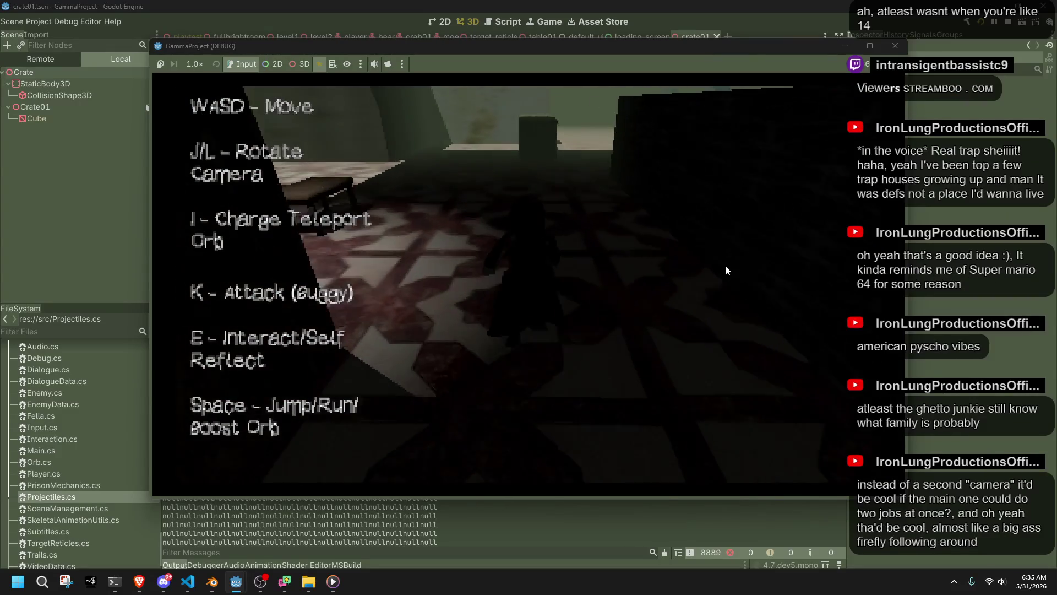
{"action": "key", "text": "w"}
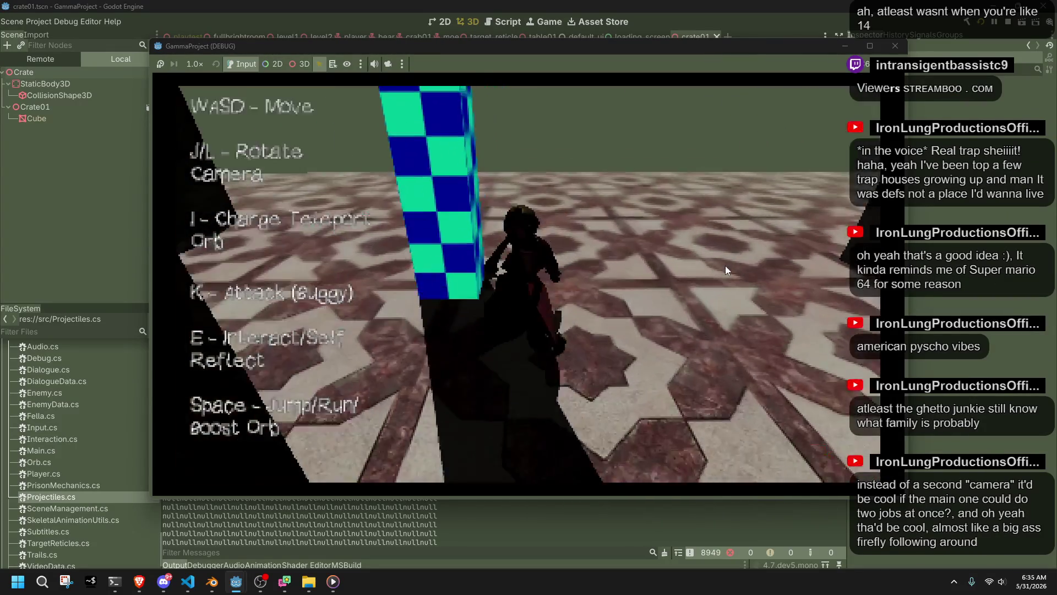
{"action": "key", "text": "space"}
{"action": "key", "text": "w"}
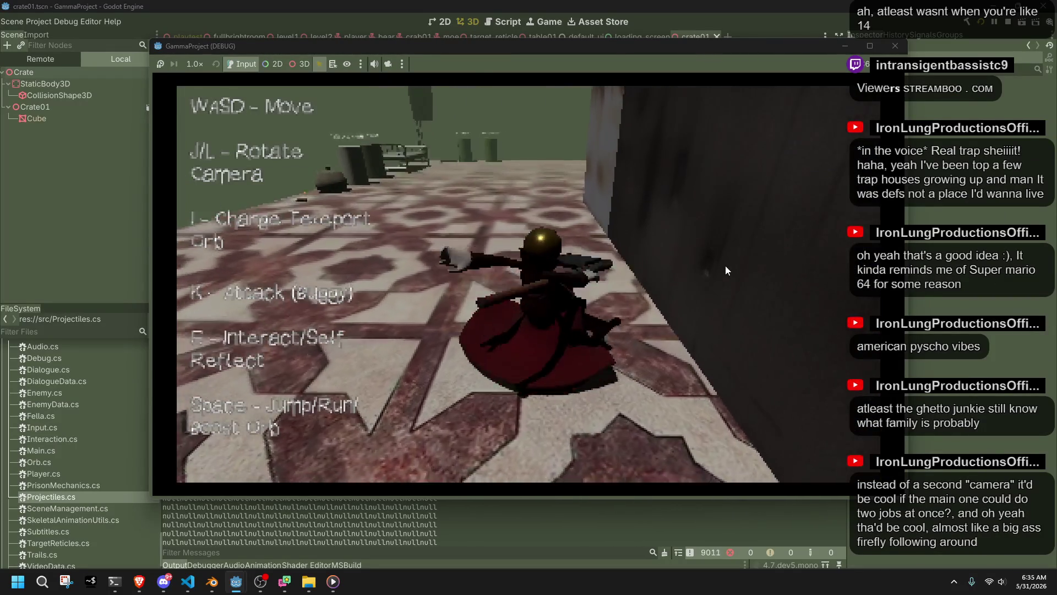
{"action": "key", "text": "w"}
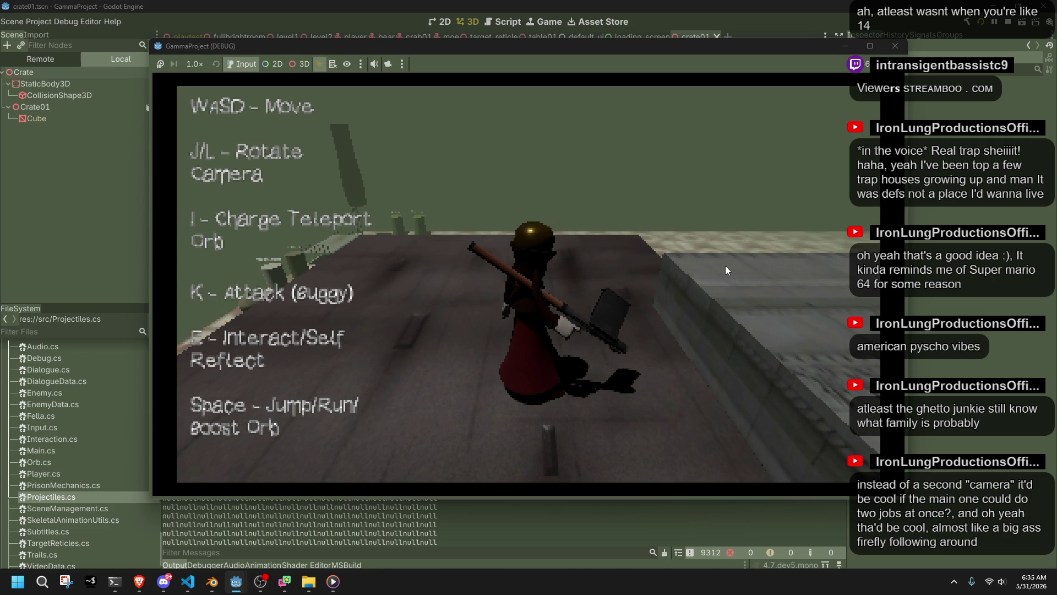
- Rotate the camera with J/L, jump onto the crate, drop by the checkered pole, then stop the game
{"action": "key", "text": "l"}
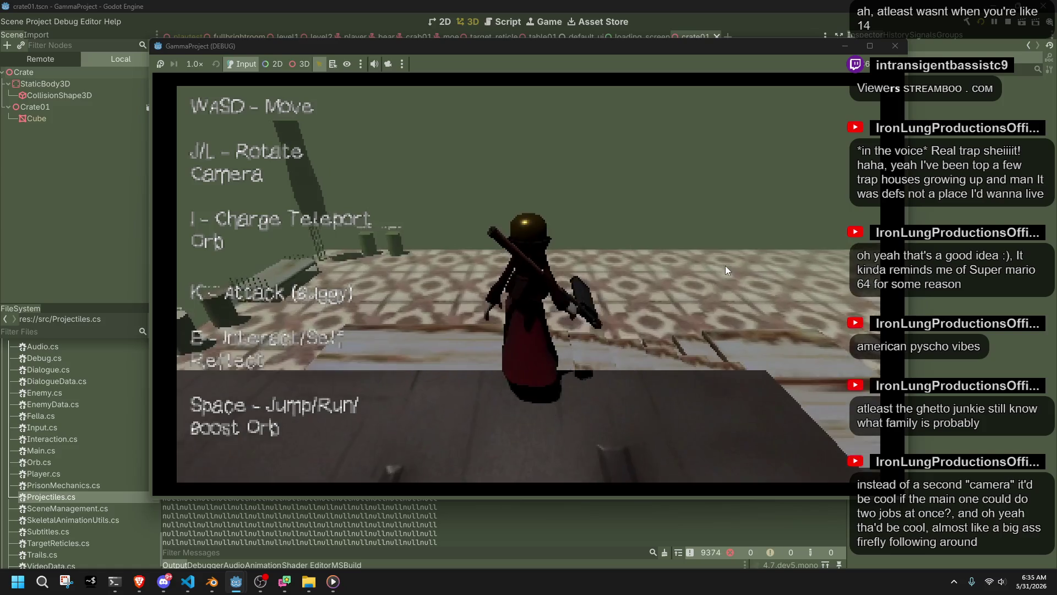
{"action": "key", "text": "s"}
{"action": "key", "text": "d"}
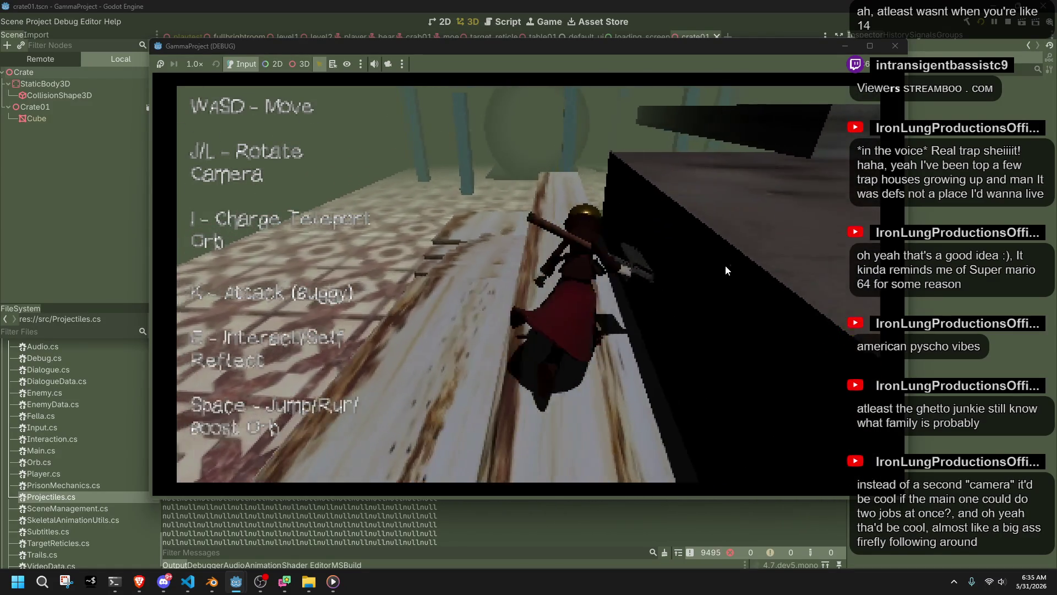
{"action": "key", "text": "j"}
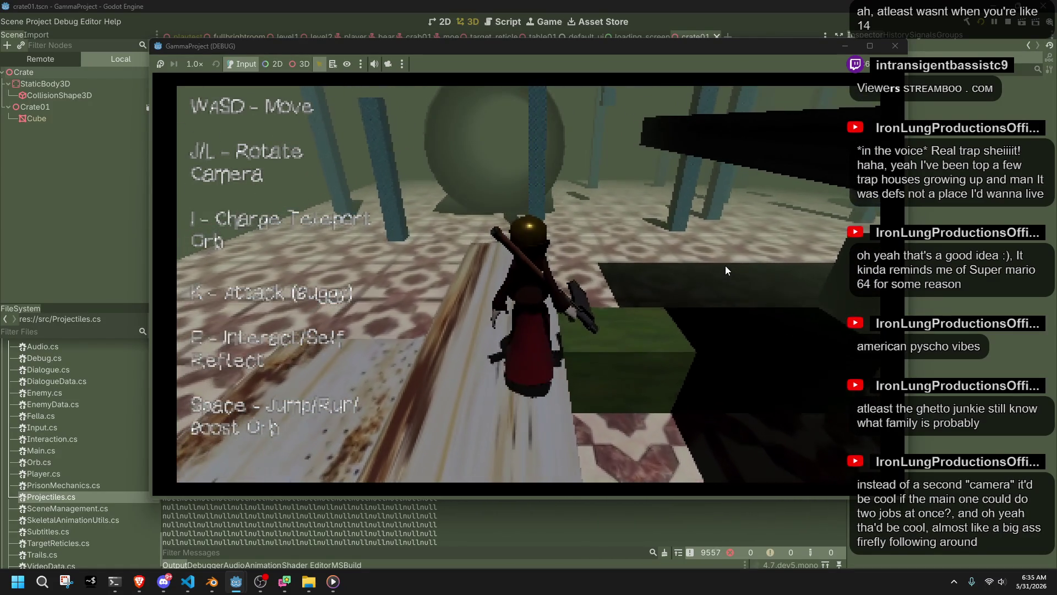
{"action": "key", "text": "l"}
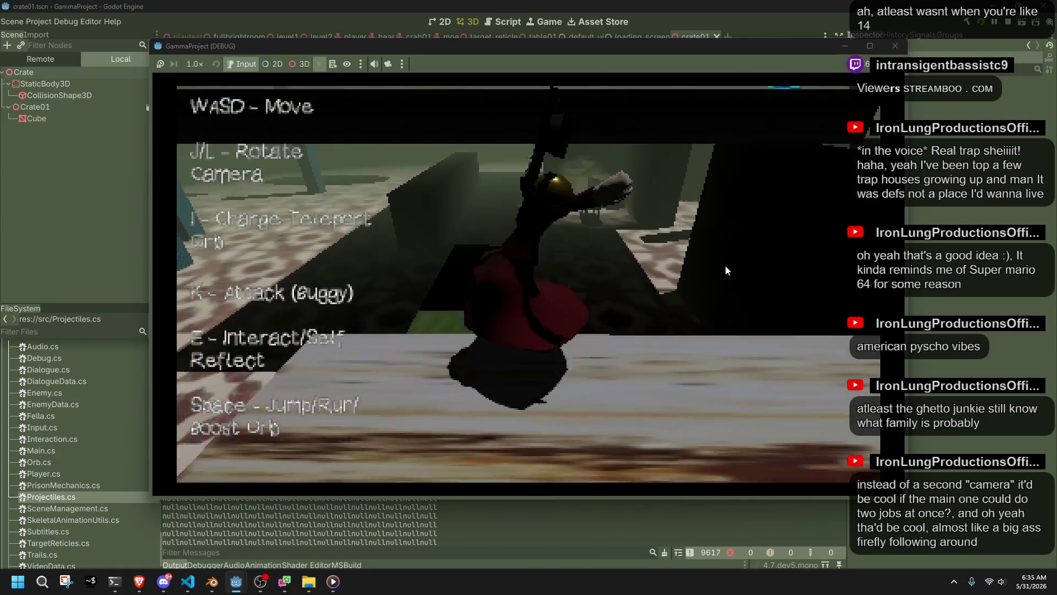
{"action": "key", "text": "space"}
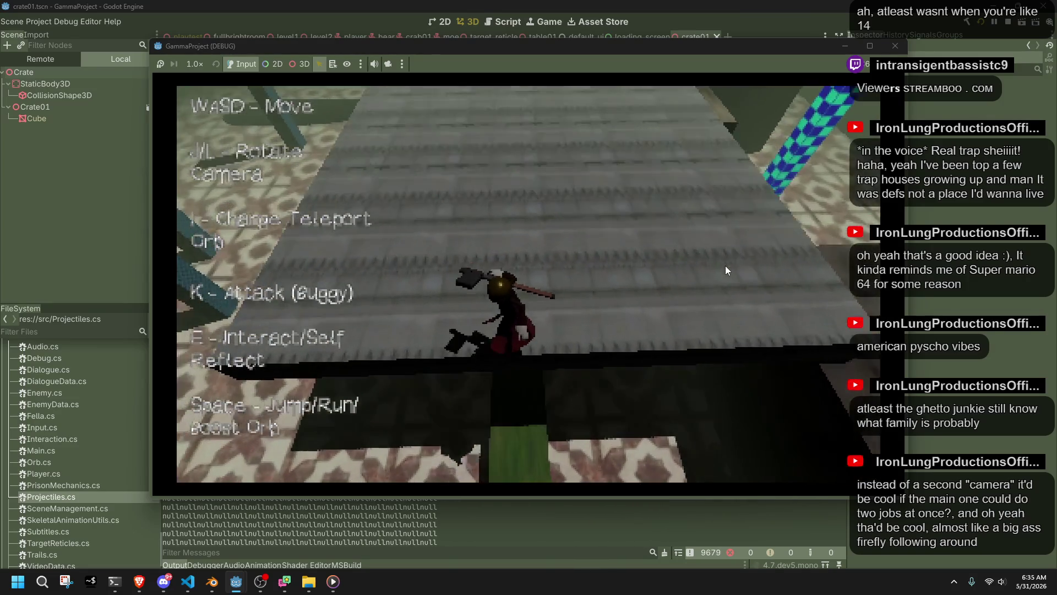
{"action": "key", "text": "l"}
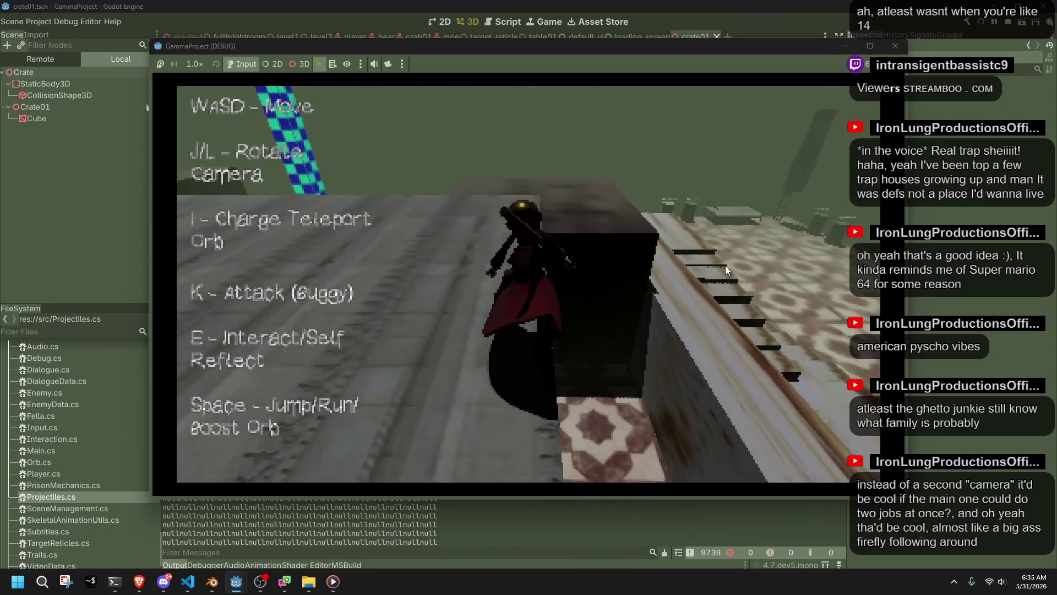
{"action": "key", "text": "j"}
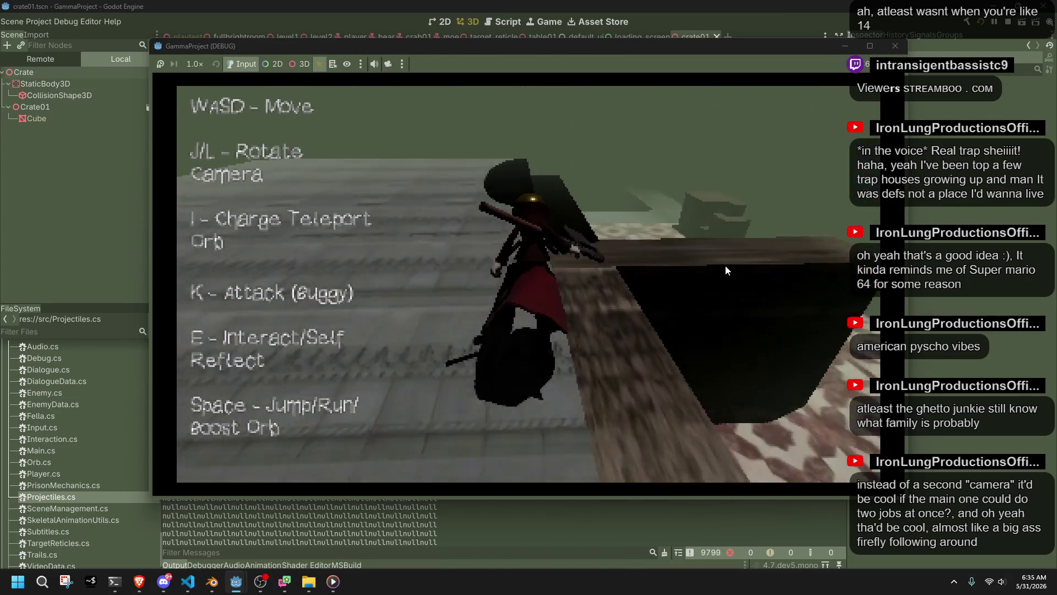
{"action": "key", "text": "l"}
{"action": "key", "text": "w"}
{"action": "key", "text": "l"}
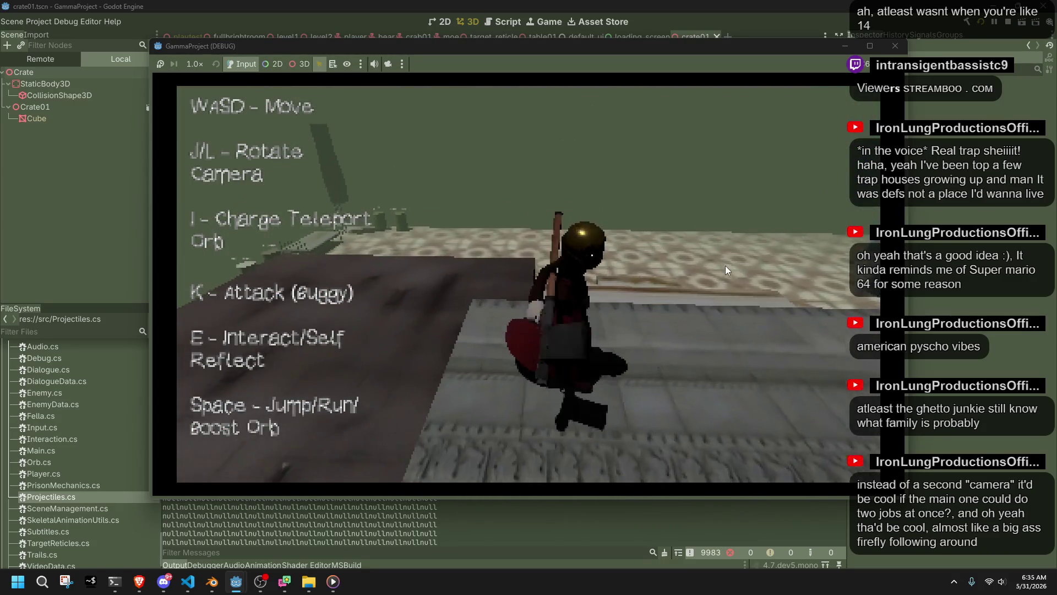
{"action": "left_click", "coordinate": [895, 45]}
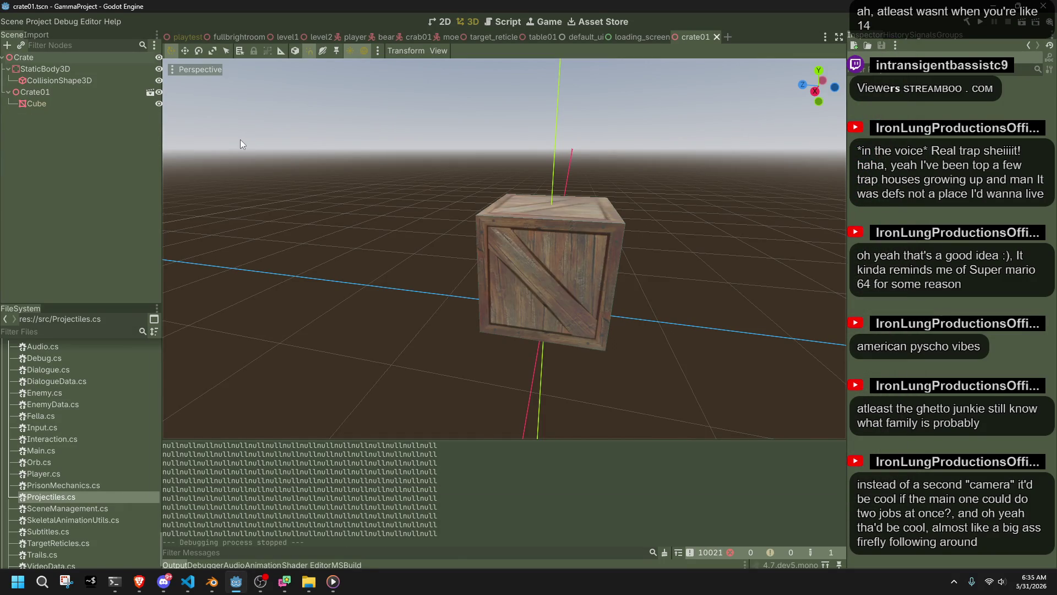
- Switch to the playtest scene and filter the FileSystem dock for 'play'
{"action": "left_click", "coordinate": [175, 37]}
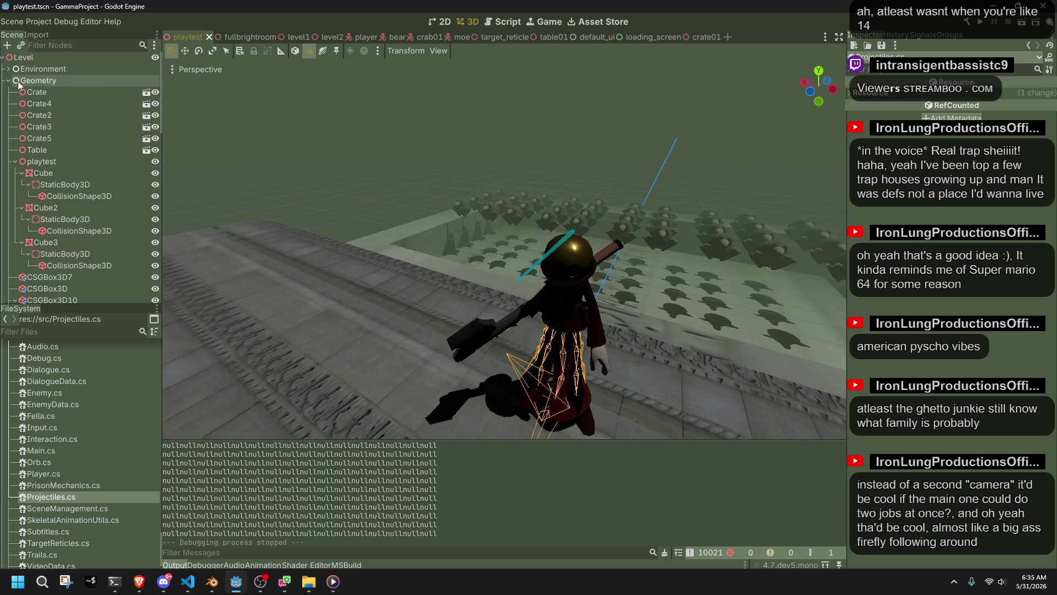
{"action": "left_click", "coordinate": [18, 82]}
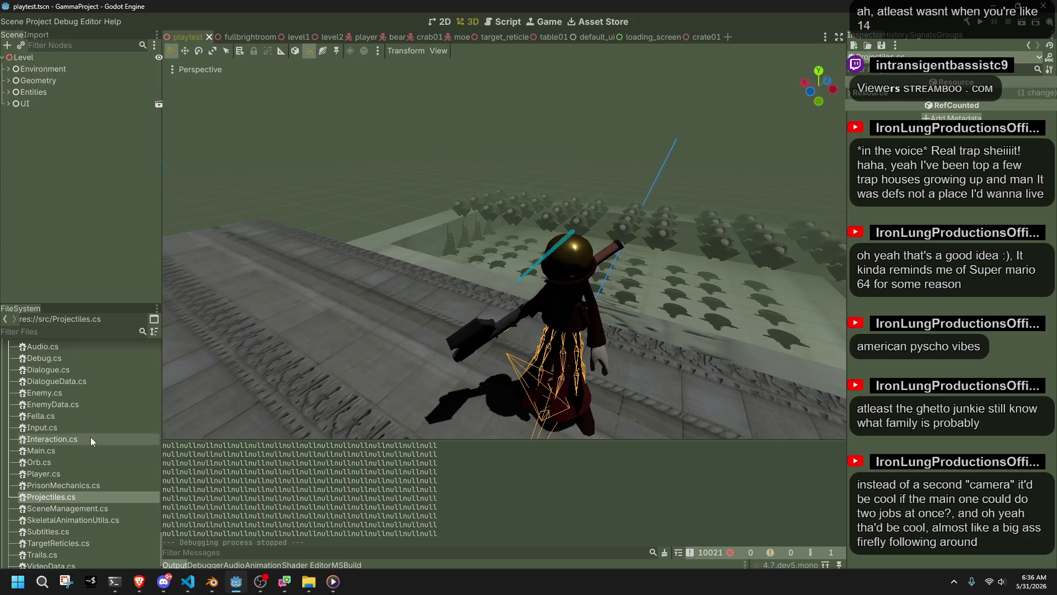
{"action": "left_click", "coordinate": [61, 331]}
{"action": "type", "text": "playest"}
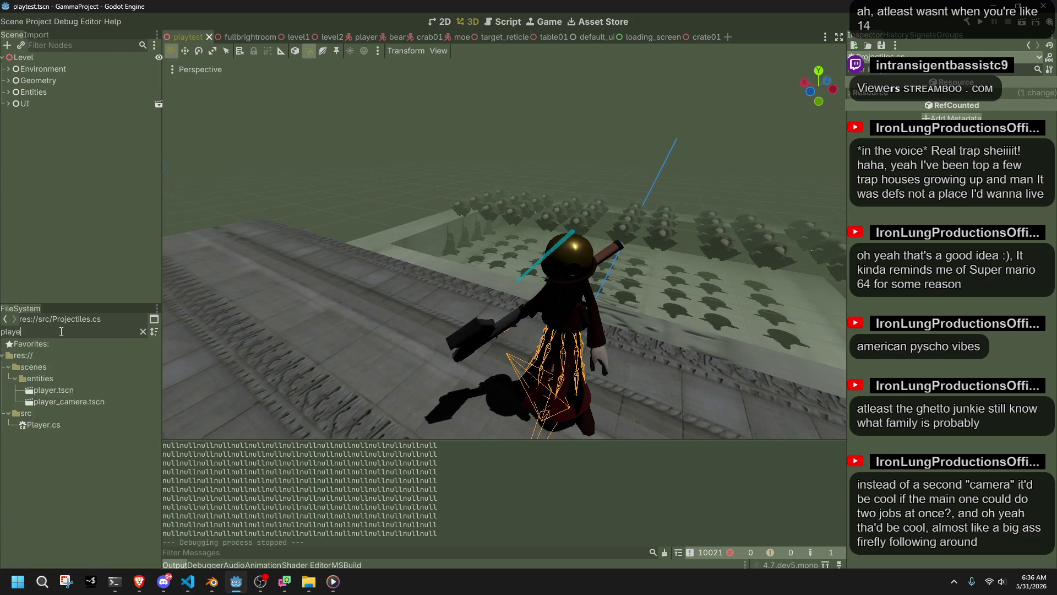
{"action": "double_click", "coordinate": [43, 332]}
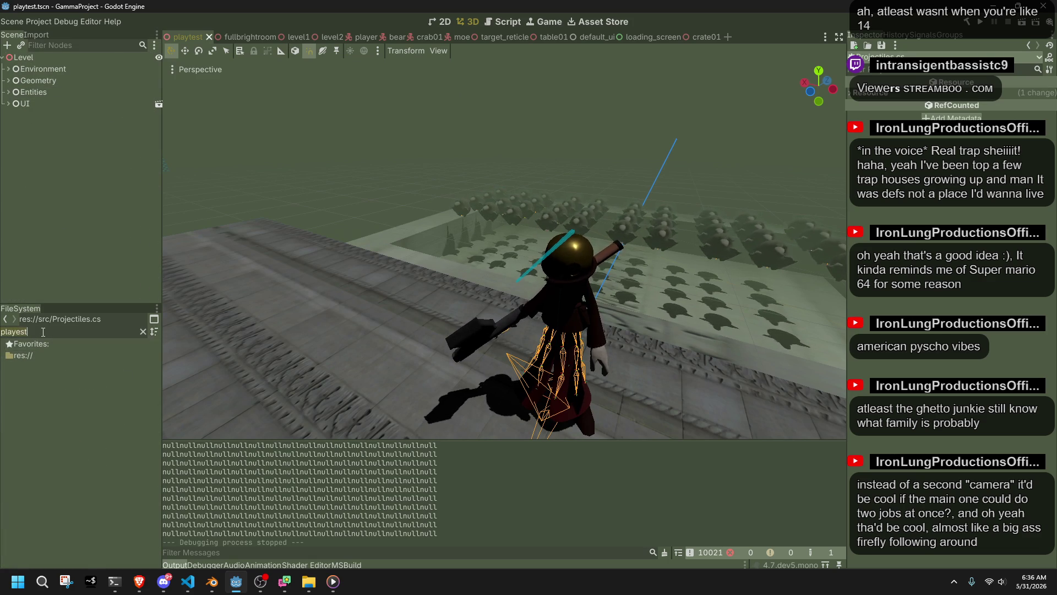
{"action": "key", "text": "BackSpace"}
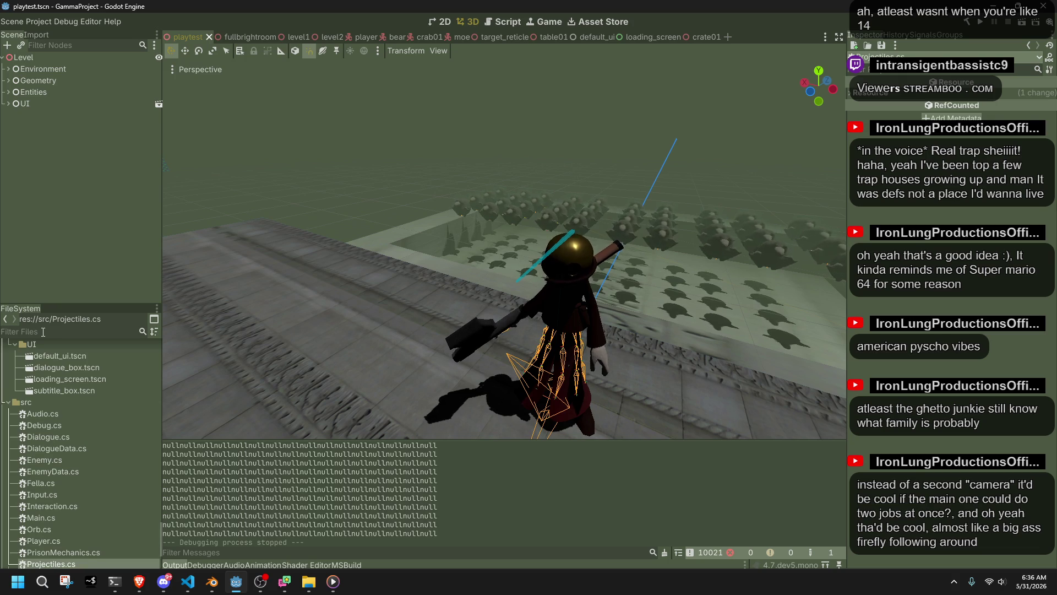
{"action": "type", "text": "play"}
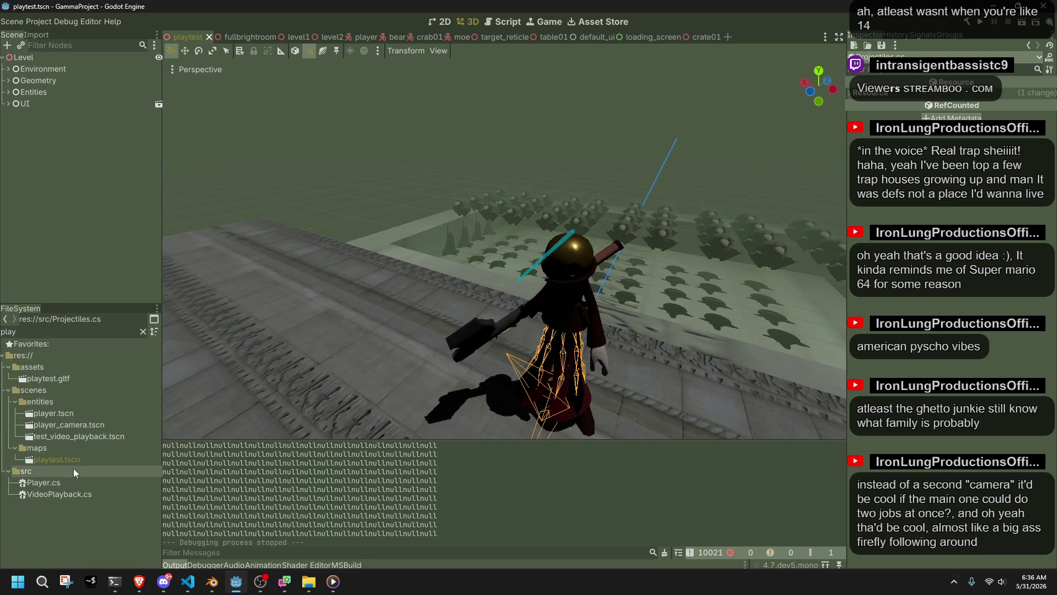
- Duplicate playtest.tscn, naming the copy testLevel.tscn
{"action": "right_click", "coordinate": [65, 466]}
{"action": "left_click", "coordinate": [101, 505]}
{"action": "type", "text": "testLevel.tscn"}
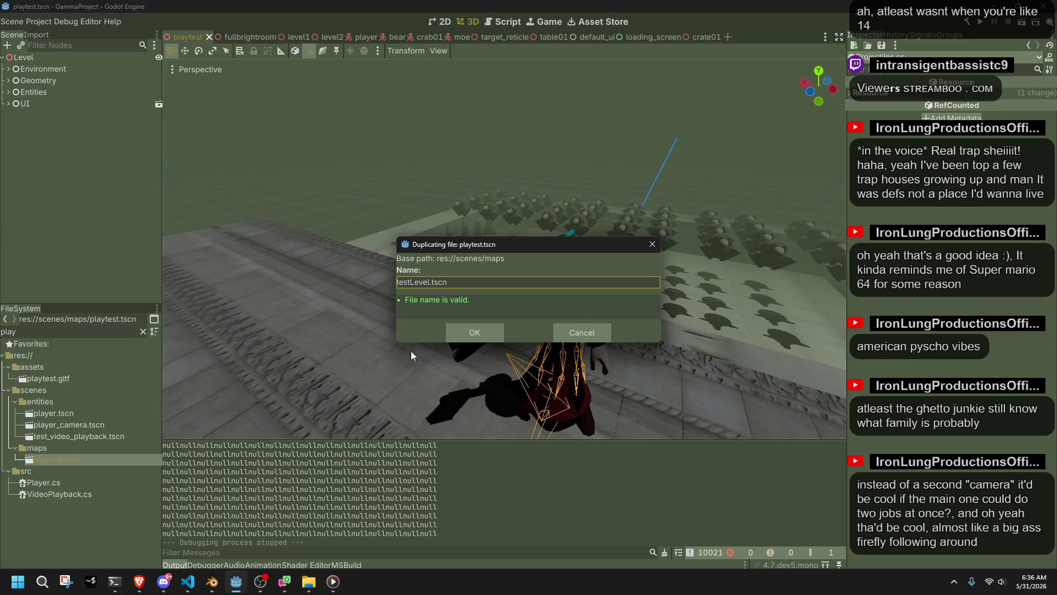
- Confirm creation of the duplicated testLevel.tscn file
{"action": "left_click", "coordinate": [464, 335]}
{"action": "scroll", "coordinate": [446, 253], "scroll_direction": "down", "scroll_amount": 5}
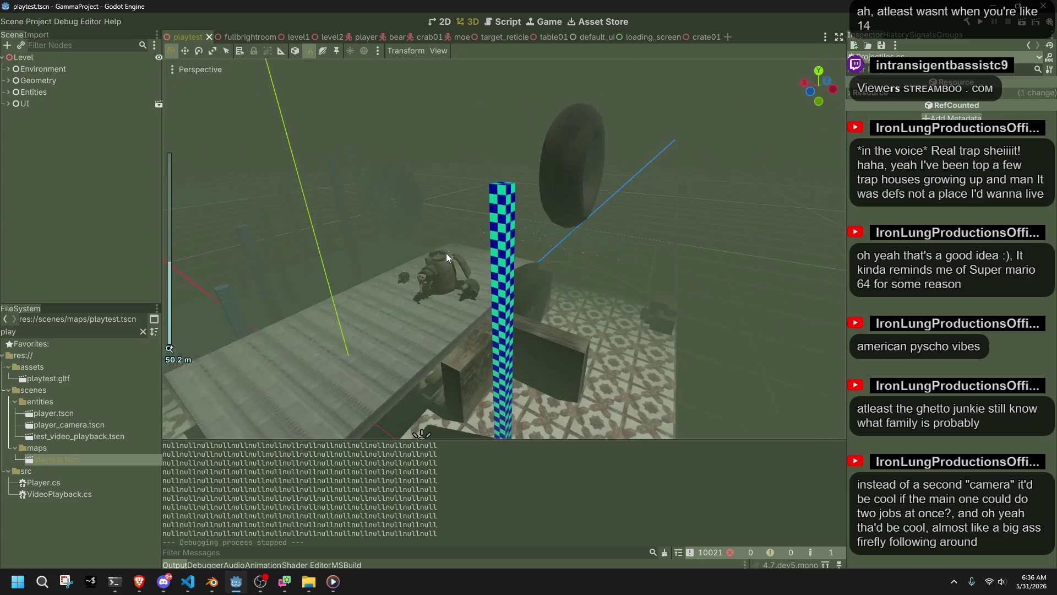
{"action": "scroll", "coordinate": [446, 253], "scroll_direction": "up", "scroll_amount": 2}
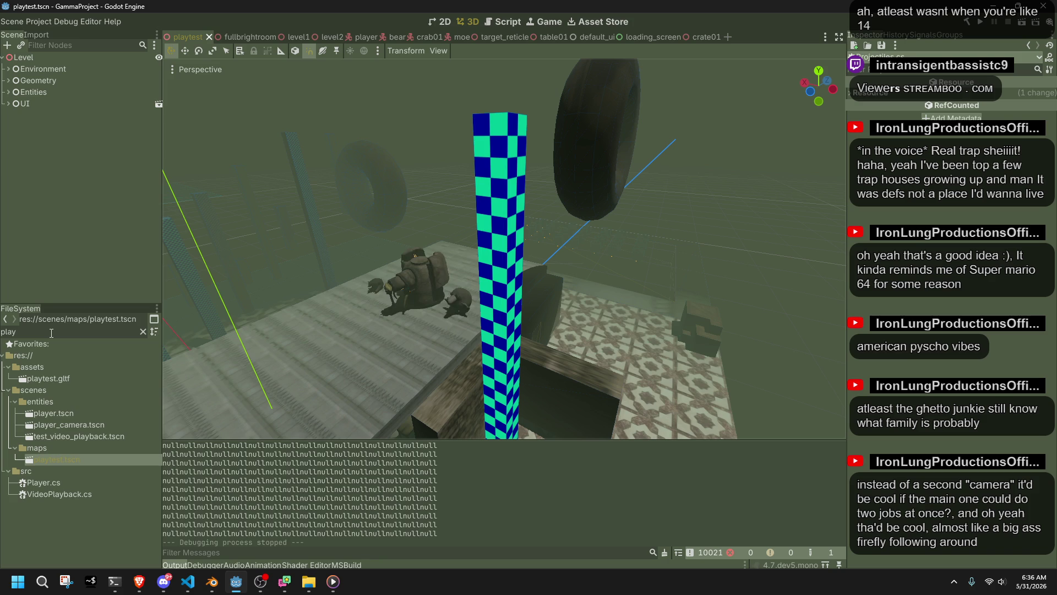
- Find testLevel.tscn with a 'test' filter and rename it to level3.tscn
{"action": "key", "text": "BackSpace"}
{"action": "key", "text": "BackSpace"}
{"action": "key", "text": "BackSpace"}
{"action": "type", "text": "test"}
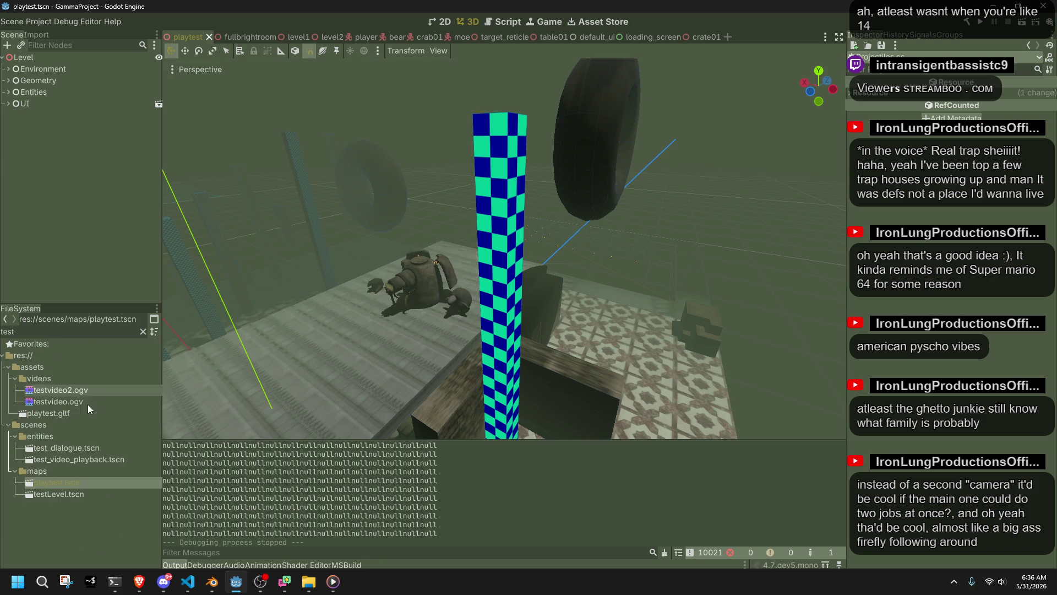
{"action": "left_click", "coordinate": [108, 494]}
{"action": "key", "text": "F2"}
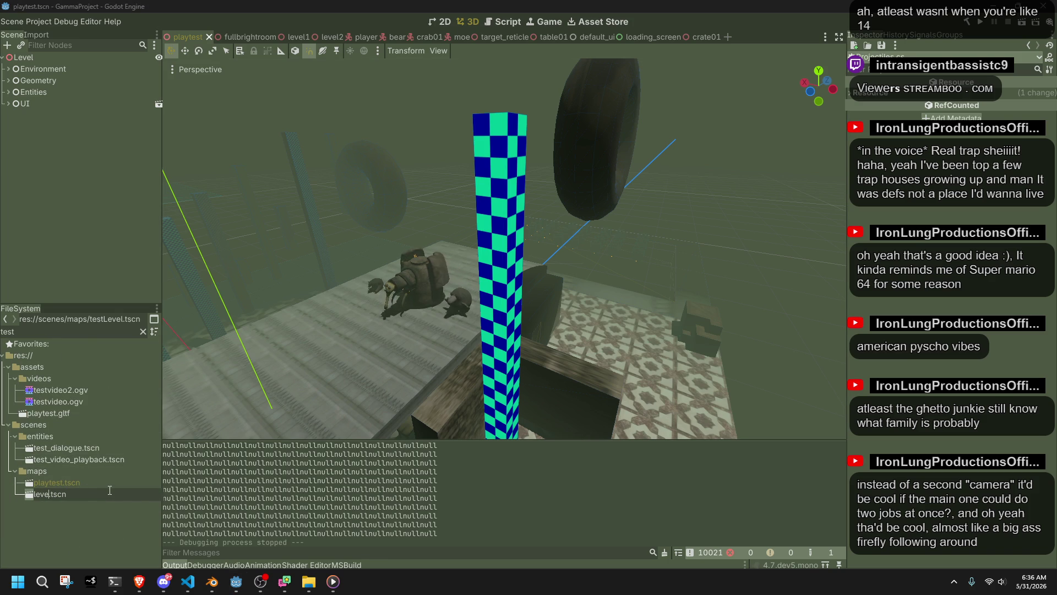
{"action": "key", "text": "Return"}
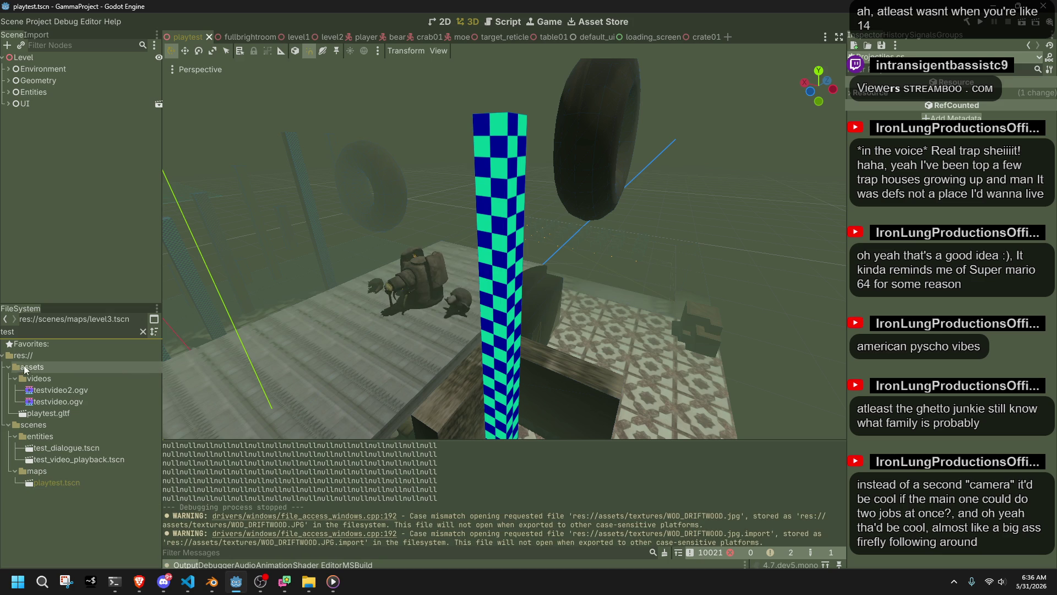
- Filter the FileSystem for 'level' and open level3.tscn in the editor
{"action": "key", "text": "BackSpace"}
{"action": "key", "text": "BackSpace"}
{"action": "key", "text": "BackSpace"}
{"action": "type", "text": "level"}
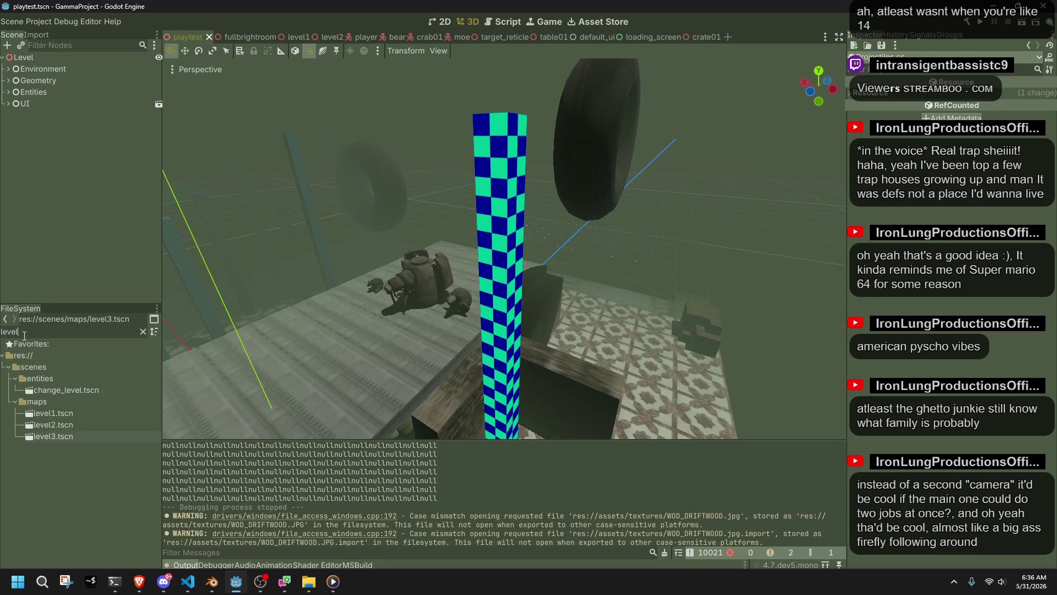
{"action": "double_click", "coordinate": [27, 437]}
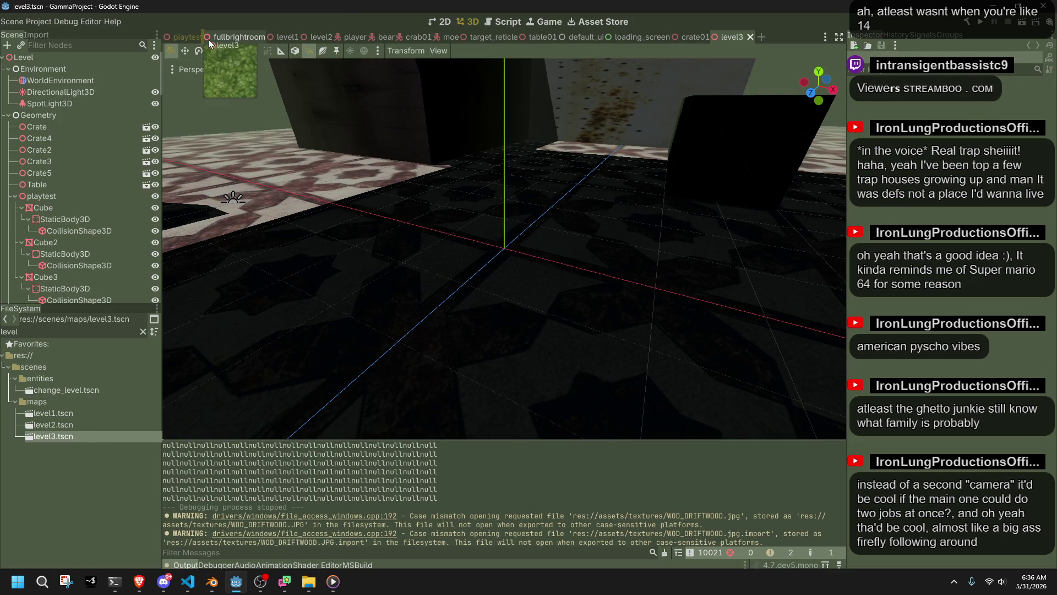
- Move the level3 tab right after the playtest tab and orbit around the stair block
{"action": "left_click_drag", "start_coordinate": [209, 43], "coordinate": [208, 39]}
{"action": "scroll", "coordinate": [402, 194], "scroll_direction": "down", "scroll_amount": 10}
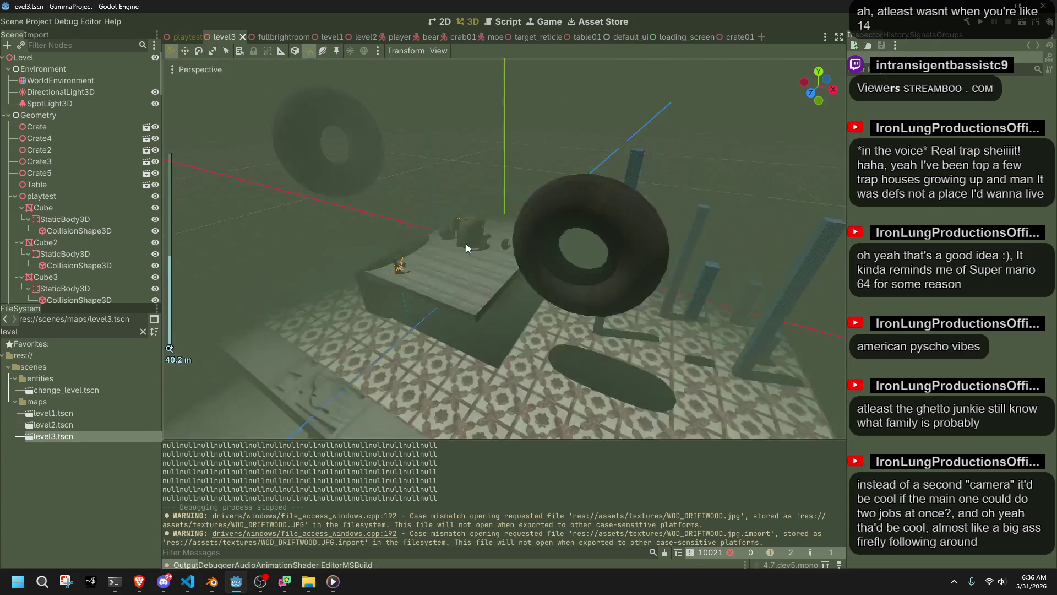
{"action": "mouse_move", "coordinate": [465, 243]}
{"action": "left_mouse_down"}
{"action": "mouse_move", "coordinate": [502, 257]}
{"action": "mouse_move", "coordinate": [733, 254]}
{"action": "mouse_move", "coordinate": [172, 222]}
{"action": "left_mouse_up"}
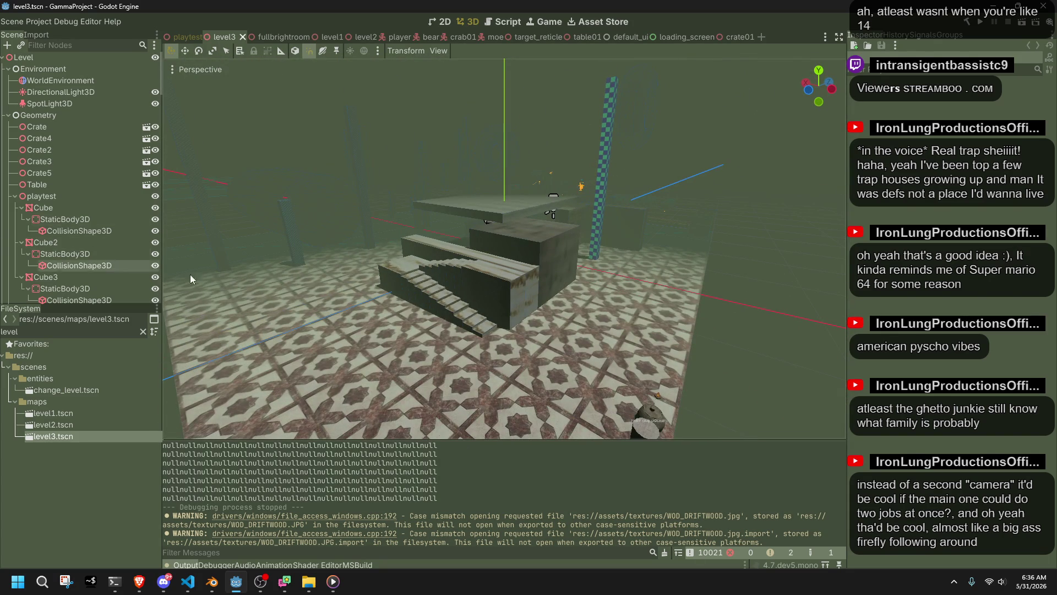
{"action": "left_click", "coordinate": [46, 68]}
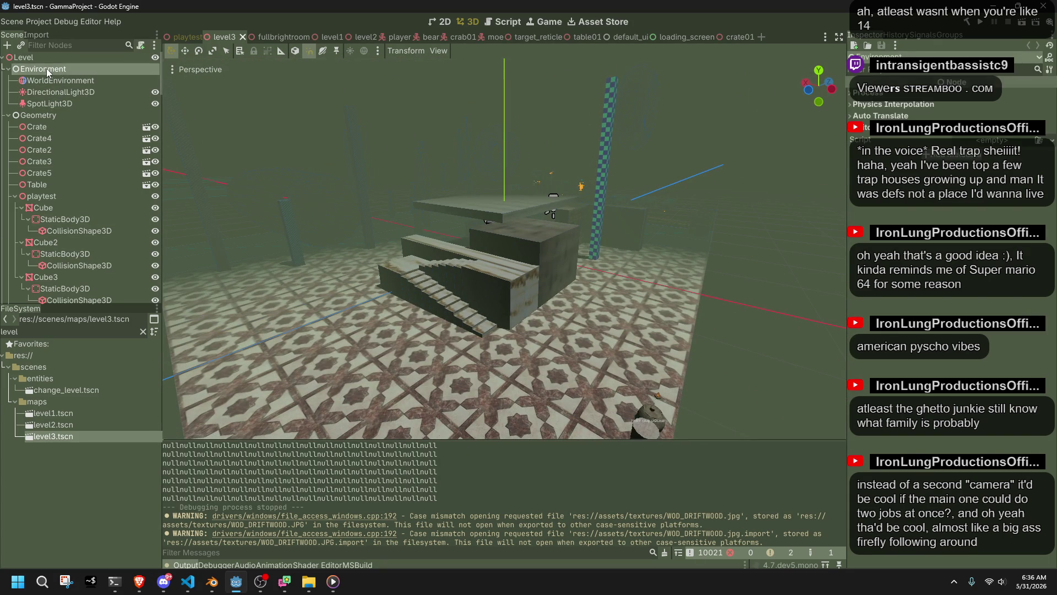
- Delete the 53 entity nodes from Moe down to Crab01
{"action": "scroll", "coordinate": [49, 154], "scroll_direction": "down", "scroll_amount": 15}
{"action": "left_click", "coordinate": [55, 149]}
{"action": "scroll", "coordinate": [55, 147], "scroll_direction": "down", "scroll_amount": 15}
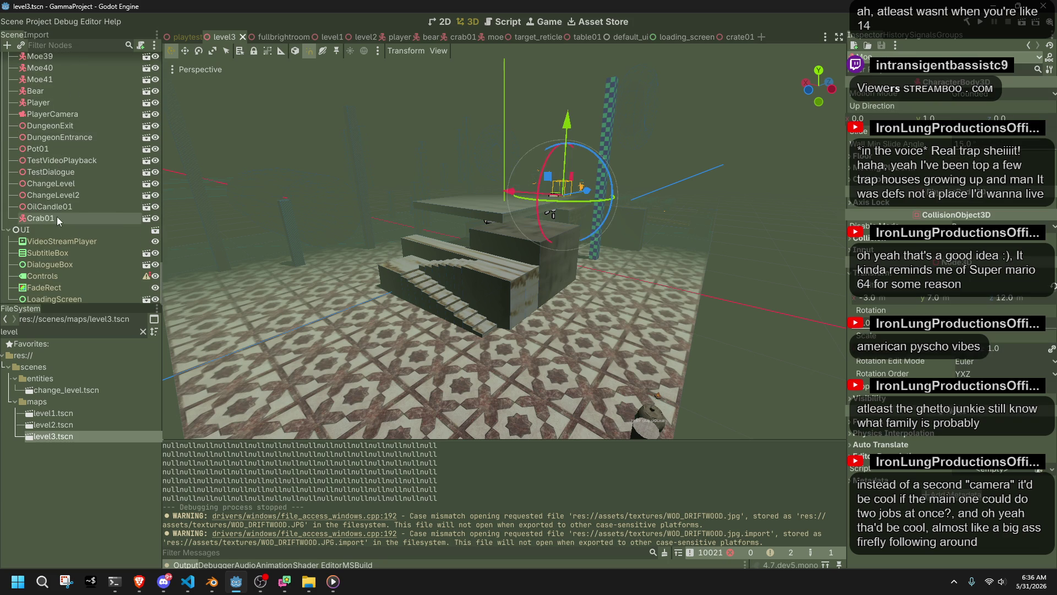
{"action": "left_click", "coordinate": [57, 217], "text": "shift"}
{"action": "key", "text": "Delete"}
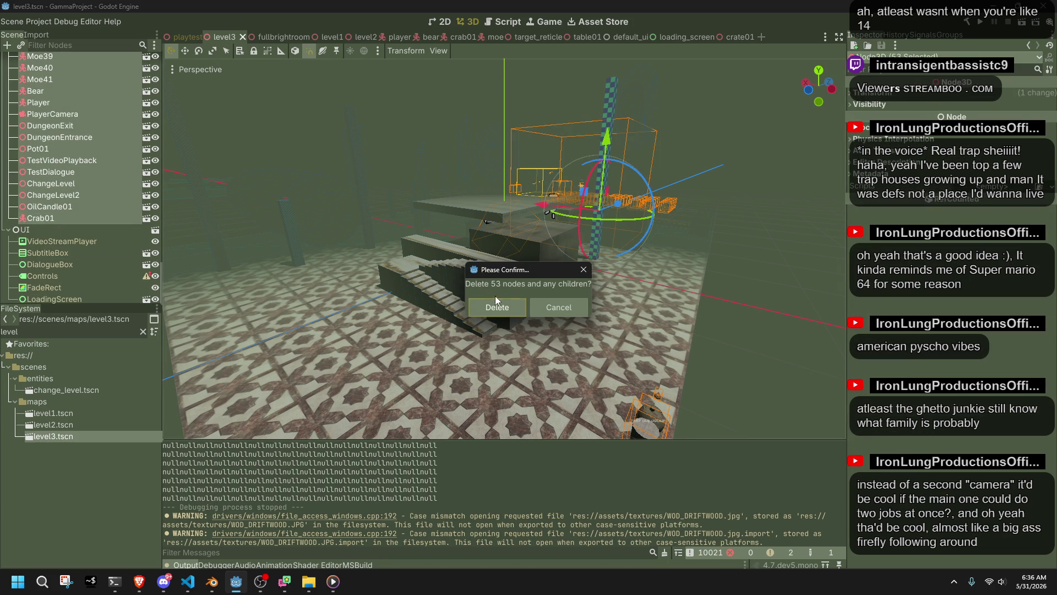
{"action": "left_click", "coordinate": [494, 299]}
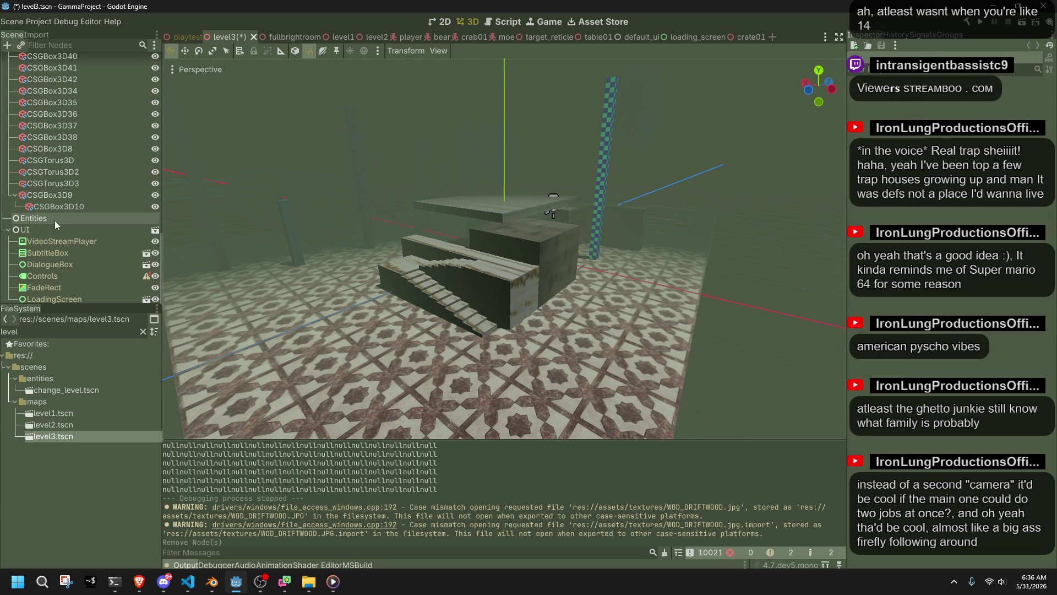
- Delete all 52 child nodes of the Geometry group
{"action": "left_click", "coordinate": [9, 229]}
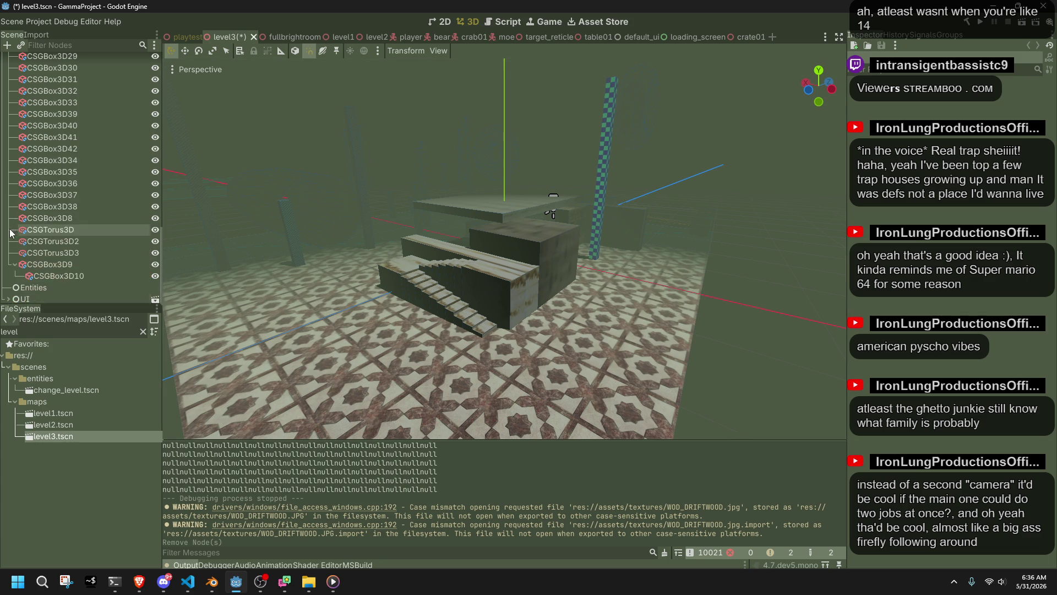
{"action": "left_click", "coordinate": [57, 275]}
{"action": "scroll", "coordinate": [55, 275], "scroll_direction": "up", "scroll_amount": 5}
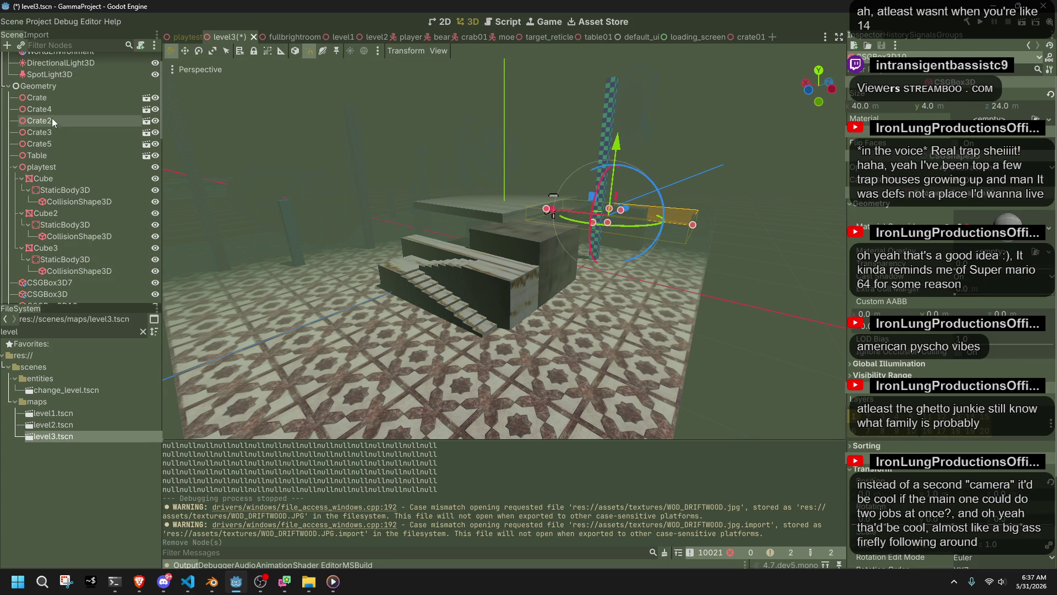
{"action": "left_click", "coordinate": [49, 100], "text": "shift"}
{"action": "key", "text": "Delete"}
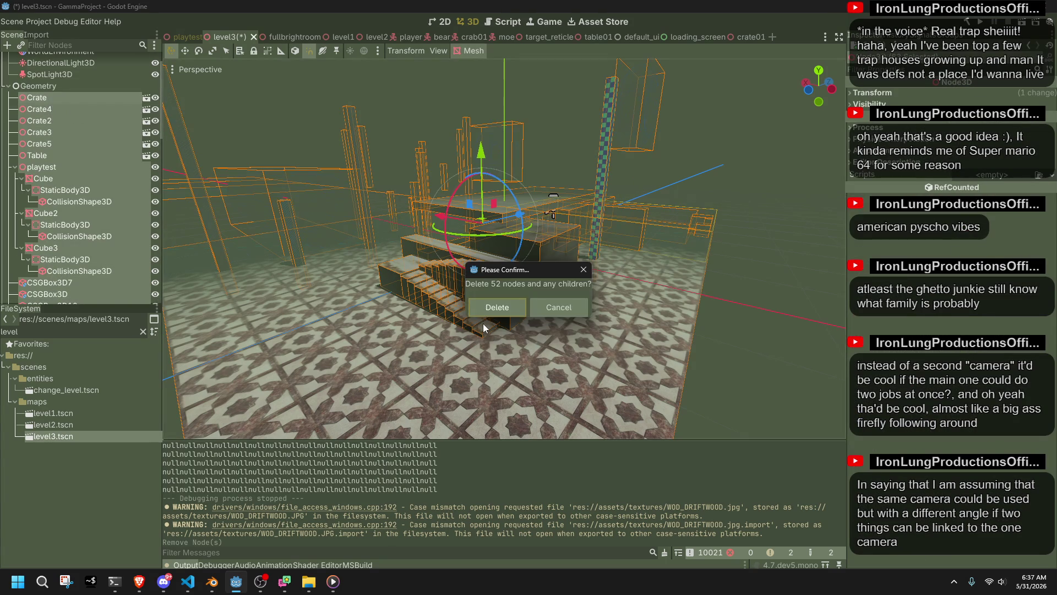
{"action": "left_click", "coordinate": [485, 303]}
- Delete the SpotLight3D node
{"action": "left_click", "coordinate": [45, 105]}
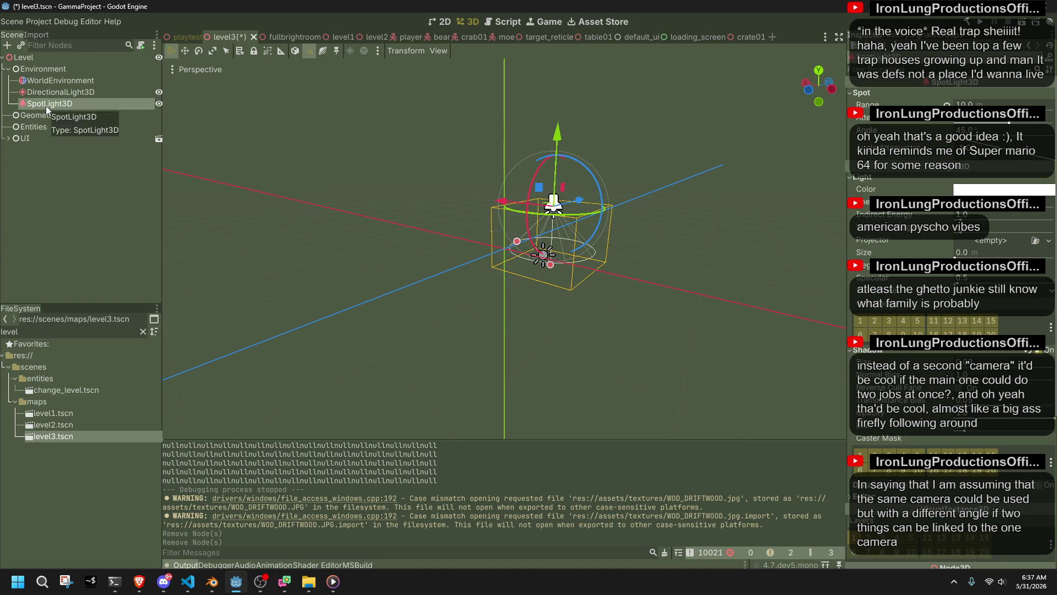
{"action": "key", "text": "Delete"}
{"action": "left_click", "coordinate": [499, 307]}
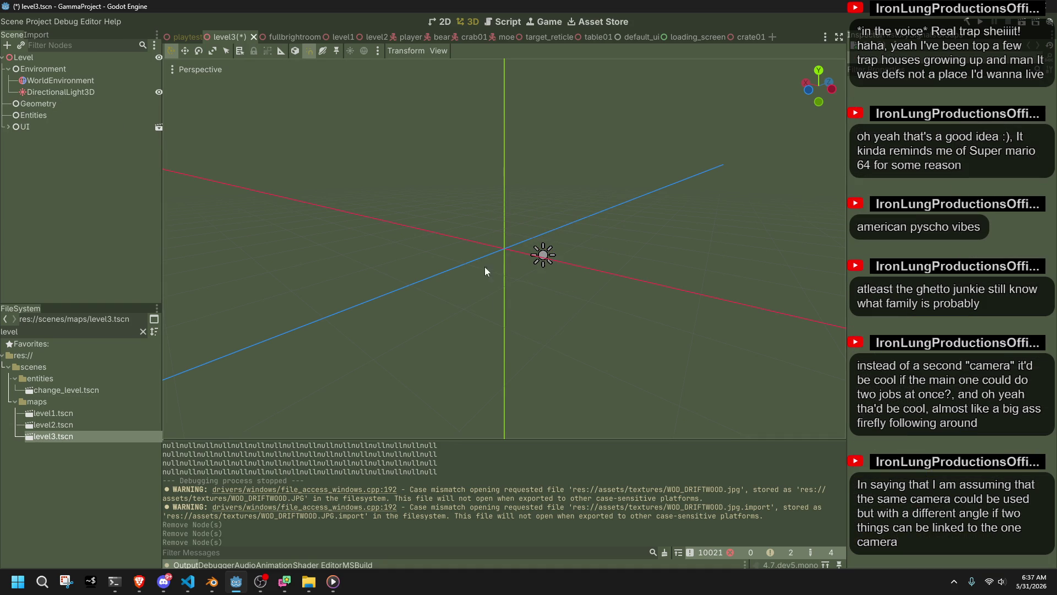
{"action": "left_click", "coordinate": [548, 253]}
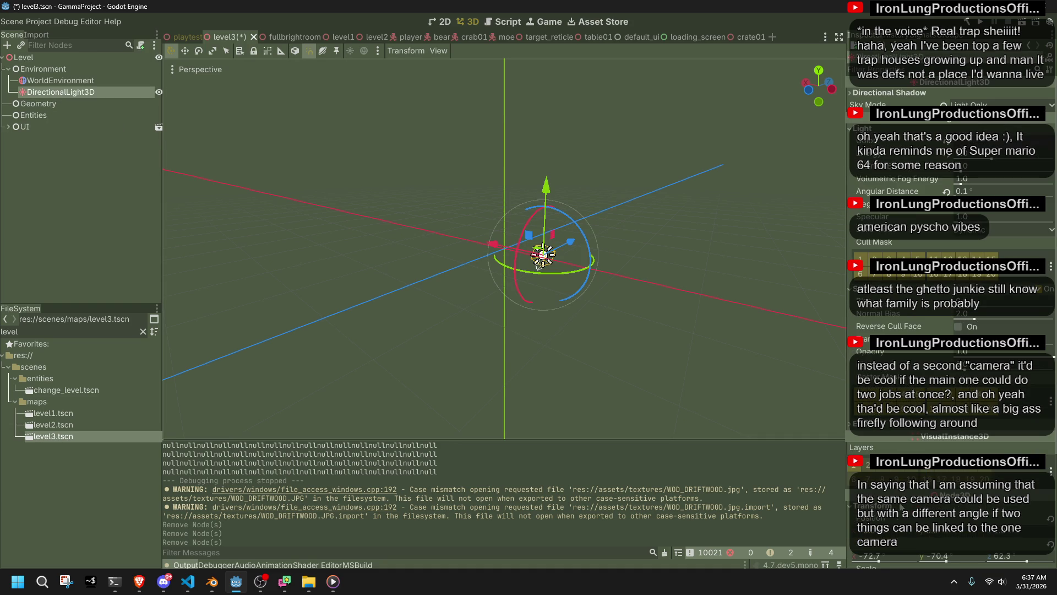
- Set the DirectionalLight3D's Rotation X, Y and Z to 0
{"action": "left_click", "coordinate": [874, 556]}
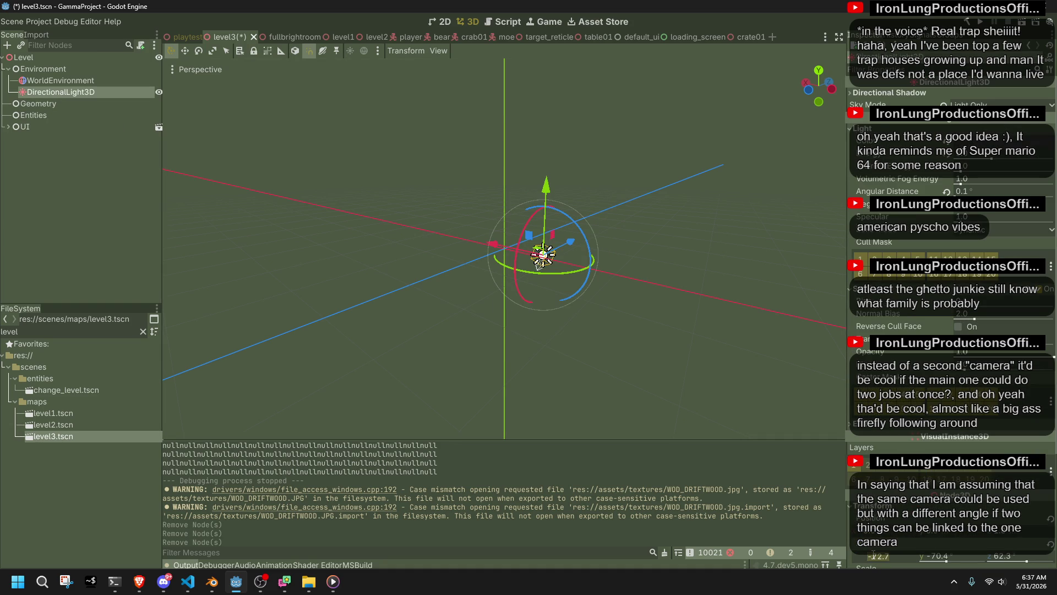
{"action": "type", "text": "0"}
{"action": "key", "text": "Return"}
{"action": "key", "text": "Return"}
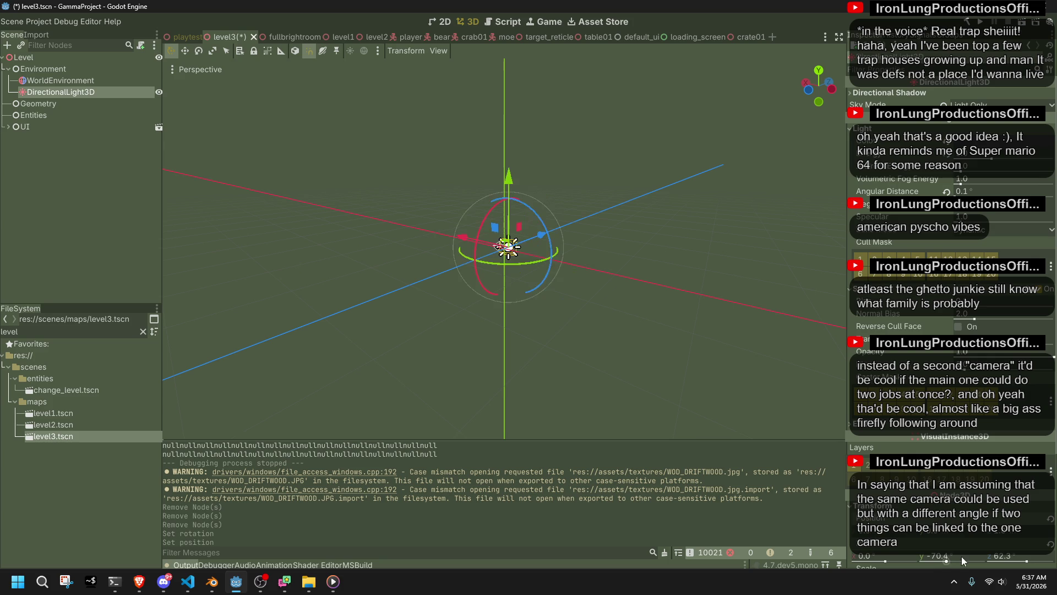
{"action": "type", "text": "0"}
{"action": "key", "text": "Return"}
{"action": "type", "text": "0"}
{"action": "key", "text": "Return"}
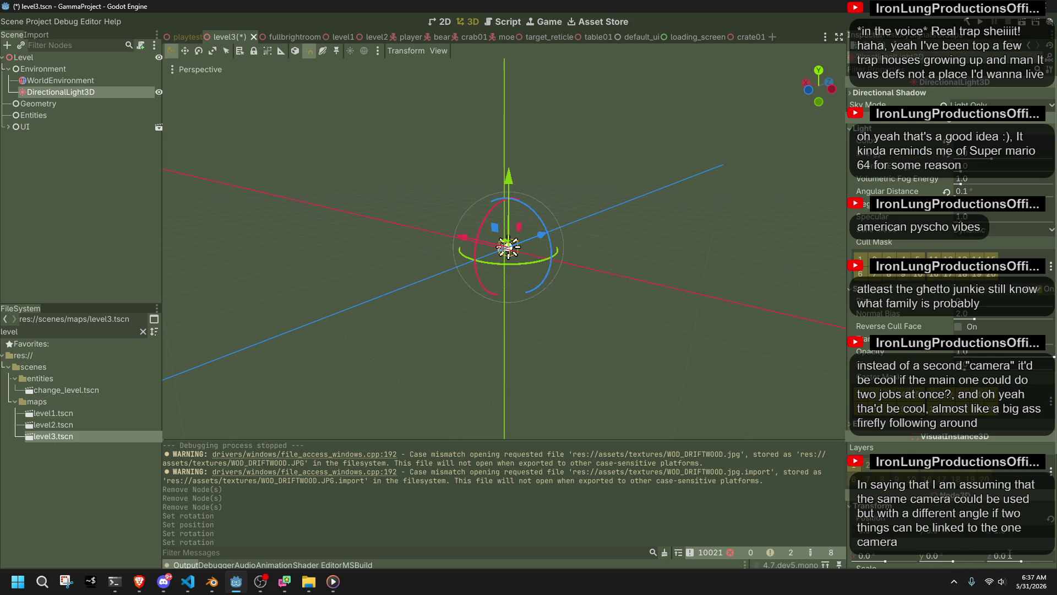
{"action": "key", "text": "Return"}
{"action": "scroll", "coordinate": [497, 210], "scroll_direction": "down", "scroll_amount": 3}
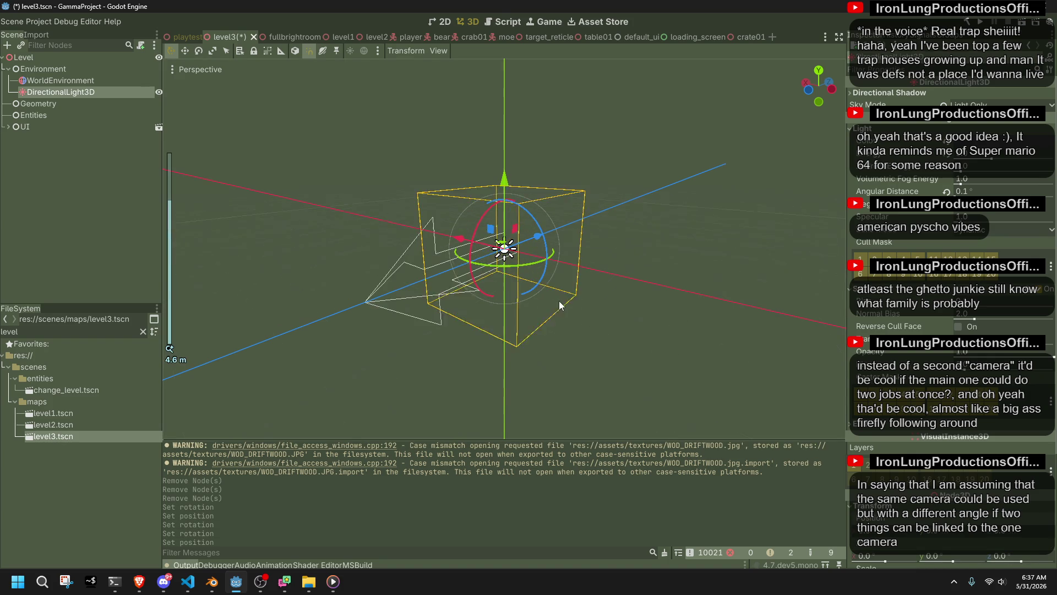
- Tilt the light straight down then a further 15 degrees, and save the scene
{"action": "mouse_move", "coordinate": [497, 210]}
{"action": "left_mouse_down"}
{"action": "mouse_move", "coordinate": [515, 275]}
{"action": "mouse_move", "coordinate": [653, 318]}
{"action": "left_mouse_up"}
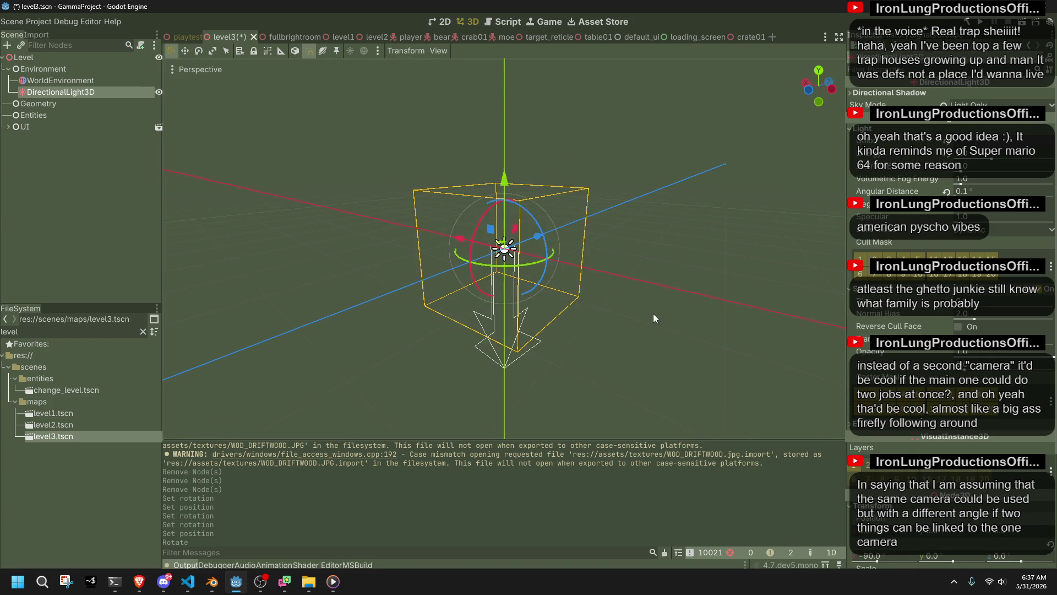
{"action": "mouse_move", "coordinate": [528, 221]}
{"action": "left_mouse_down"}
{"action": "mouse_move", "coordinate": [501, 201]}
{"action": "mouse_move", "coordinate": [495, 243]}
{"action": "left_mouse_up"}
{"action": "left_click", "coordinate": [636, 284]}
{"action": "scroll", "coordinate": [633, 292], "scroll_direction": "up", "scroll_amount": 2}
{"action": "key", "text": "ctrl+s"}
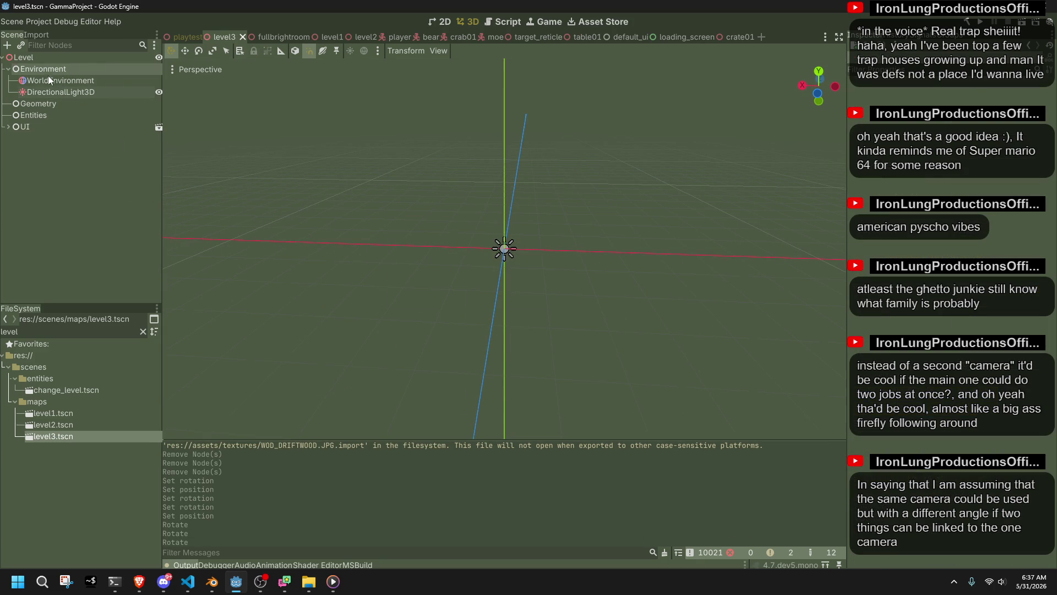
- Add a CSGBox3D child node under the Geometry group
{"action": "left_click", "coordinate": [38, 114]}
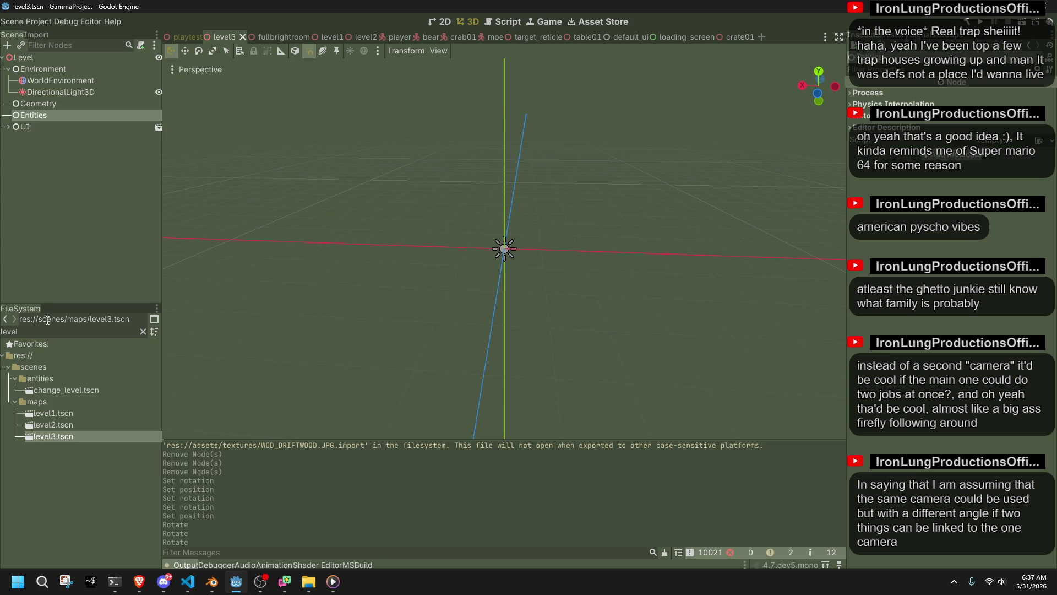
{"action": "right_click", "coordinate": [34, 104]}
{"action": "left_click", "coordinate": [48, 106]}
{"action": "type", "text": "csg"}
{"action": "left_click", "coordinate": [421, 480]}
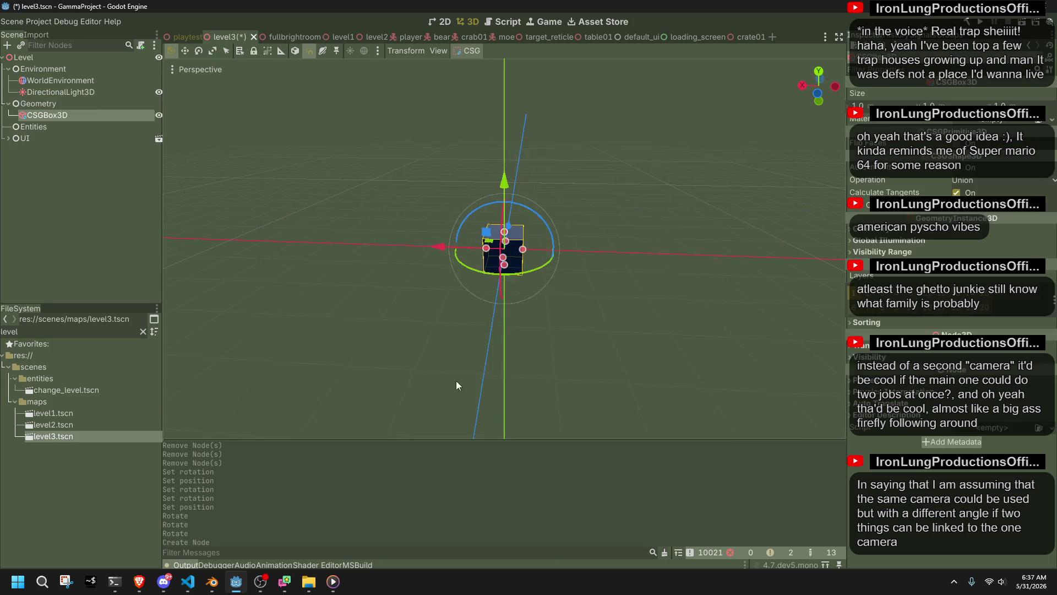
- Lower the CSG box slightly along its Y axis from a rear view
{"action": "scroll", "coordinate": [547, 263], "scroll_direction": "up", "scroll_amount": 5}
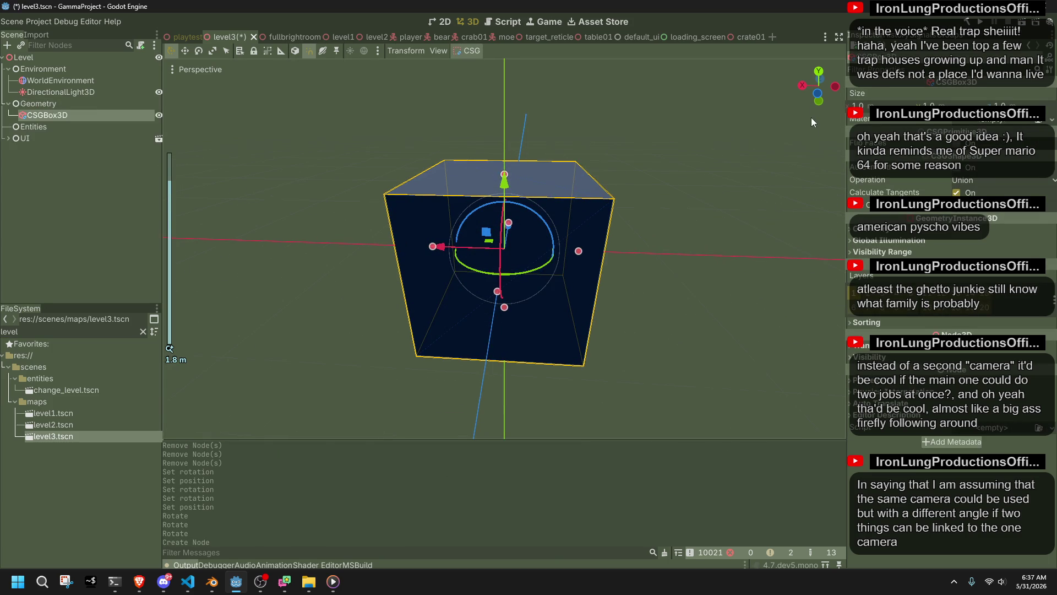
{"action": "left_click", "coordinate": [817, 98]}
{"action": "mouse_move", "coordinate": [511, 180]}
{"action": "left_mouse_down"}
{"action": "mouse_move", "coordinate": [520, 273]}
{"action": "mouse_move", "coordinate": [520, 259]}
{"action": "left_mouse_up"}
{"action": "left_click_drag", "start_coordinate": [657, 244], "coordinate": [298, 173]}
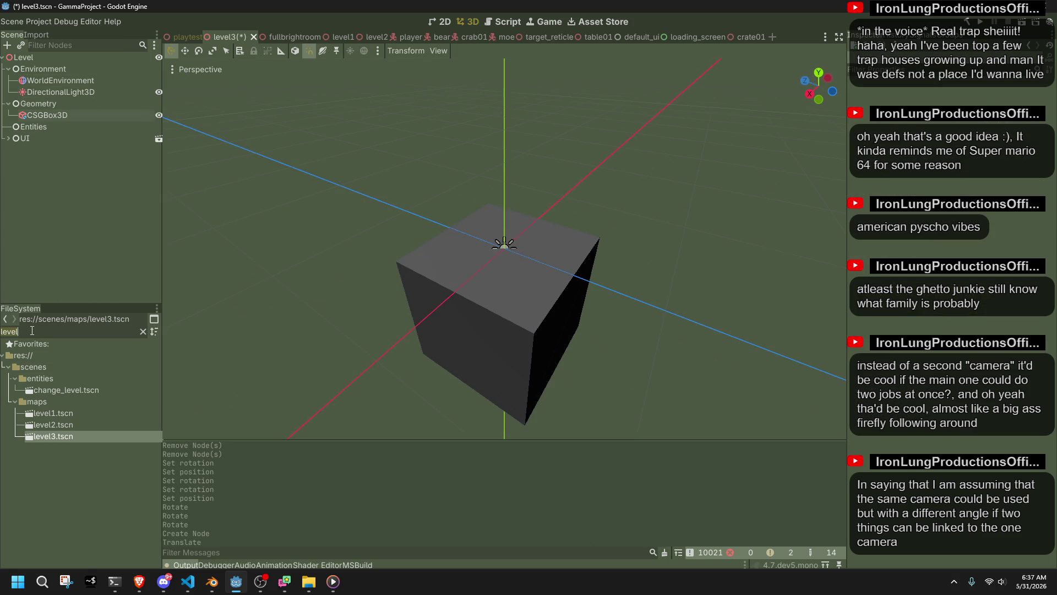
{"action": "type", "text": "player"}
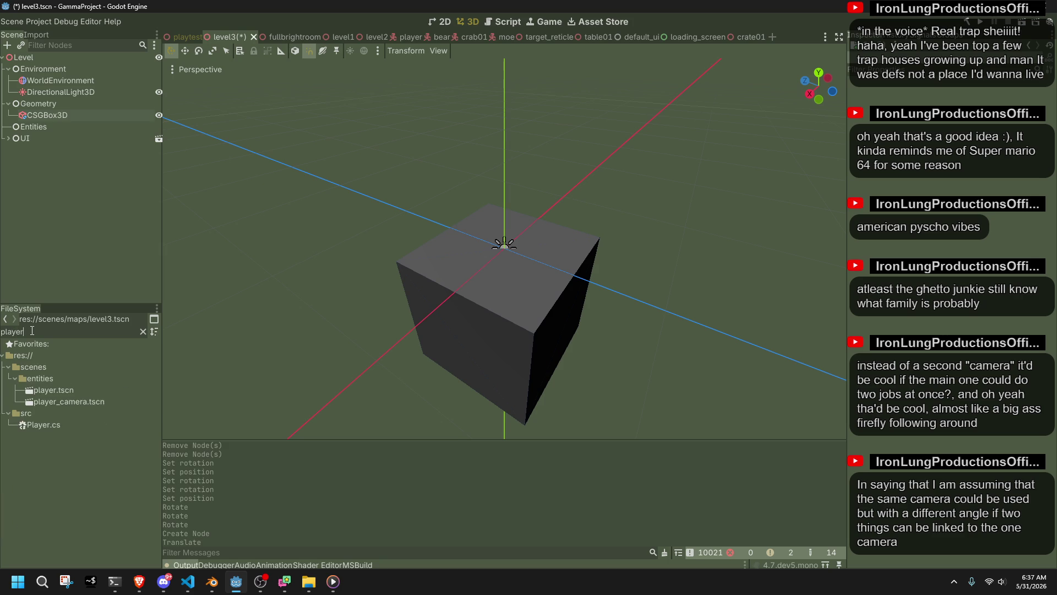
- Place player.tscn and player_camera.tscn into the level and save the scene
{"action": "mouse_move", "coordinate": [41, 389]}
{"action": "left_mouse_down"}
{"action": "mouse_move", "coordinate": [206, 391]}
{"action": "mouse_move", "coordinate": [487, 260]}
{"action": "left_mouse_up"}
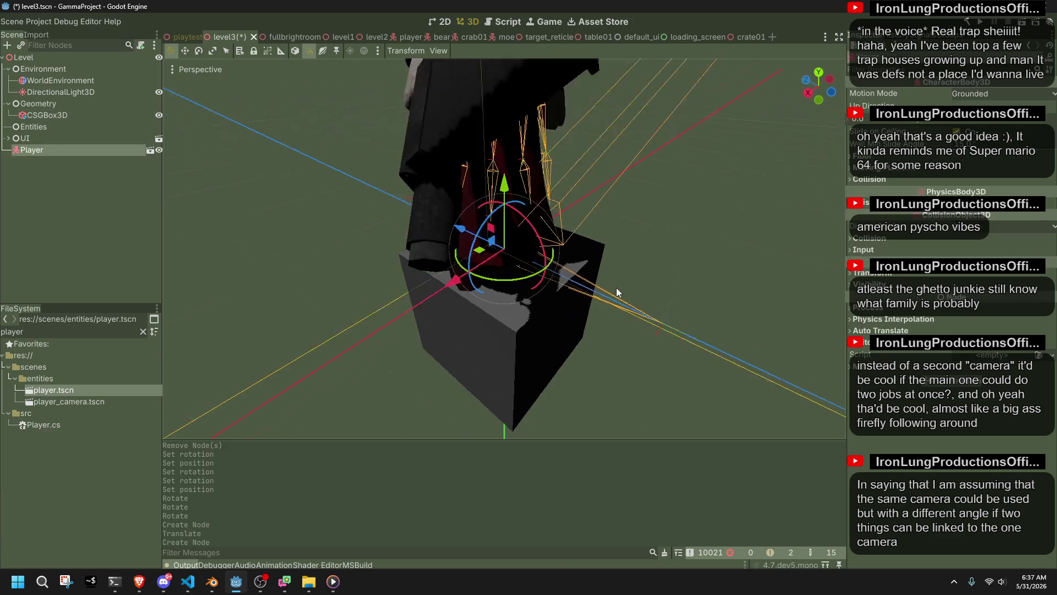
{"action": "key", "text": "f"}
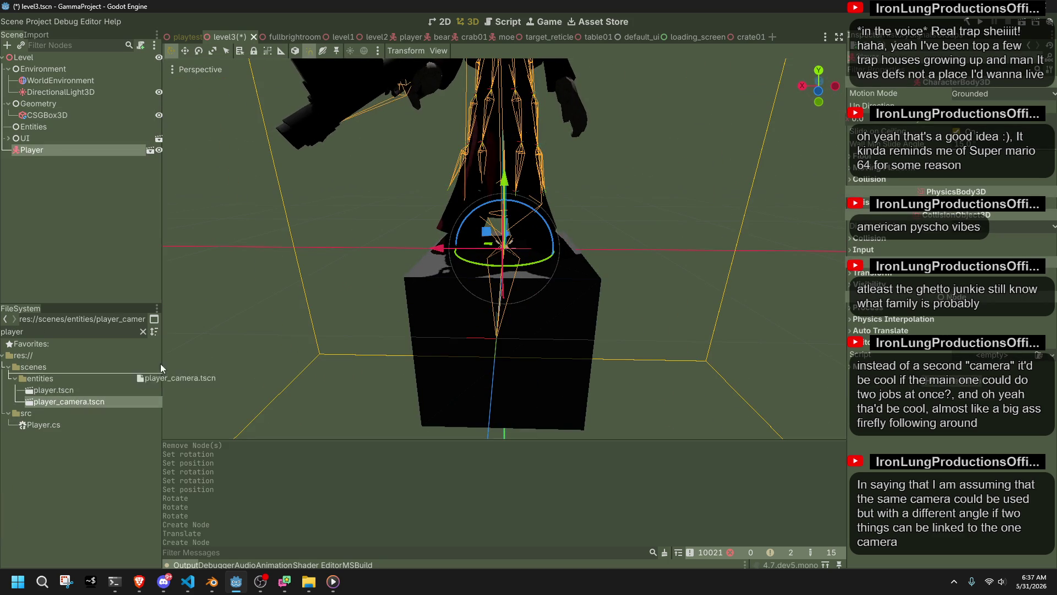
{"action": "left_click_drag", "start_coordinate": [128, 376], "coordinate": [410, 234]}
{"action": "left_click_drag", "start_coordinate": [439, 268], "coordinate": [441, 268]}
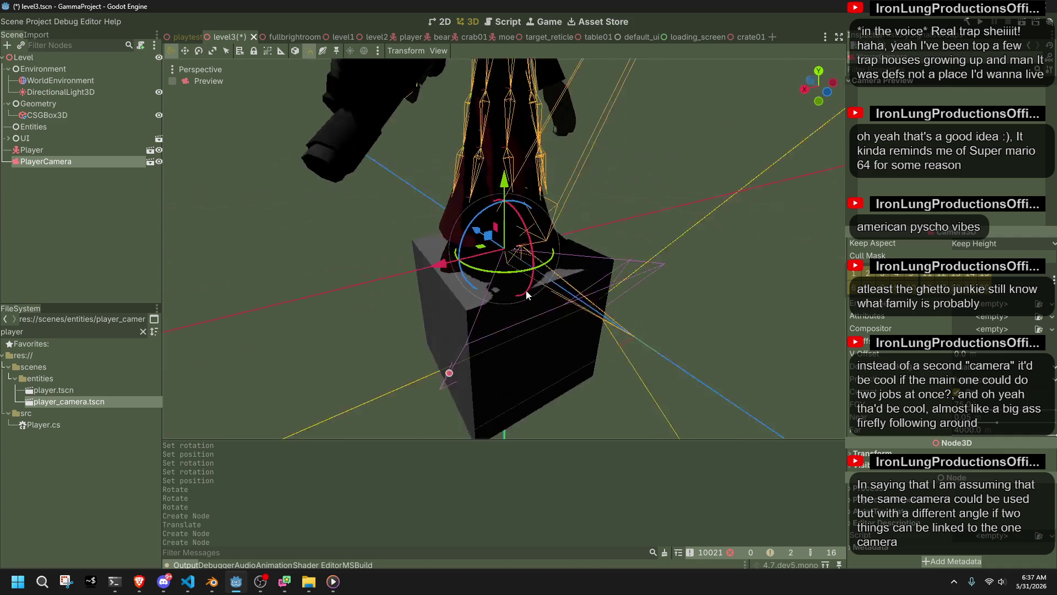
{"action": "key", "text": "ctrl+z"}
{"action": "scroll", "coordinate": [428, 337], "scroll_direction": "down", "scroll_amount": 3}
{"action": "mouse_move", "coordinate": [88, 405]}
{"action": "left_mouse_down"}
{"action": "mouse_move", "coordinate": [448, 313]}
{"action": "mouse_move", "coordinate": [494, 277]}
{"action": "mouse_move", "coordinate": [507, 291]}
{"action": "left_mouse_up"}
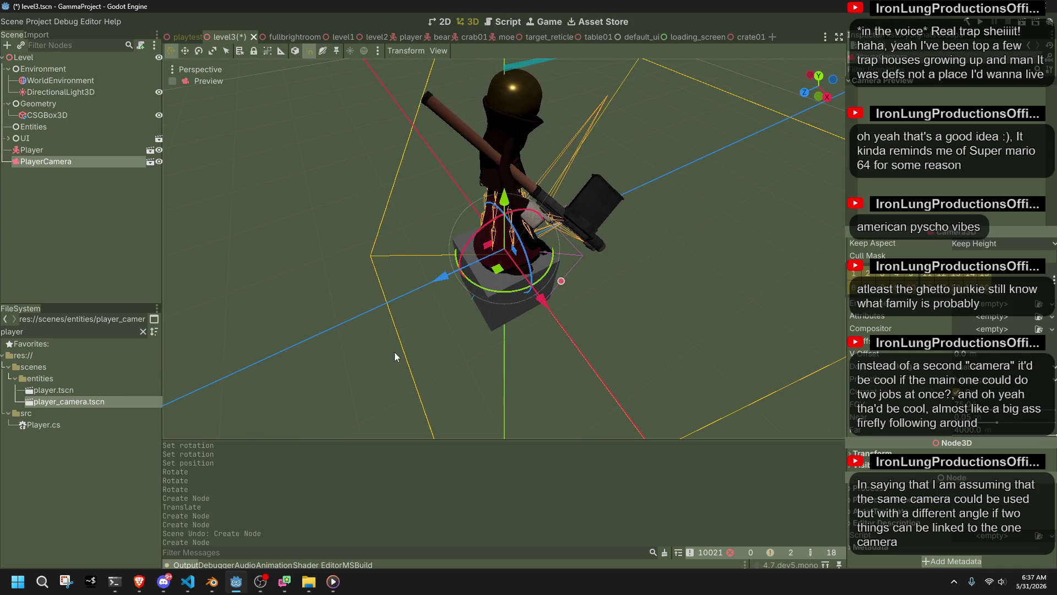
{"action": "left_click", "coordinate": [300, 316]}
{"action": "key", "text": "ctrl+s"}
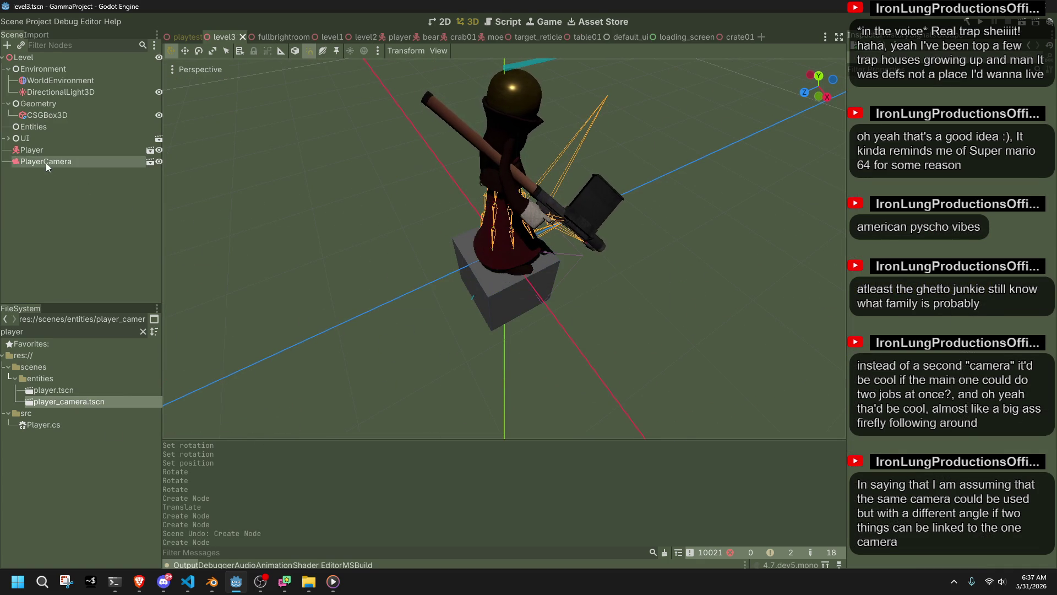
- Move the Player and PlayerCamera nodes under Entities and view them on the box
{"action": "left_click", "coordinate": [45, 163]}
{"action": "left_click", "coordinate": [35, 150], "text": "ctrl"}
{"action": "left_click_drag", "start_coordinate": [70, 122], "coordinate": [46, 130]}
{"action": "left_click", "coordinate": [74, 193]}
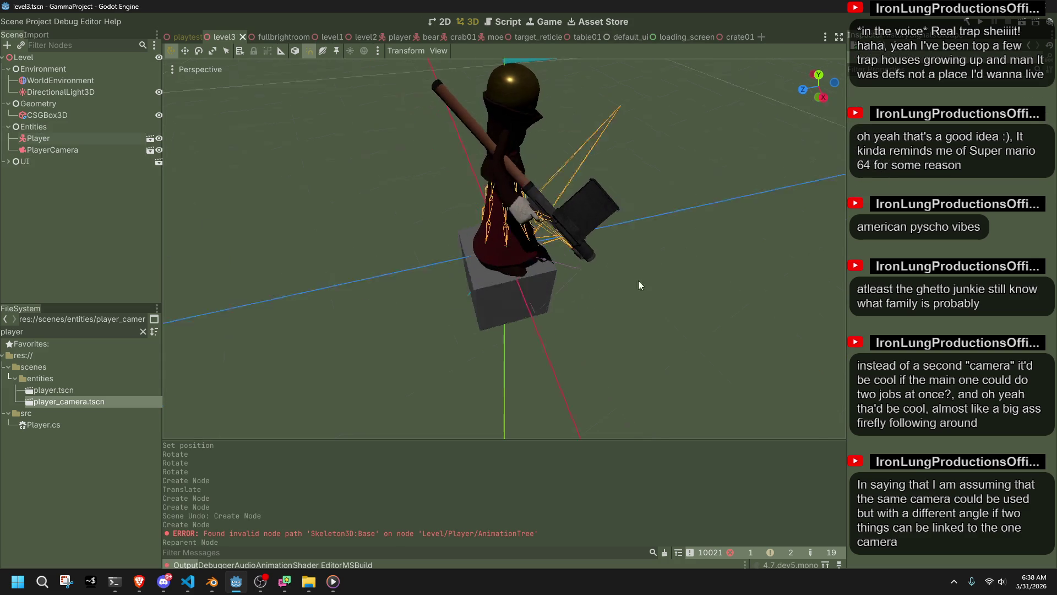
{"action": "left_click", "coordinate": [469, 311]}
{"action": "mouse_move", "coordinate": [826, 237]}
{"action": "left_mouse_down"}
{"action": "mouse_move", "coordinate": [593, 267]}
{"action": "mouse_move", "coordinate": [734, 216]}
{"action": "mouse_move", "coordinate": [793, 231]}
{"action": "left_mouse_up"}
{"action": "left_click", "coordinate": [961, 204]}
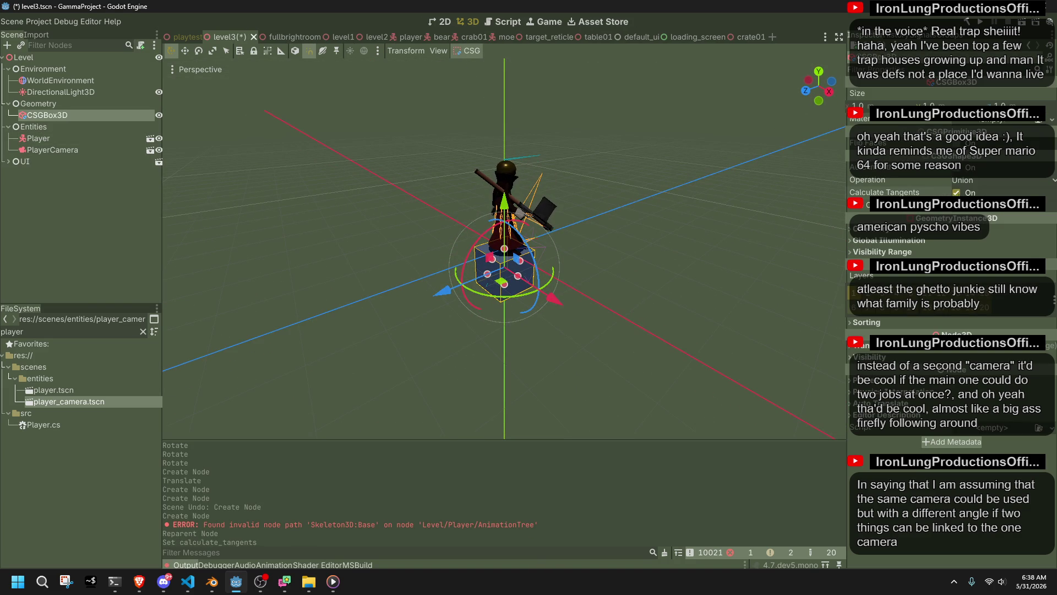
- Enable Use Collision on the CSG box and set its size to 20 × 20 × 20
{"action": "left_click", "coordinate": [614, 352]}
{"action": "left_click", "coordinate": [501, 289]}
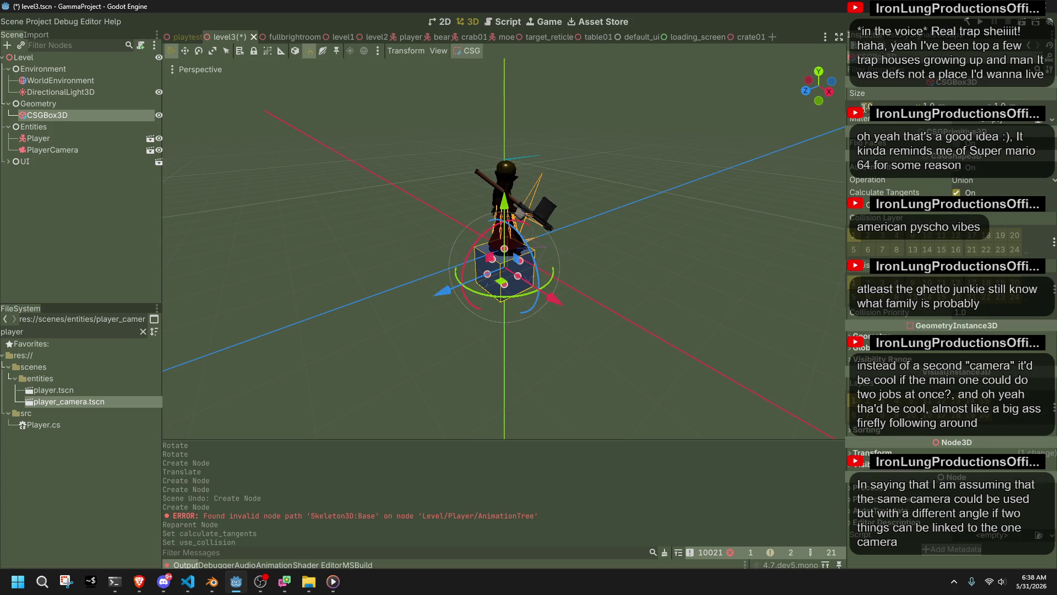
{"action": "type", "text": "20"}
{"action": "key", "text": "Return"}
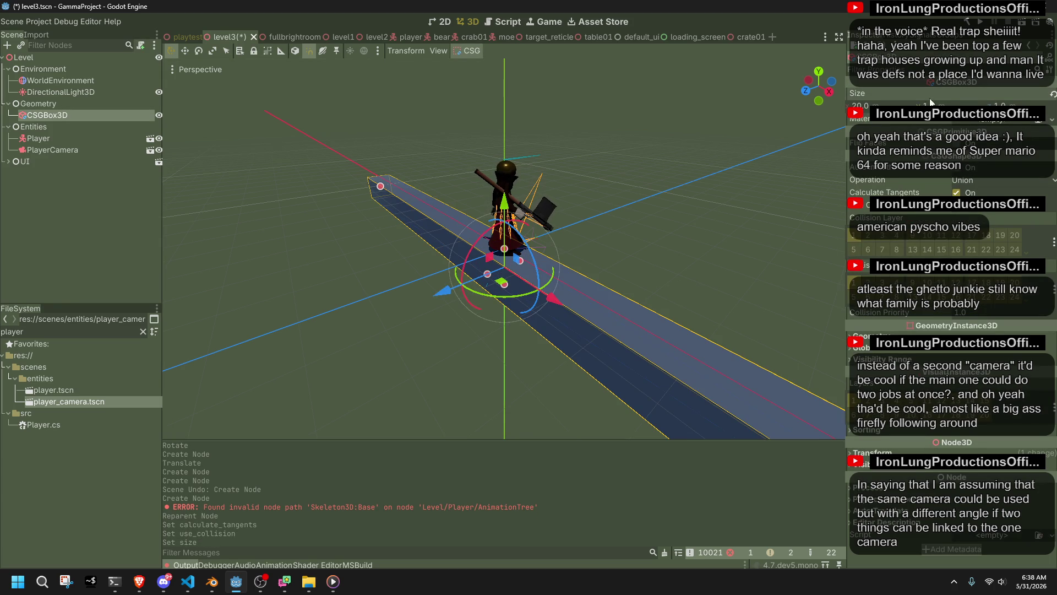
{"action": "left_click", "coordinate": [1005, 104]}
{"action": "type", "text": "20"}
{"action": "key", "text": "Return"}
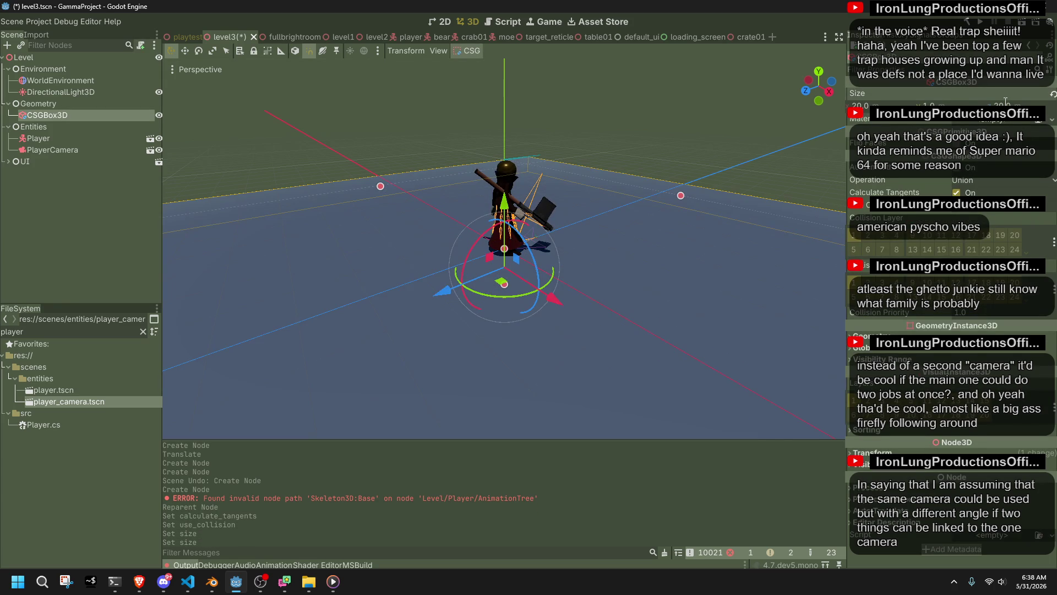
{"action": "left_click", "coordinate": [931, 104]}
{"action": "type", "text": "20"}
{"action": "key", "text": "Return"}
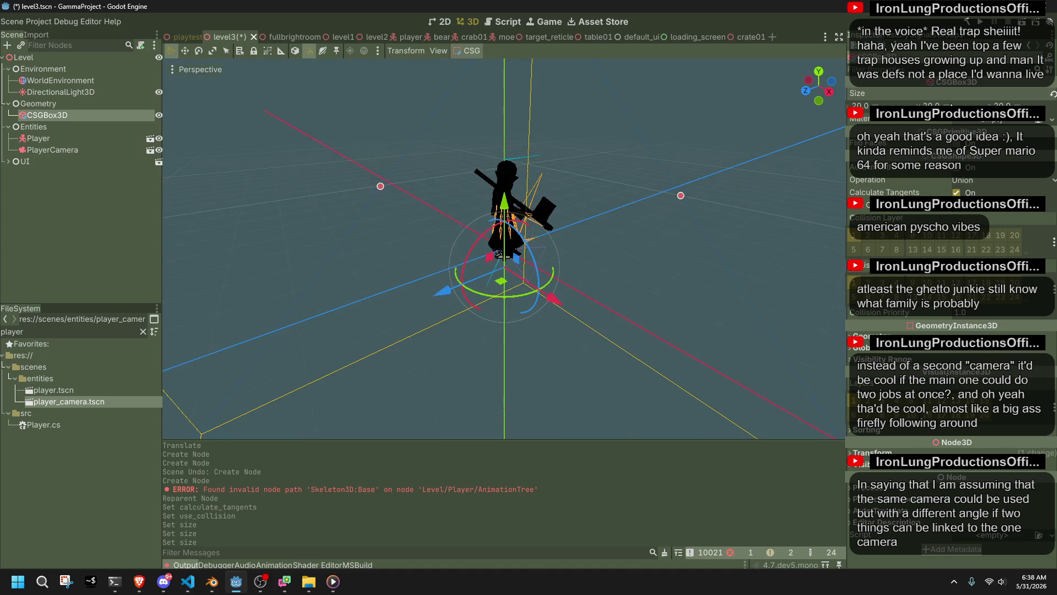
- Lower the box, then raise it 0.5 in front view so its top meets the player's feet
{"action": "scroll", "coordinate": [668, 195], "scroll_direction": "up", "scroll_amount": 3}
{"action": "mouse_move", "coordinate": [540, 181]}
{"action": "left_mouse_down"}
{"action": "mouse_move", "coordinate": [539, 372]}
{"action": "mouse_move", "coordinate": [524, 316]}
{"action": "left_mouse_up"}
{"action": "left_click", "coordinate": [668, 164]}
{"action": "scroll", "coordinate": [668, 164], "scroll_direction": "up", "scroll_amount": 5}
{"action": "left_click_drag", "start_coordinate": [667, 164], "coordinate": [749, 119]}
{"action": "scroll", "coordinate": [606, 192], "scroll_direction": "up", "scroll_amount": 2}
{"action": "left_click", "coordinate": [457, 267]}
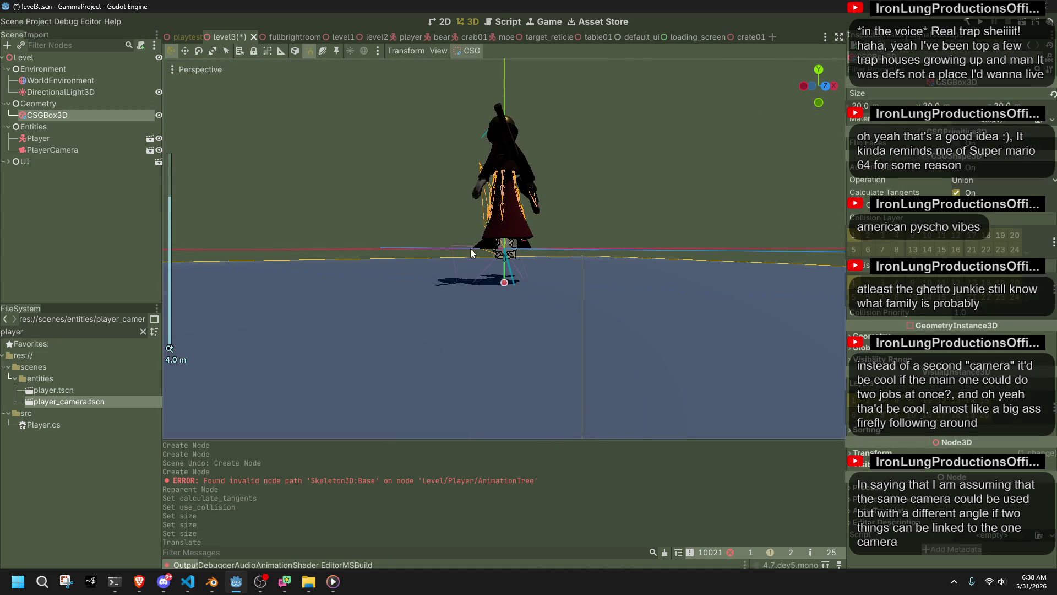
{"action": "scroll", "coordinate": [524, 256], "scroll_direction": "down", "scroll_amount": 10}
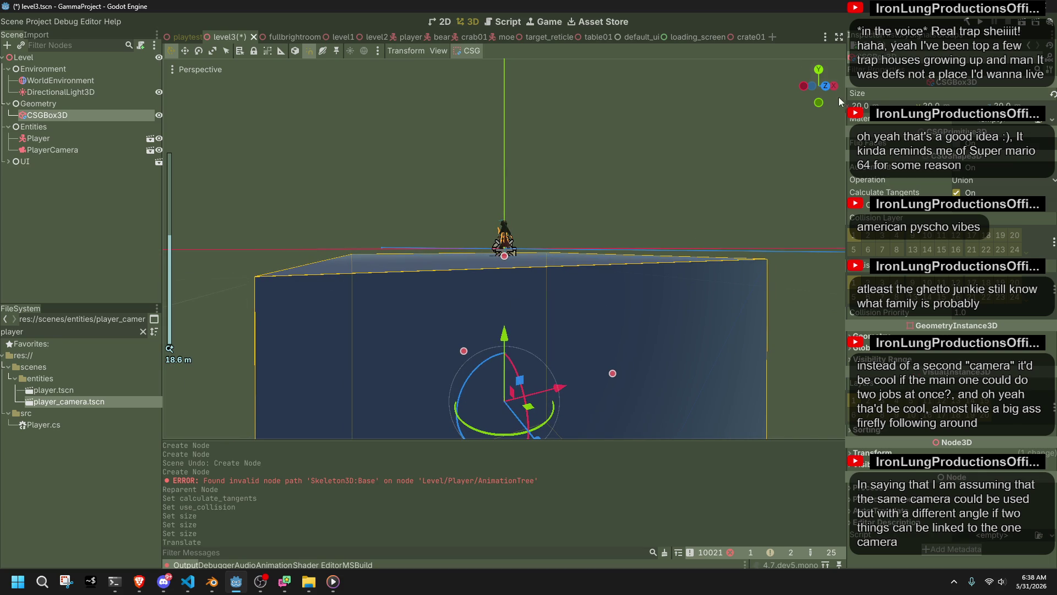
{"action": "left_click", "coordinate": [827, 87]}
{"action": "scroll", "coordinate": [547, 247], "scroll_direction": "up", "scroll_amount": 2}
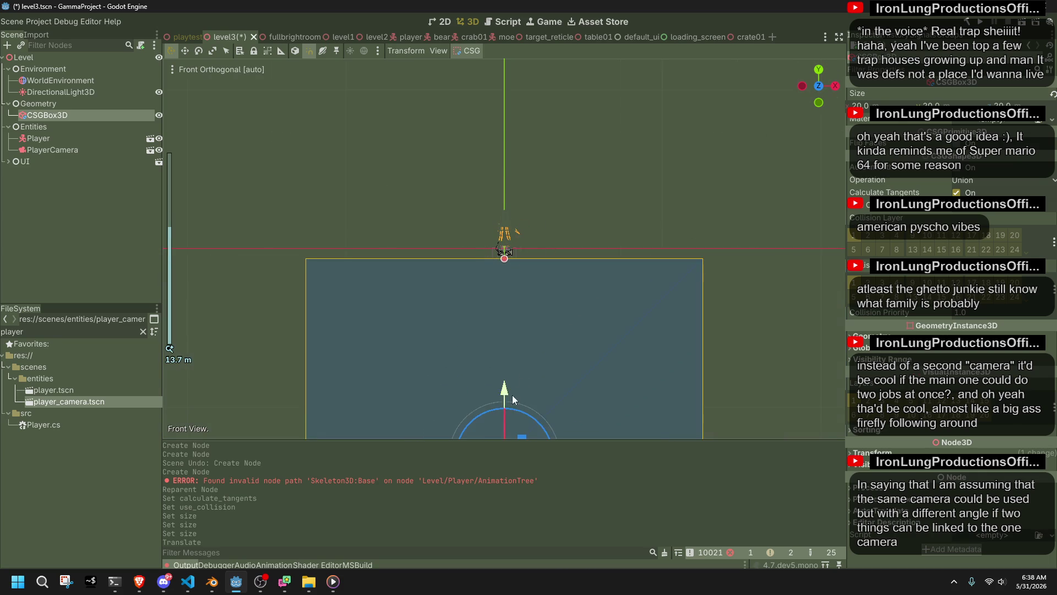
{"action": "left_click_drag", "start_coordinate": [504, 391], "coordinate": [504, 380]}
- Save the scene and select the WorldEnvironment node
{"action": "mouse_move", "coordinate": [573, 229]}
{"action": "left_mouse_down"}
{"action": "mouse_move", "coordinate": [611, 220]}
{"action": "mouse_move", "coordinate": [725, 263]}
{"action": "left_mouse_up"}
{"action": "key", "text": "ctrl+s"}
{"action": "left_click", "coordinate": [123, 94]}
{"action": "left_click", "coordinate": [85, 81]}
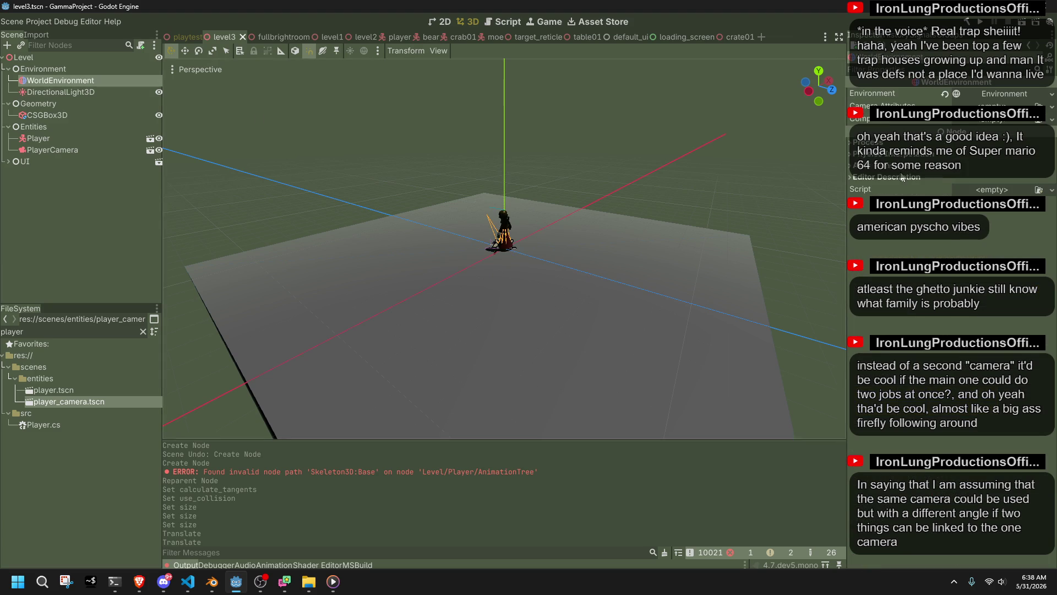
{"action": "left_click", "coordinate": [985, 96]}
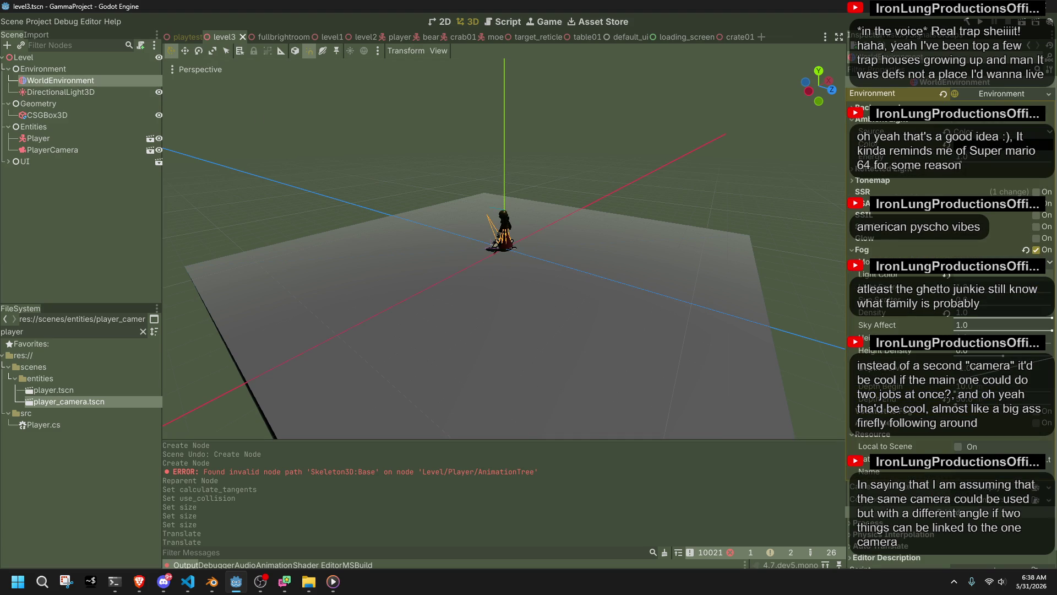
{"action": "key", "text": "alt+Tab"}
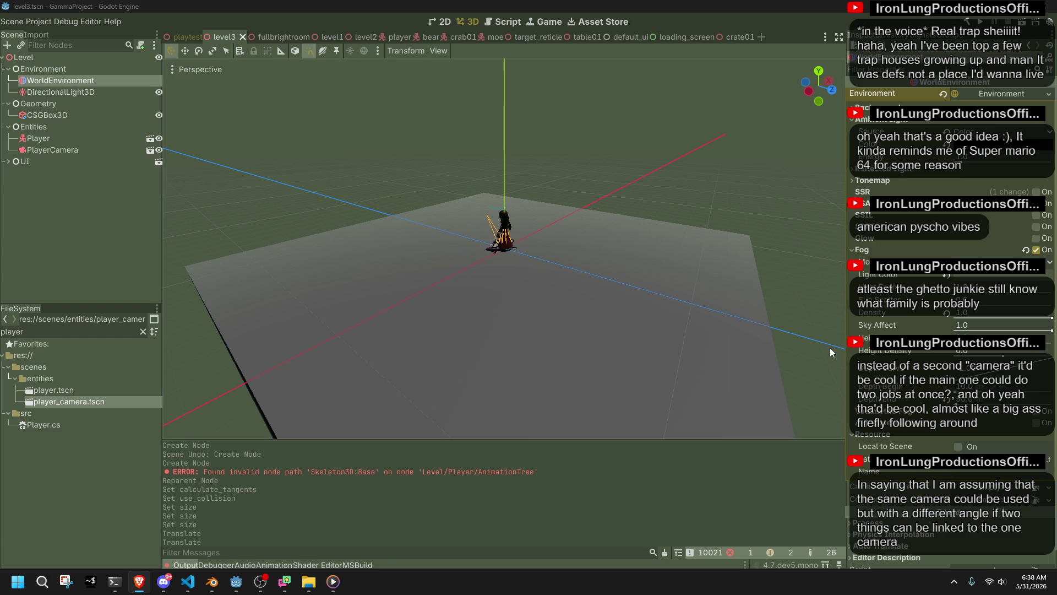
{"action": "mouse_move", "coordinate": [779, 333]}
{"action": "left_mouse_down"}
{"action": "mouse_move", "coordinate": [629, 295]}
{"action": "mouse_move", "coordinate": [459, 309]}
{"action": "mouse_move", "coordinate": [516, 318]}
{"action": "left_mouse_up"}
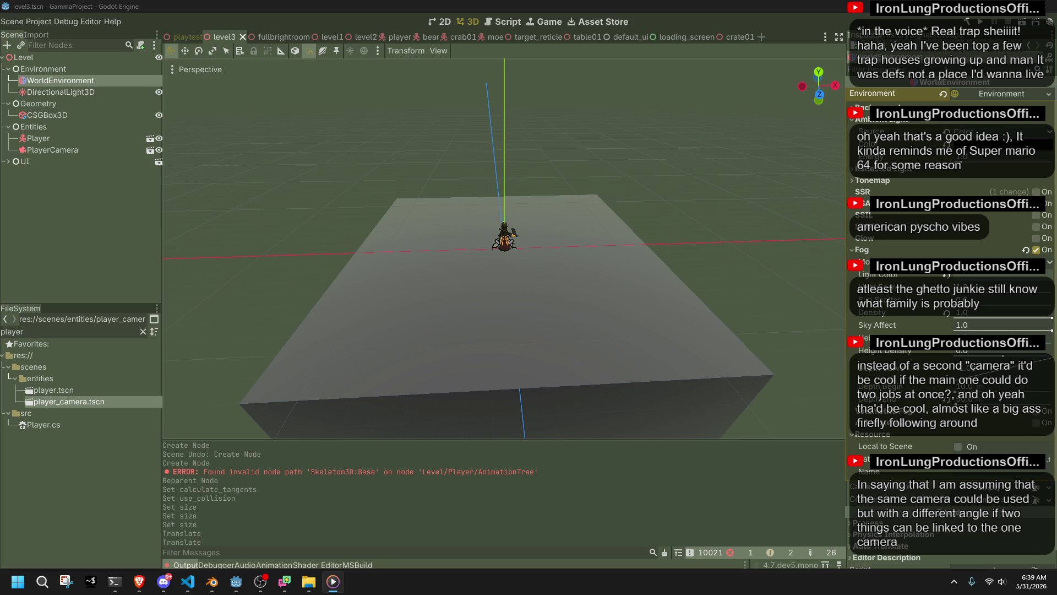
{"action": "key", "text": "alt+Tab"}
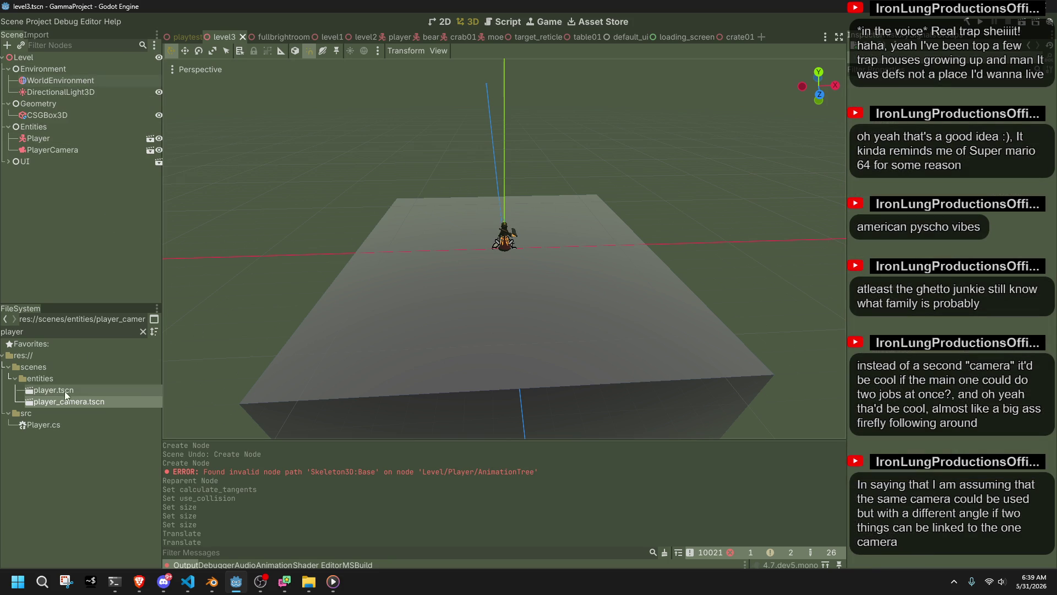
- Orbit around the floor box and clear the FileSystem filter to list all files
{"action": "left_click", "coordinate": [512, 303]}
{"action": "left_click_drag", "start_coordinate": [512, 303], "coordinate": [642, 192]}
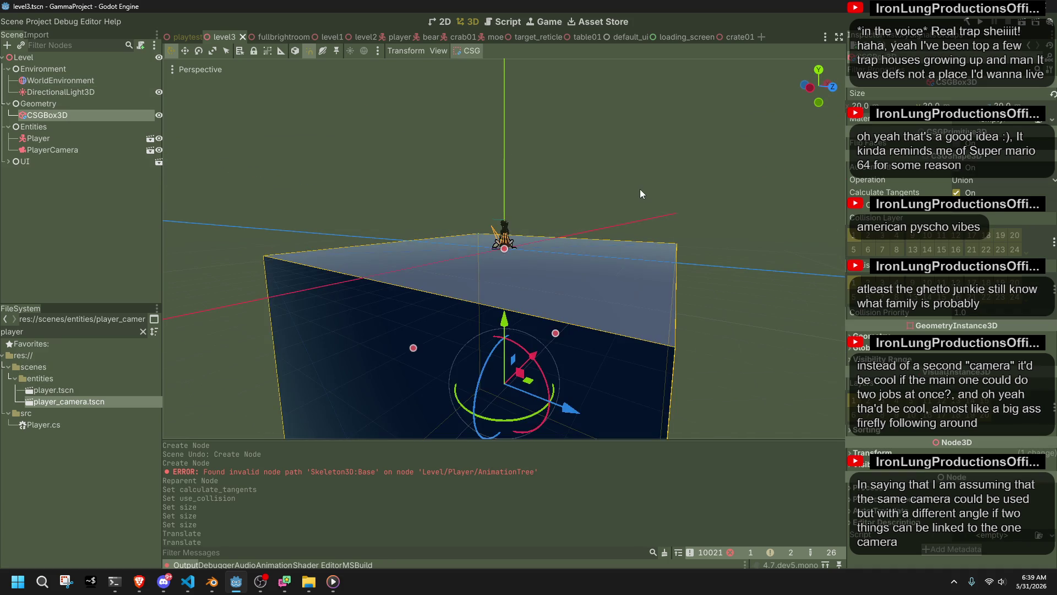
{"action": "left_click", "coordinate": [640, 189]}
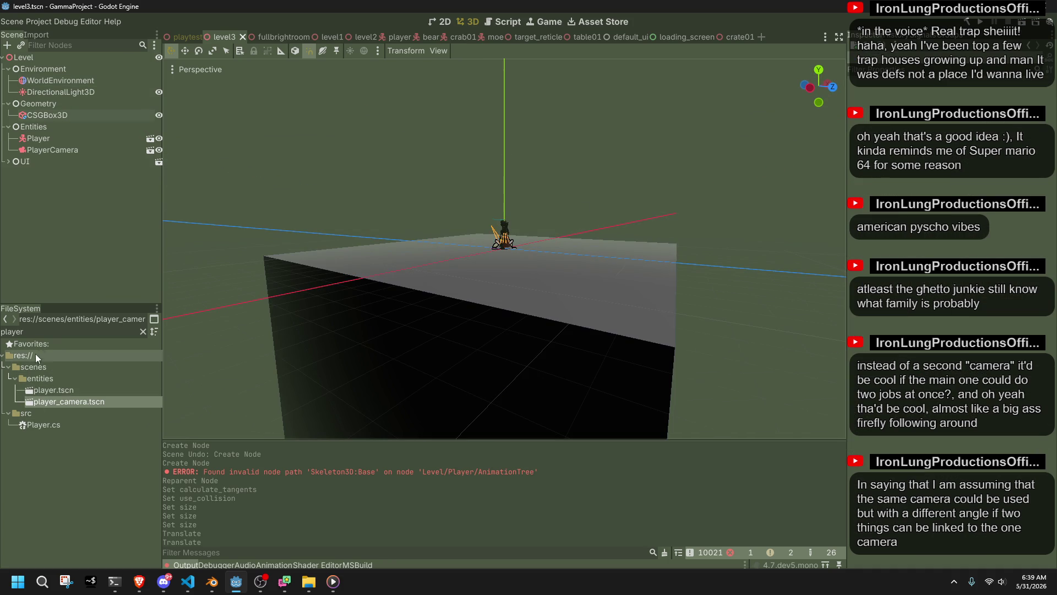
{"action": "left_click", "coordinate": [143, 331]}
{"action": "scroll", "coordinate": [64, 403], "scroll_direction": "down", "scroll_amount": 10}
{"action": "scroll", "coordinate": [66, 402], "scroll_direction": "up", "scroll_amount": 10}
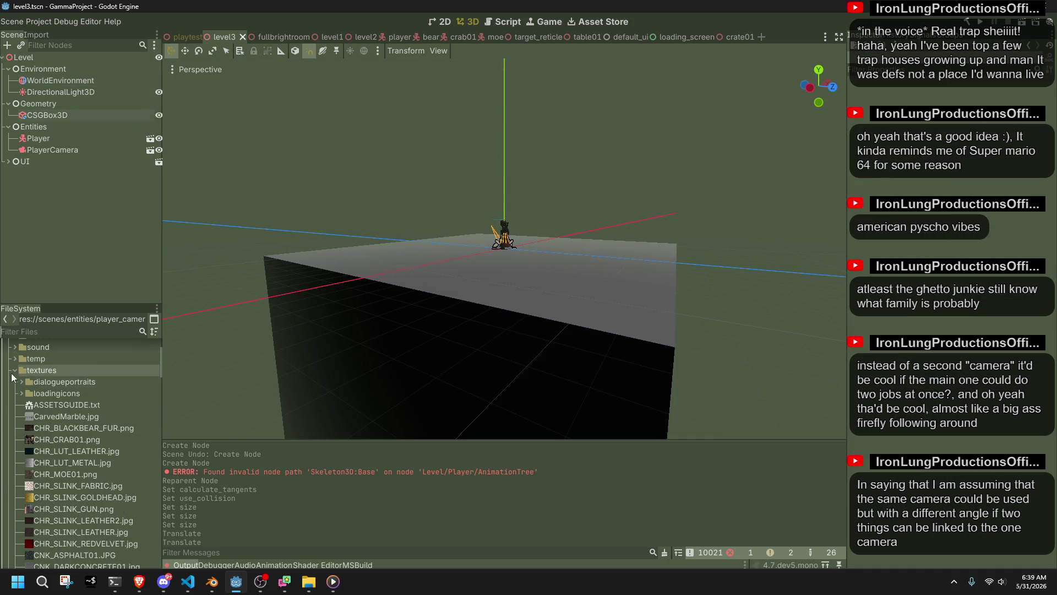
{"action": "scroll", "coordinate": [93, 426], "scroll_direction": "down", "scroll_amount": 5}
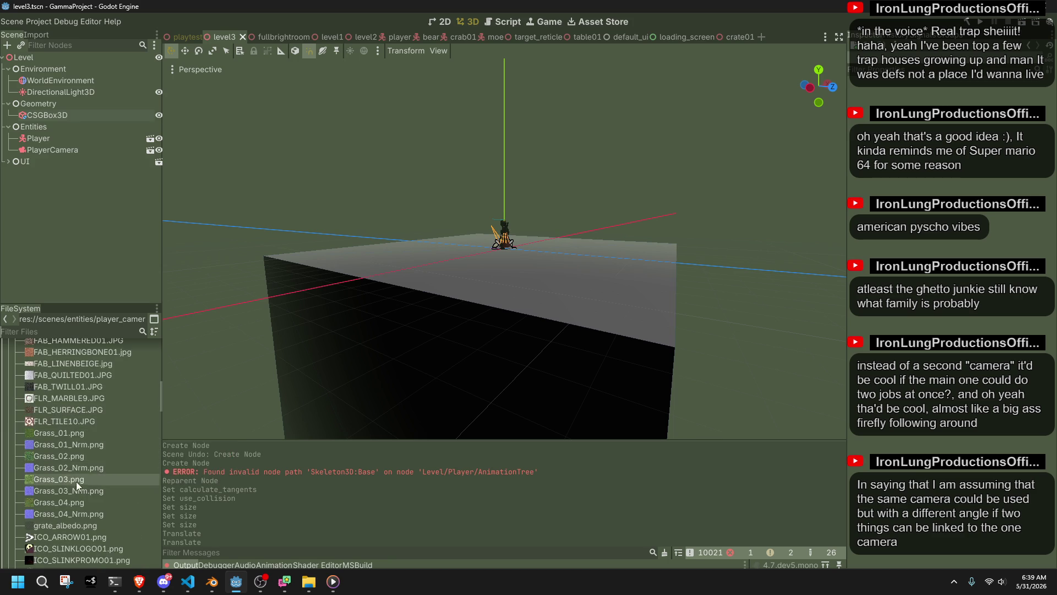
{"action": "mouse_move", "coordinate": [286, 358]}
{"action": "left_mouse_down"}
{"action": "mouse_move", "coordinate": [434, 353]}
{"action": "mouse_move", "coordinate": [248, 380]}
{"action": "left_mouse_up"}
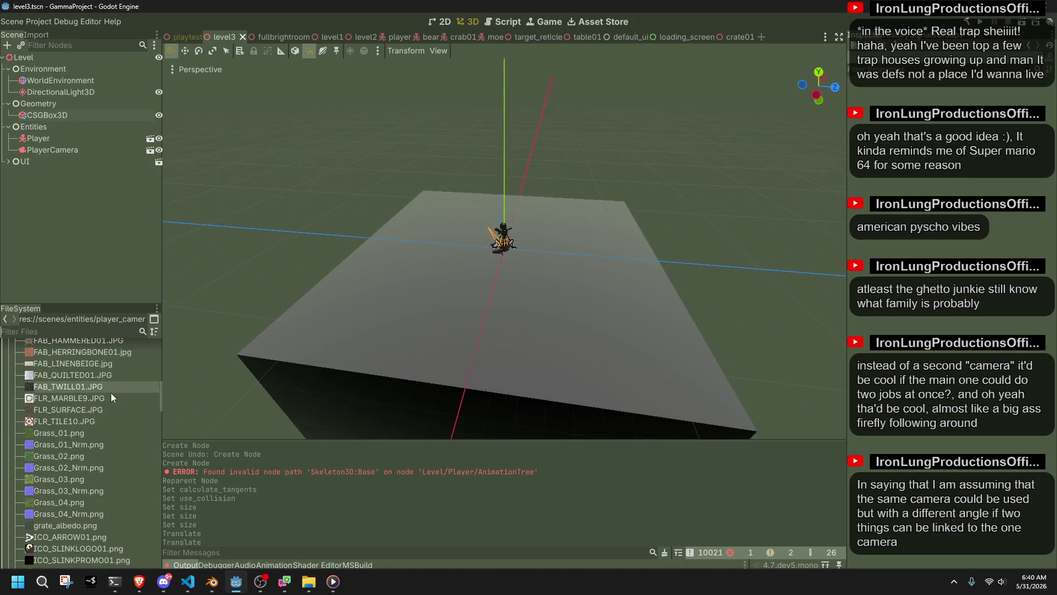
- Try marble and diamond-plate textures on the floor, undoing both, then apply scratched metal
{"action": "left_click_drag", "start_coordinate": [58, 394], "coordinate": [429, 343]}
{"action": "mouse_move", "coordinate": [428, 342]}
{"action": "left_mouse_down"}
{"action": "mouse_move", "coordinate": [408, 260]}
{"action": "mouse_move", "coordinate": [556, 233]}
{"action": "left_mouse_up"}
{"action": "key", "text": "ctrl+z"}
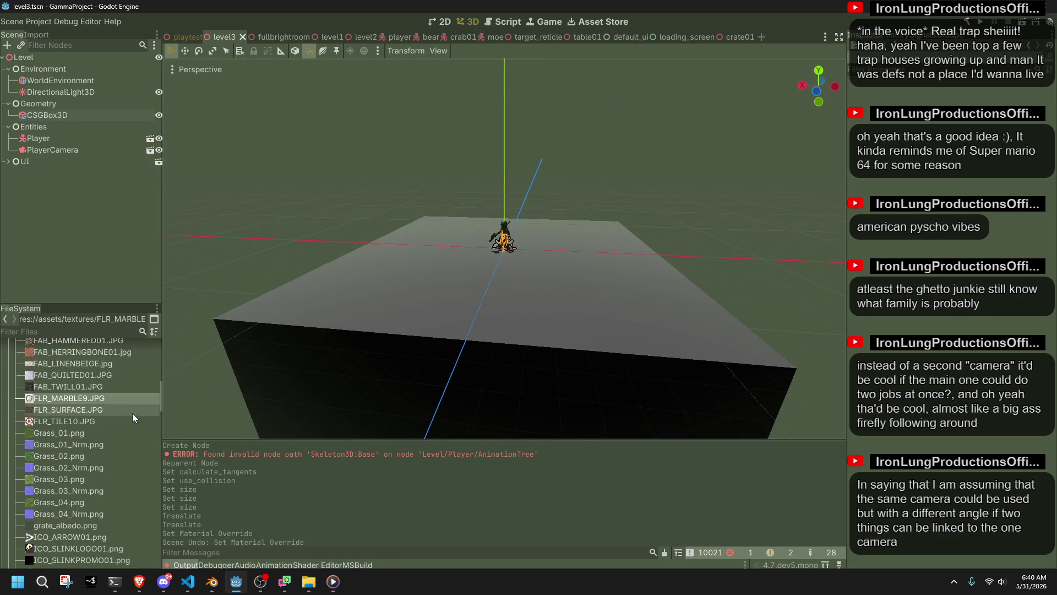
{"action": "scroll", "coordinate": [147, 406], "scroll_direction": "down", "scroll_amount": 5}
{"action": "left_click_drag", "start_coordinate": [121, 485], "coordinate": [362, 344]}
{"action": "key", "text": "ctrl+z"}
{"action": "mouse_move", "coordinate": [84, 509]}
{"action": "left_mouse_down"}
{"action": "mouse_move", "coordinate": [64, 507]}
{"action": "mouse_move", "coordinate": [209, 430]}
{"action": "mouse_move", "coordinate": [362, 305]}
{"action": "mouse_move", "coordinate": [394, 307]}
{"action": "left_mouse_up"}
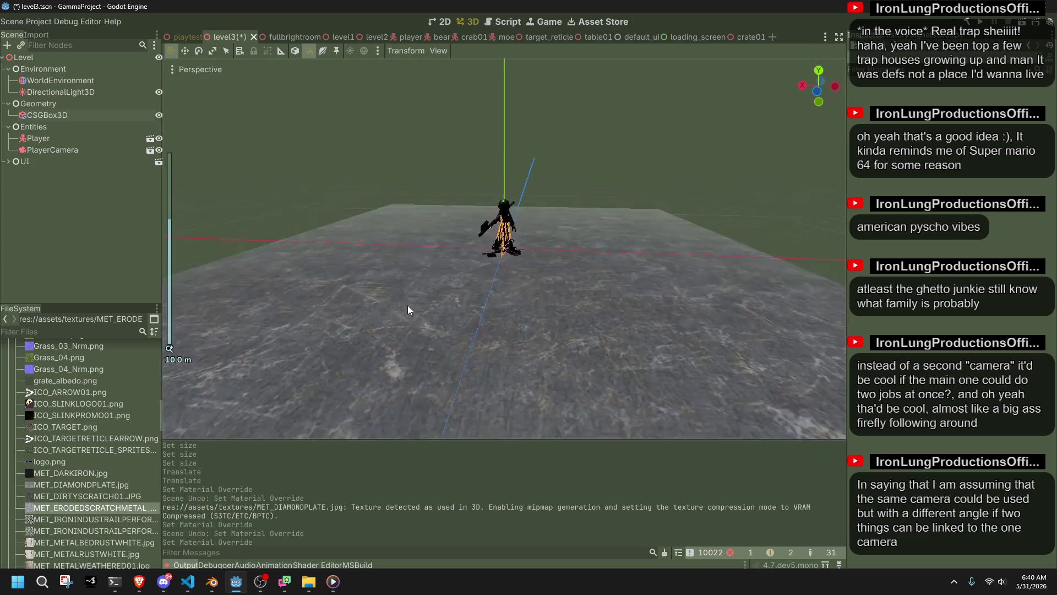
{"action": "scroll", "coordinate": [624, 358], "scroll_direction": "up", "scroll_amount": 5}
{"action": "mouse_move", "coordinate": [623, 358]}
{"action": "left_mouse_down"}
{"action": "mouse_move", "coordinate": [574, 295]}
{"action": "mouse_move", "coordinate": [481, 59]}
{"action": "left_mouse_up"}
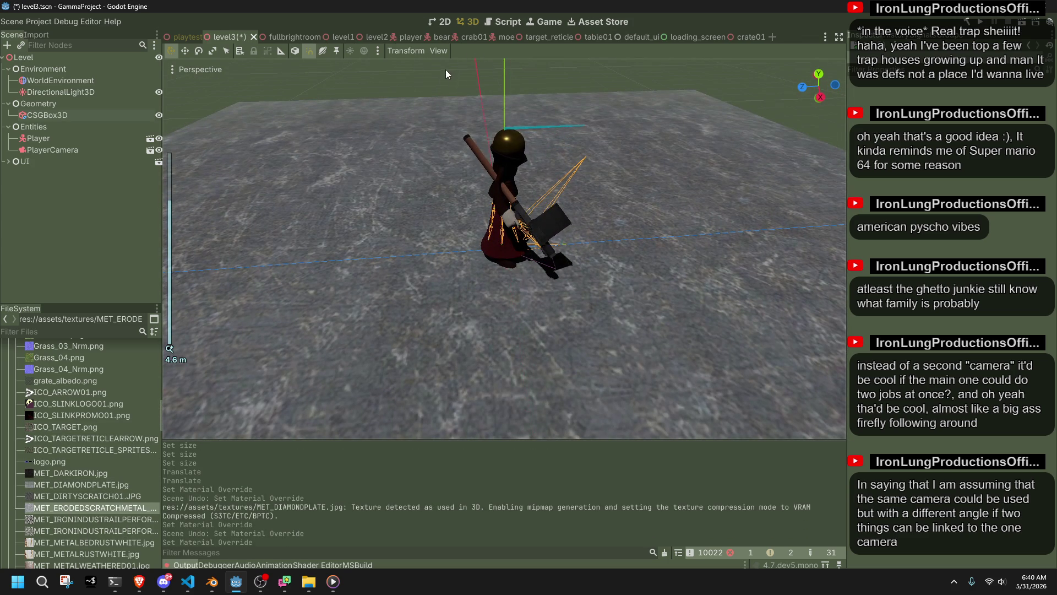
- Save level3, select the Player, and launch the game
{"action": "key", "text": "ctrl+s"}
{"action": "left_click", "coordinate": [83, 138]}
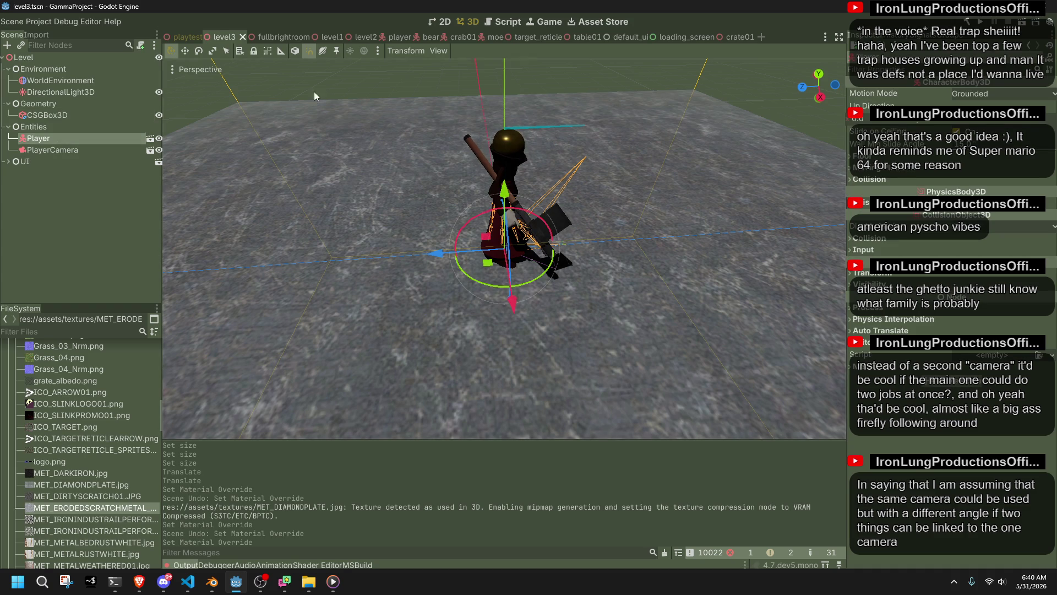
{"action": "left_click", "coordinate": [1023, 25]}
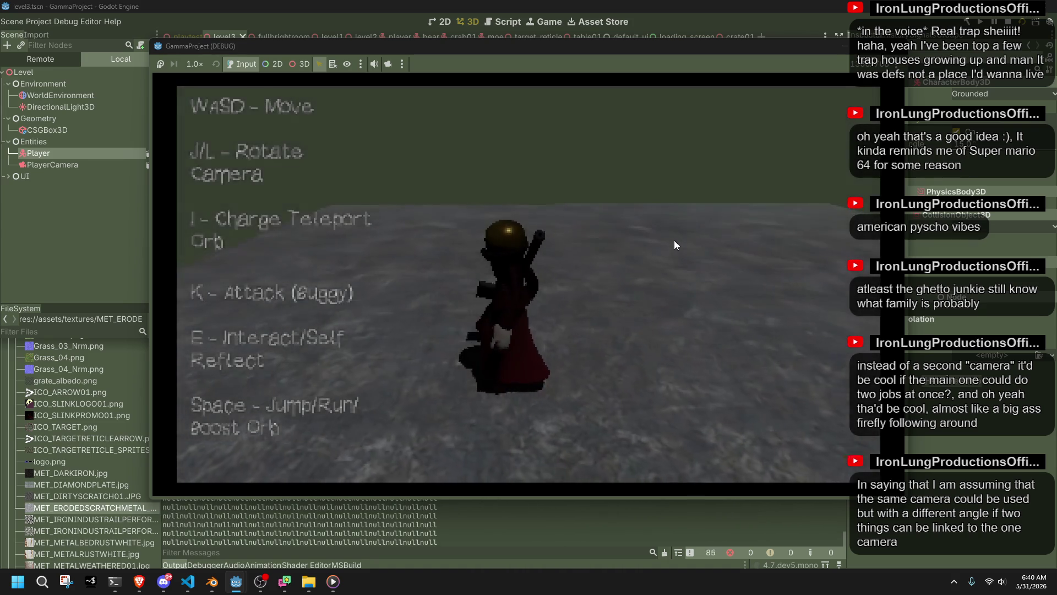
- Playtest attacking with K, moving with A/W, firing the orb with I and teleporting, then stop with F8
{"action": "key", "text": "k"}
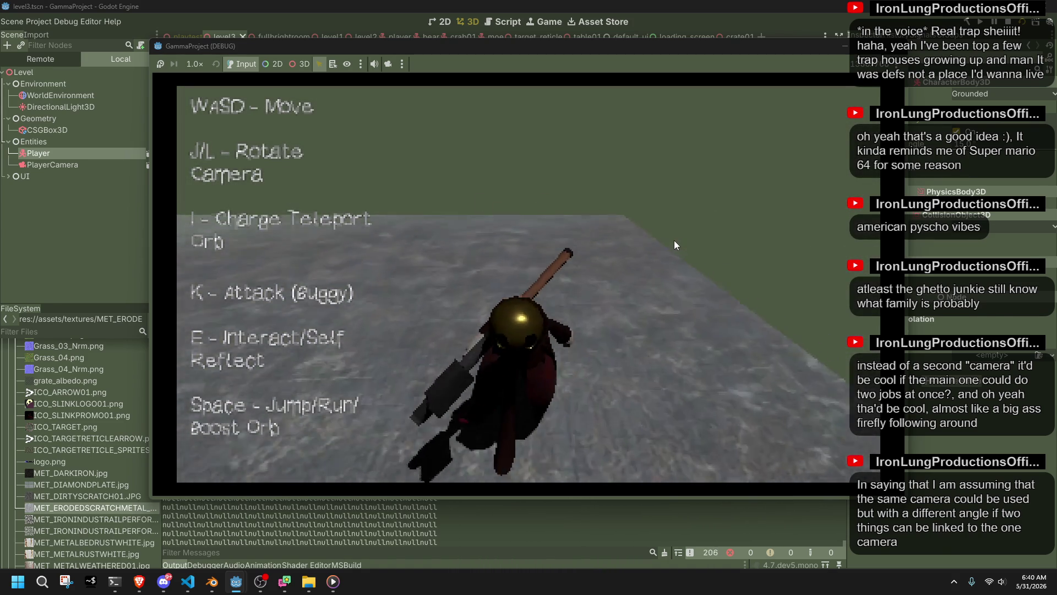
{"action": "key", "text": "a"}
{"action": "key", "text": "w"}
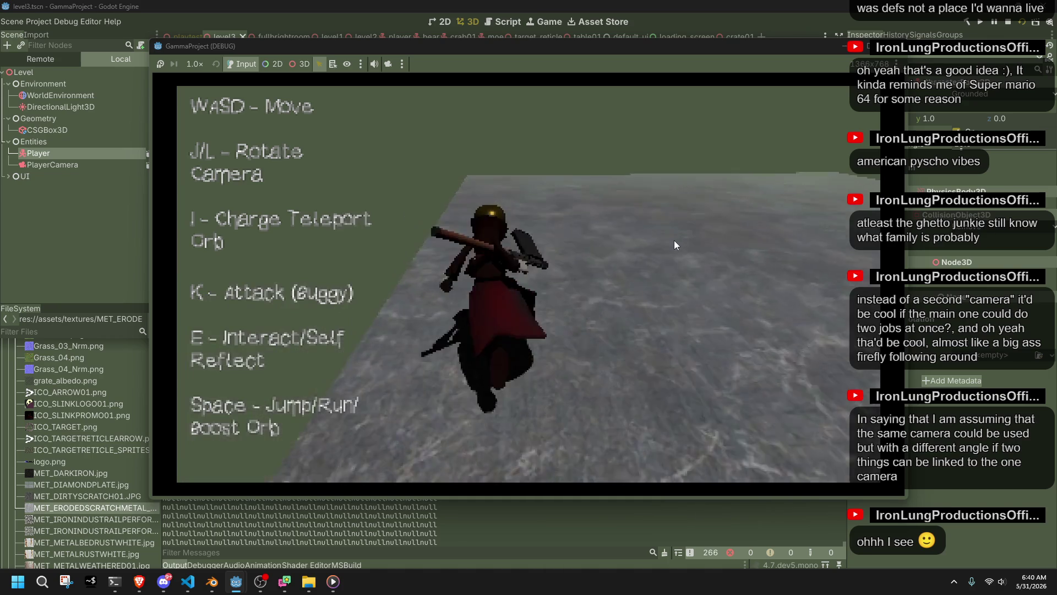
{"action": "key", "text": "k"}
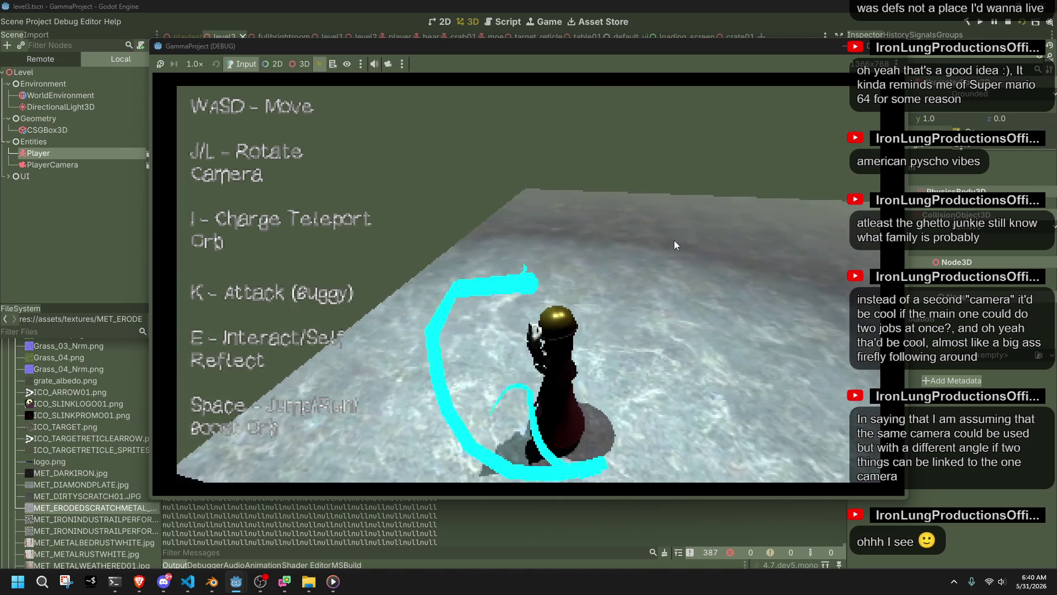
{"action": "key", "text": "i"}
{"action": "key", "text": "space"}
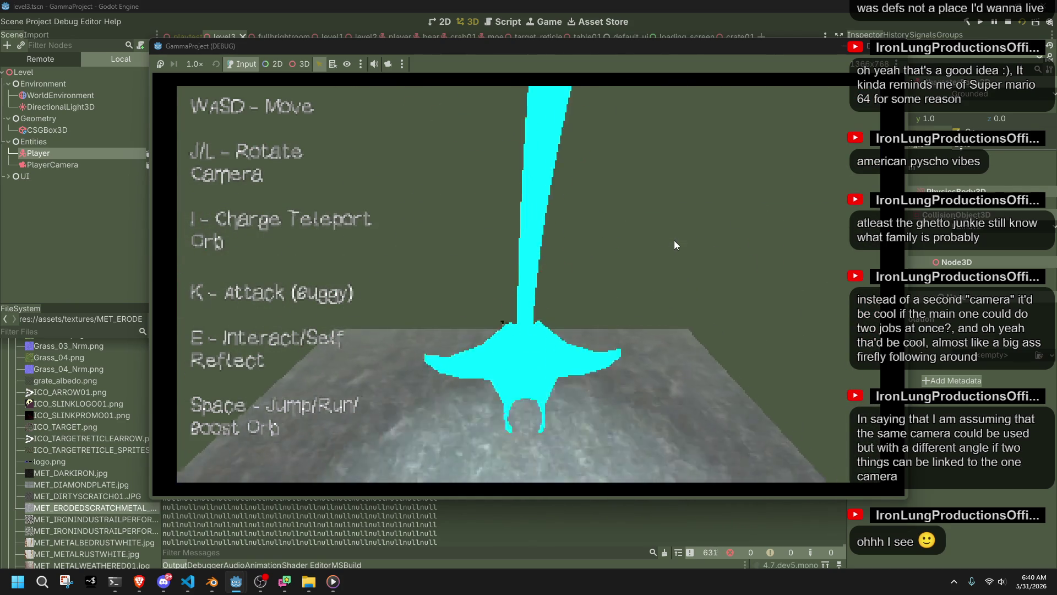
{"action": "left_click", "coordinate": [887, 56]}
{"action": "key", "text": "F8"}
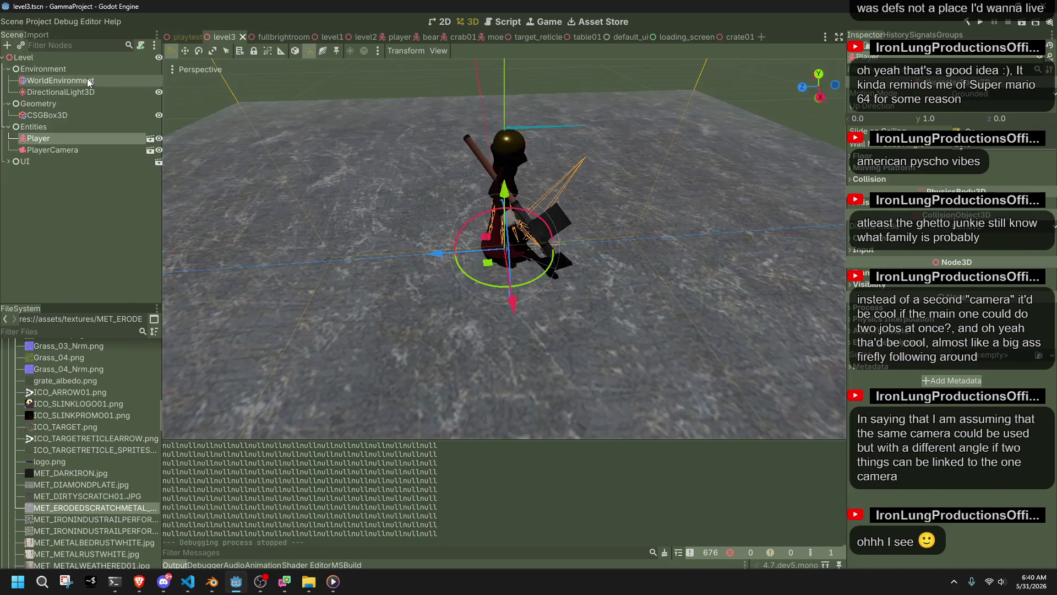
- Set Ambient Light Source to Disabled and enable fog in Depth mode
{"action": "left_click", "coordinate": [943, 146]}
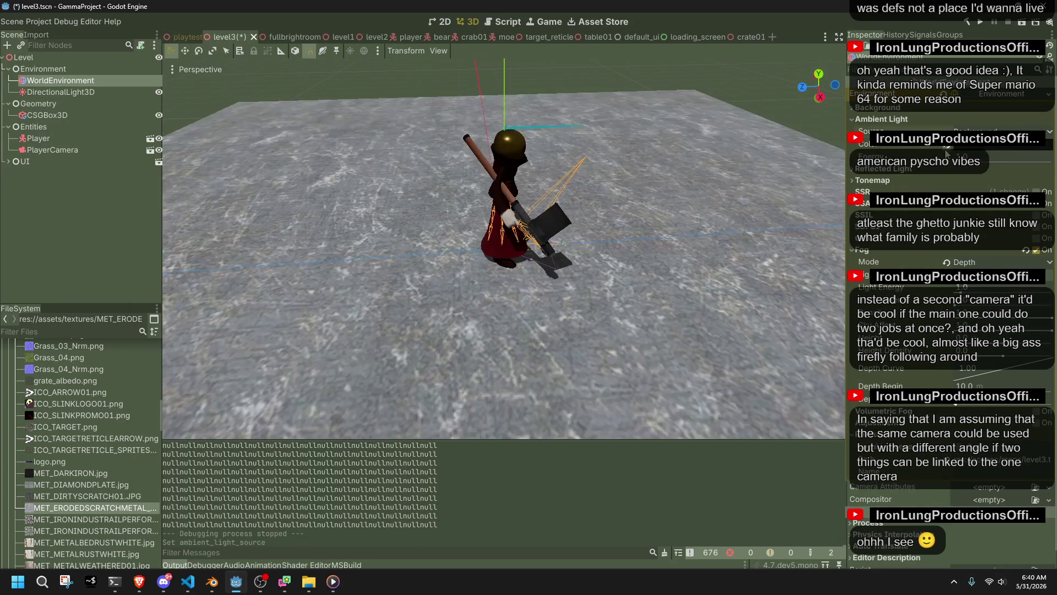
{"action": "left_click", "coordinate": [969, 131]}
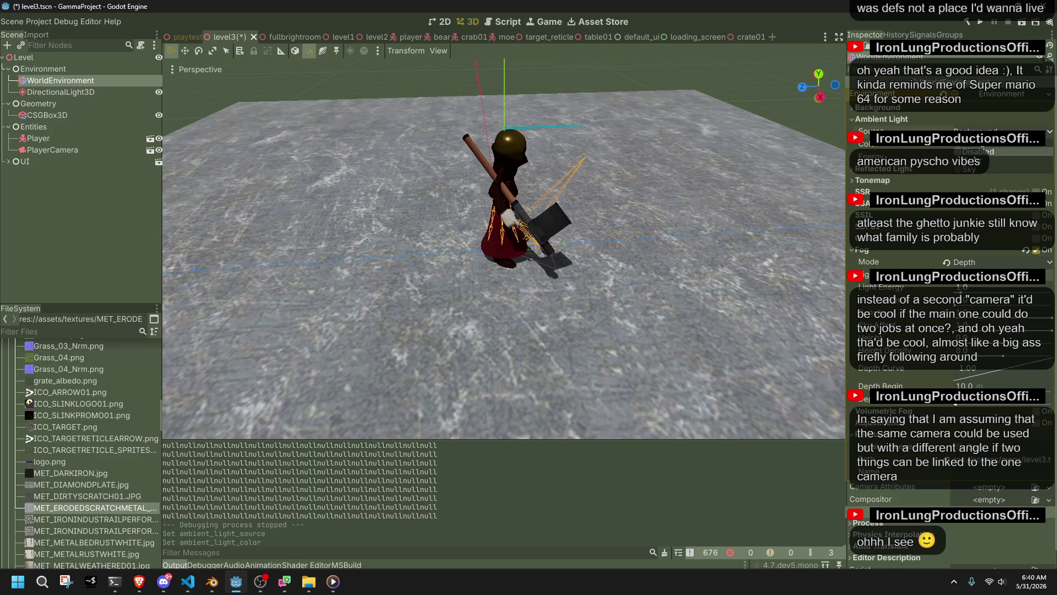
{"action": "left_click", "coordinate": [969, 156]}
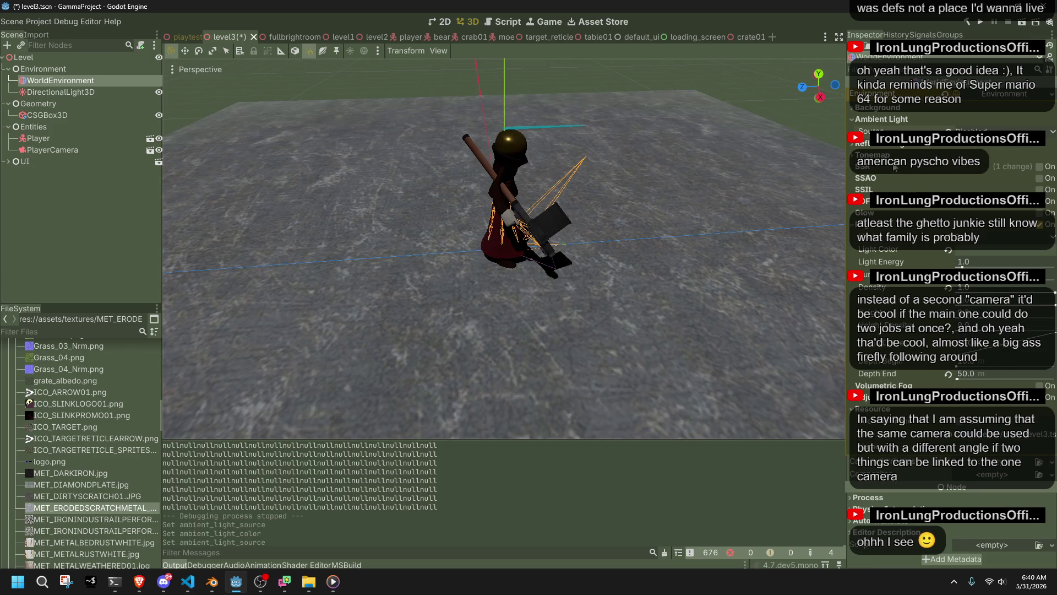
{"action": "left_click", "coordinate": [960, 238]}
{"action": "left_click", "coordinate": [971, 256]}
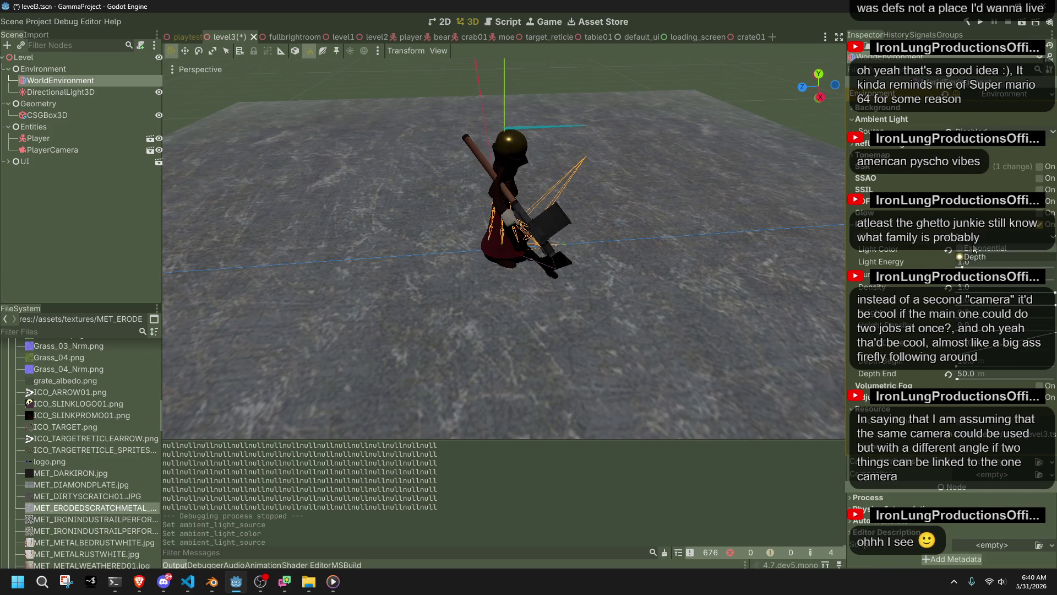
{"action": "left_click", "coordinate": [1042, 225]}
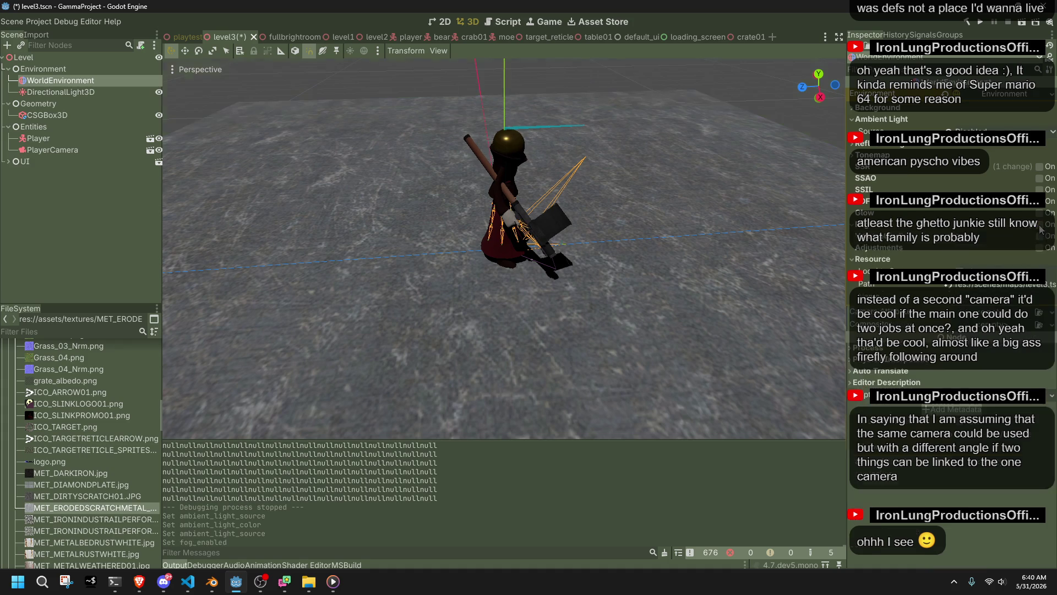
- Save the scene and playtest the darker, foggy level, then close the game
{"action": "left_click", "coordinate": [754, 81]}
{"action": "scroll", "coordinate": [690, 175], "scroll_direction": "down", "scroll_amount": 5}
{"action": "left_click_drag", "start_coordinate": [536, 113], "coordinate": [385, 132]}
{"action": "key", "text": "ctrl+s"}
{"action": "left_click", "coordinate": [983, 24]}
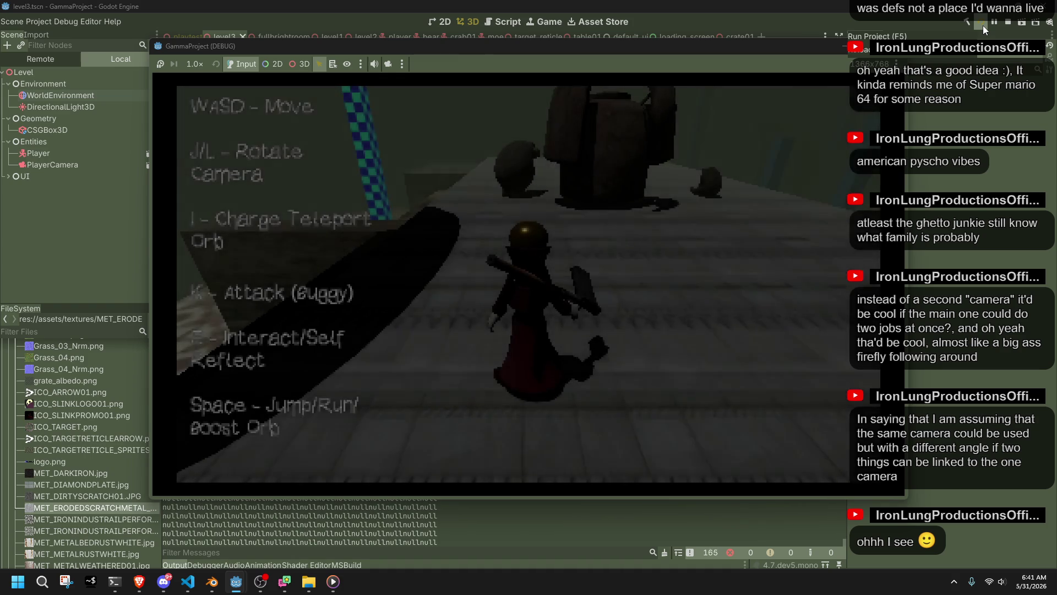
{"action": "left_click", "coordinate": [1008, 22]}
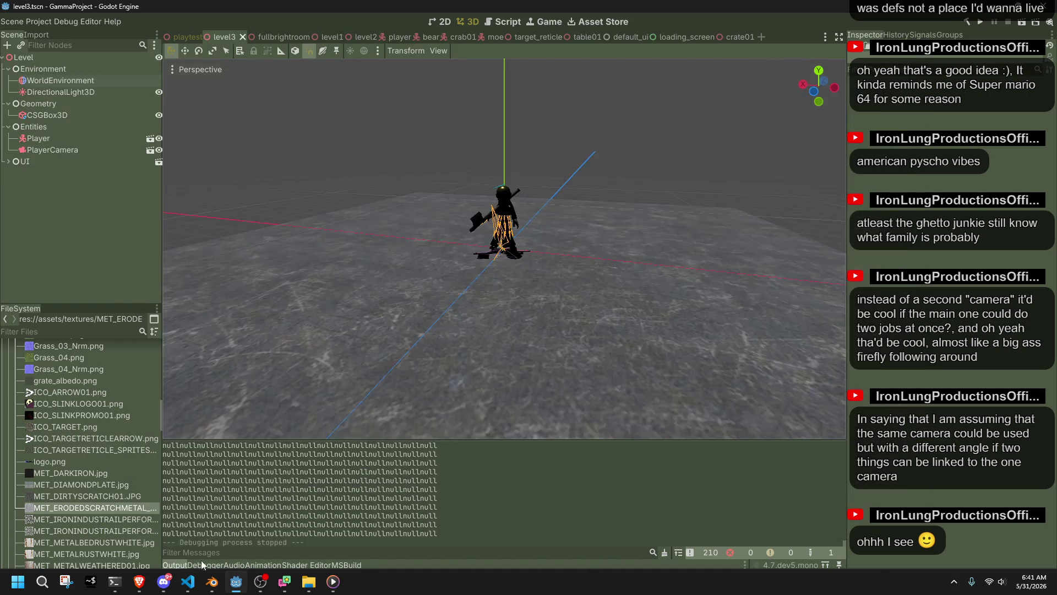
{"action": "left_click", "coordinate": [188, 581]}
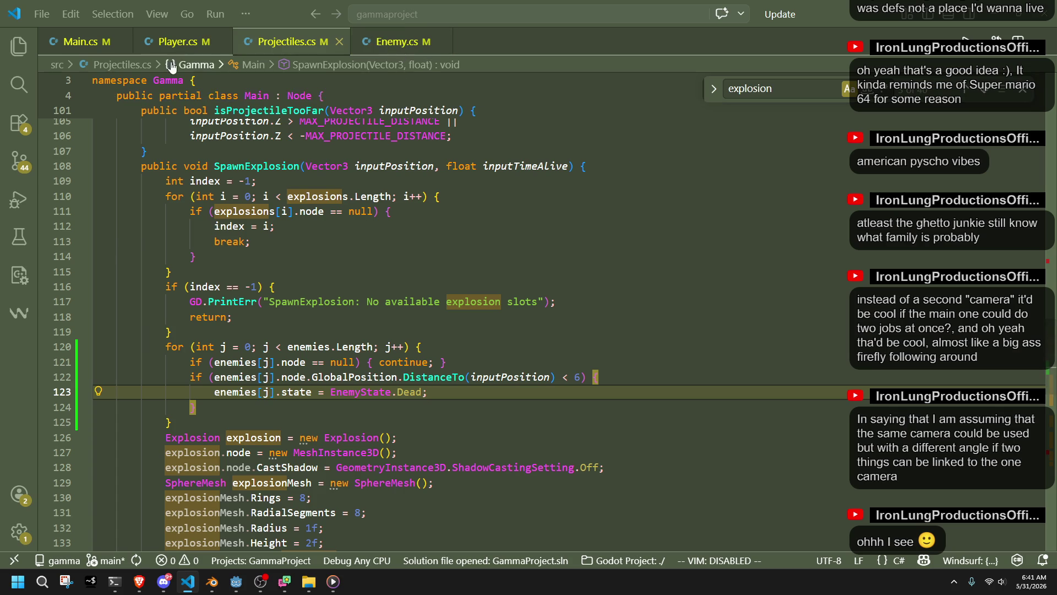
- Open Player.cs and scroll down toward PlayerUpdate with the editor in full screen
{"action": "left_click", "coordinate": [173, 43]}
{"action": "left_click", "coordinate": [171, 335]}
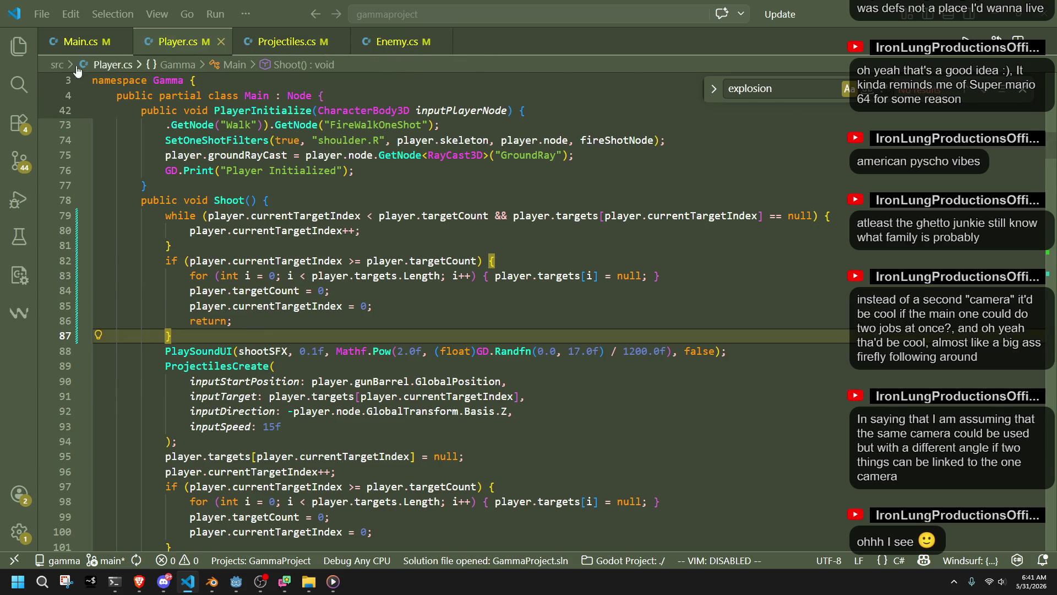
{"action": "left_click", "coordinate": [66, 43]}
{"action": "left_click", "coordinate": [174, 43]}
{"action": "scroll", "coordinate": [199, 344], "scroll_direction": "down", "scroll_amount": 20}
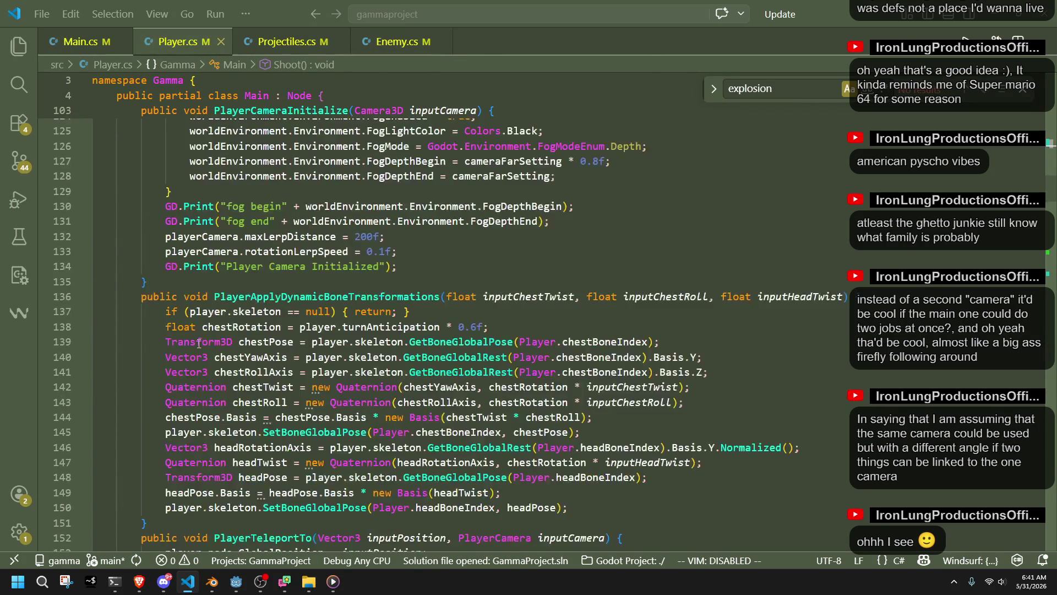
{"action": "scroll", "coordinate": [199, 344], "scroll_direction": "down", "scroll_amount": 9}
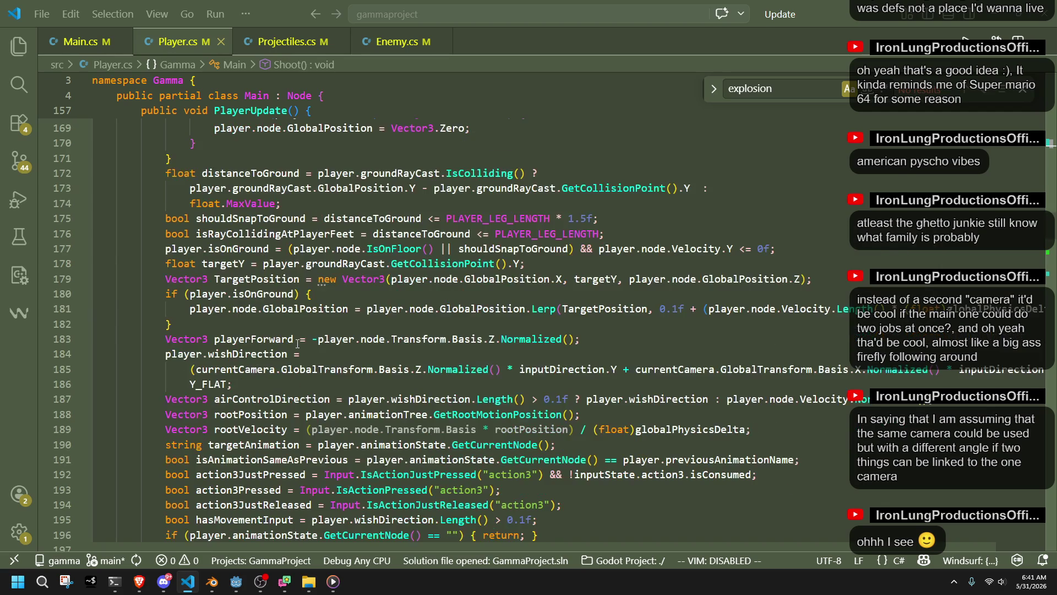
{"action": "scroll", "coordinate": [297, 344], "scroll_direction": "down", "scroll_amount": 3}
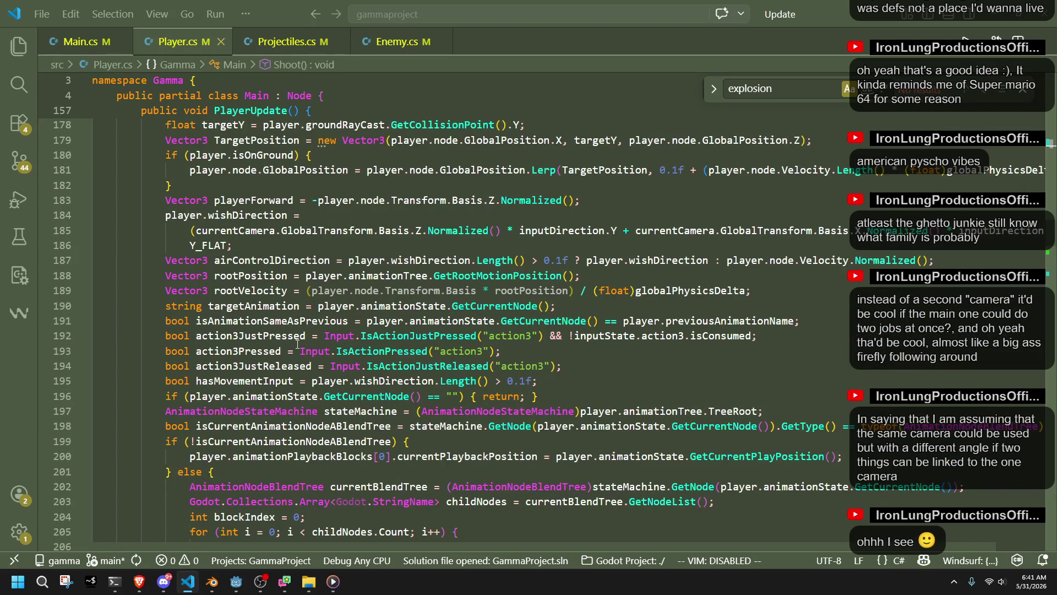
{"action": "key", "text": "F11"}
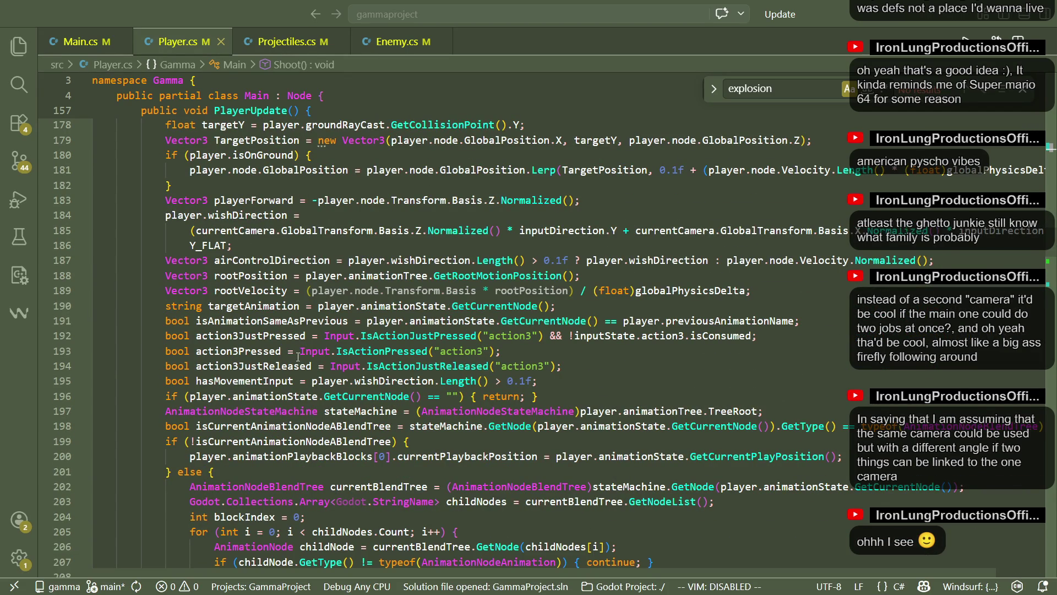
- Delete the GD.Print(player.targets) debug line and switch back to Godot
{"action": "left_click", "coordinate": [266, 473]}
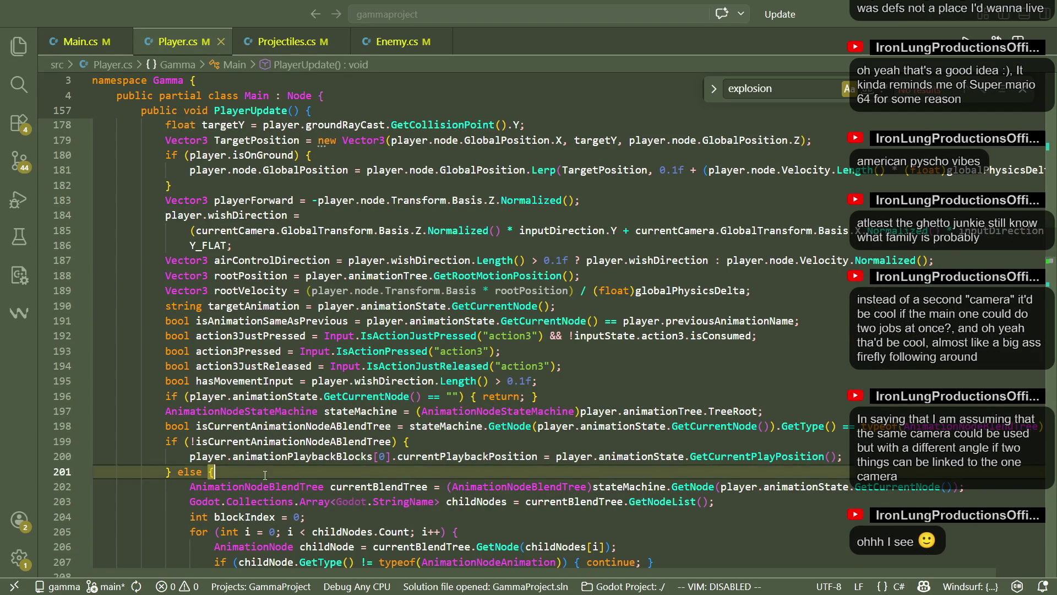
{"action": "scroll", "coordinate": [266, 475], "scroll_direction": "down", "scroll_amount": 4}
{"action": "scroll", "coordinate": [265, 474], "scroll_direction": "down", "scroll_amount": 3}
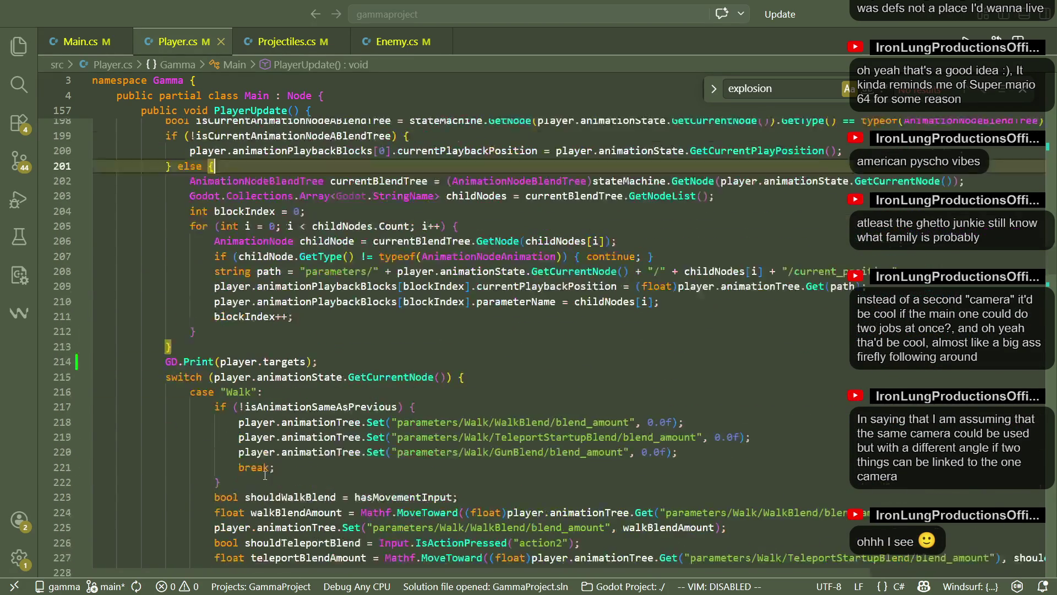
{"action": "left_click_drag", "start_coordinate": [342, 334], "coordinate": [339, 324]}
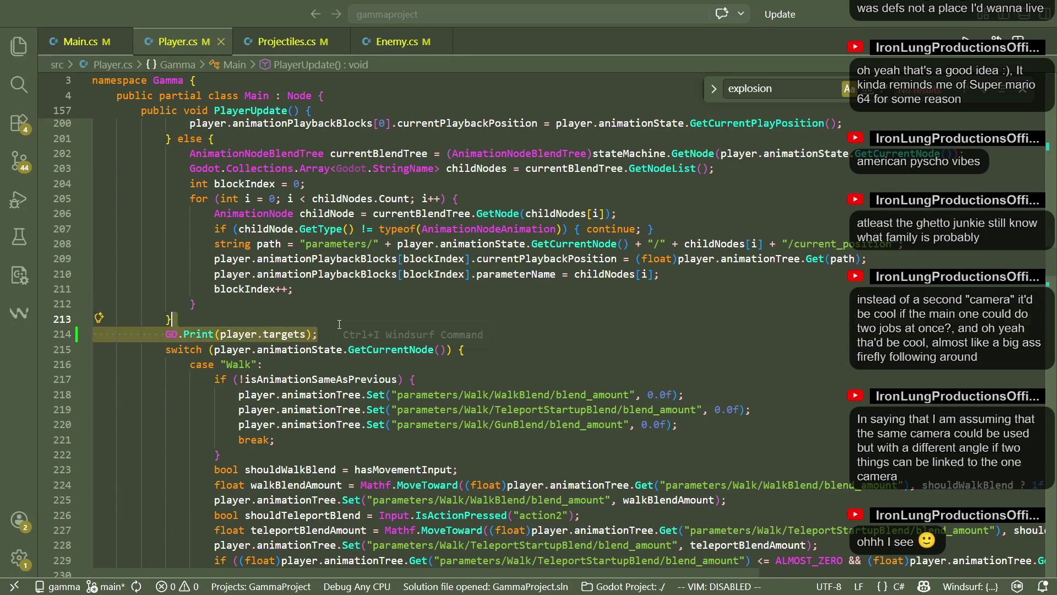
{"action": "key", "text": "BackSpace"}
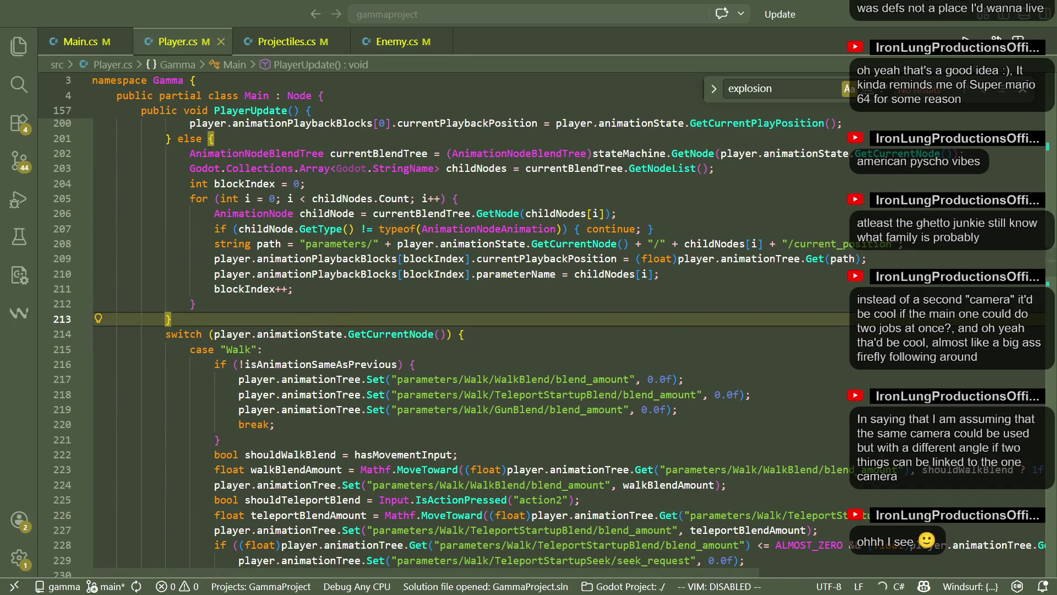
{"action": "key", "text": "alt+Tab"}
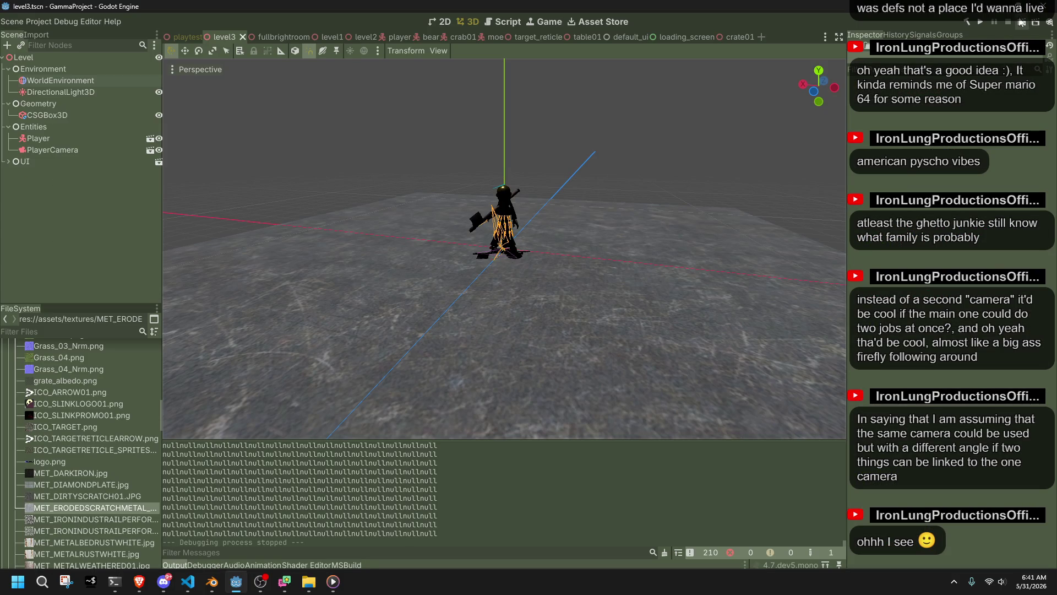
- Run the game, run forward, swing the staff, fire the teleport orb, walk further, then stop with F8
{"action": "left_click", "coordinate": [1021, 22]}
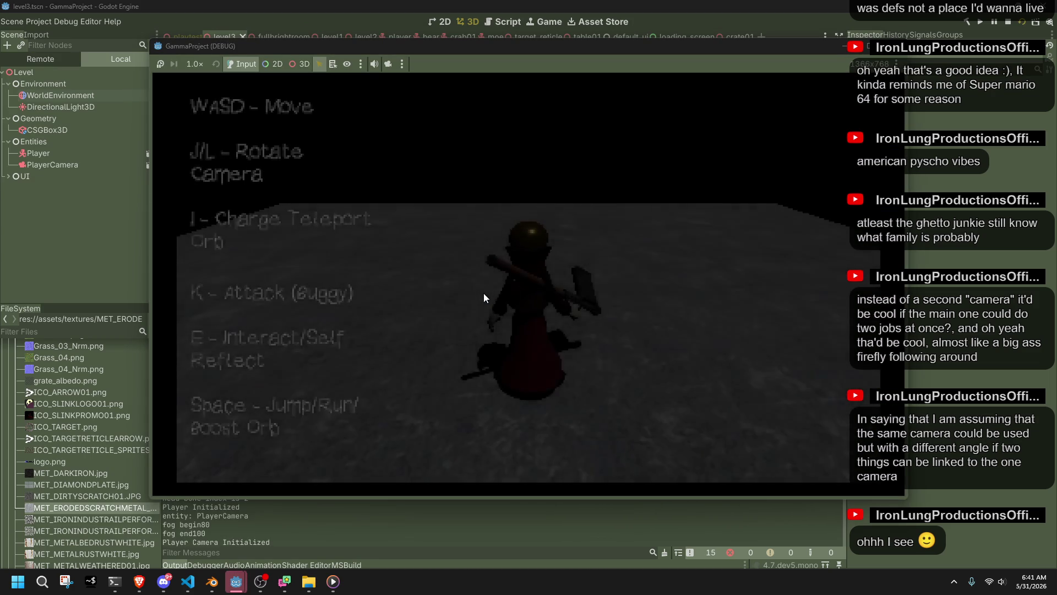
{"action": "key", "text": "w"}
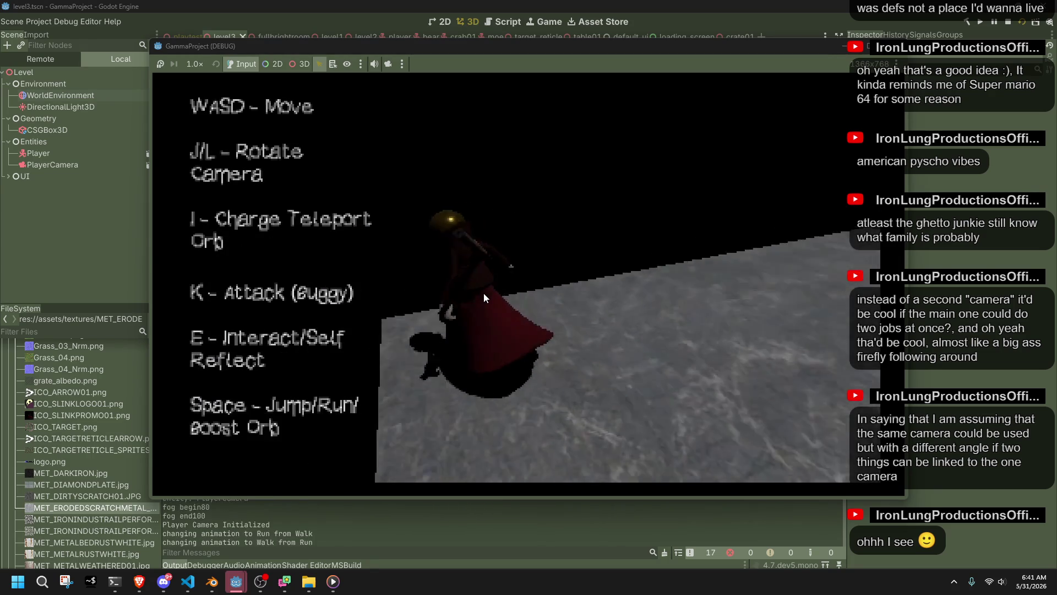
{"action": "key", "text": "k"}
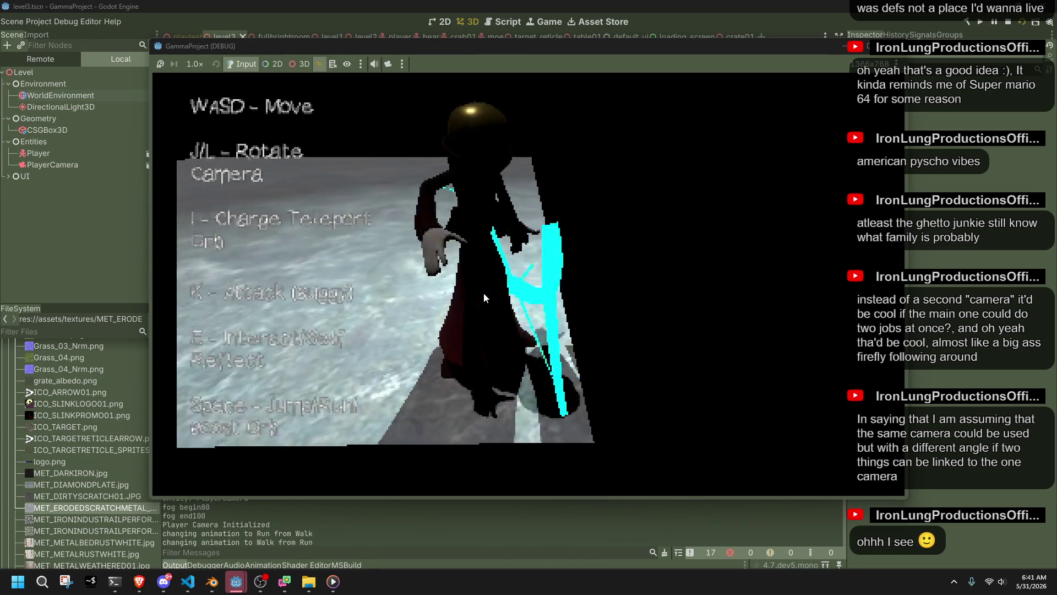
{"action": "key", "text": "i"}
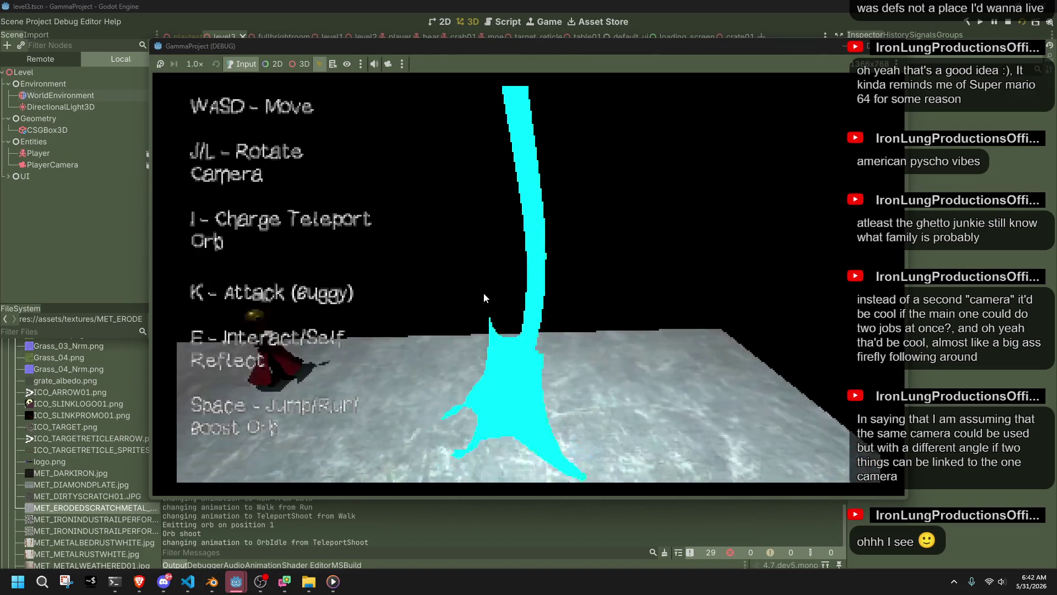
{"action": "key", "text": "space"}
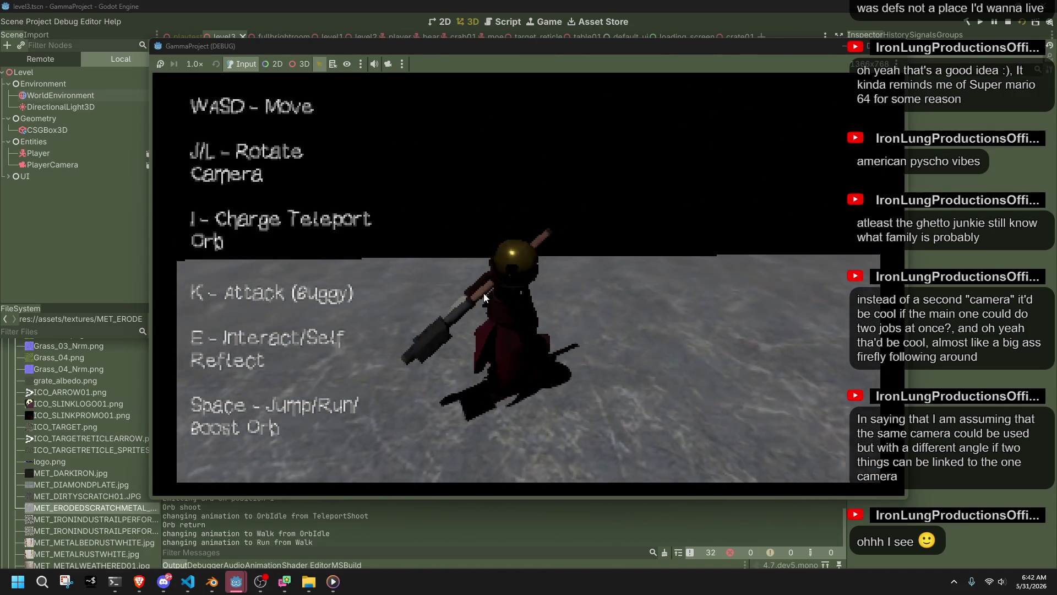
{"action": "key", "text": "w"}
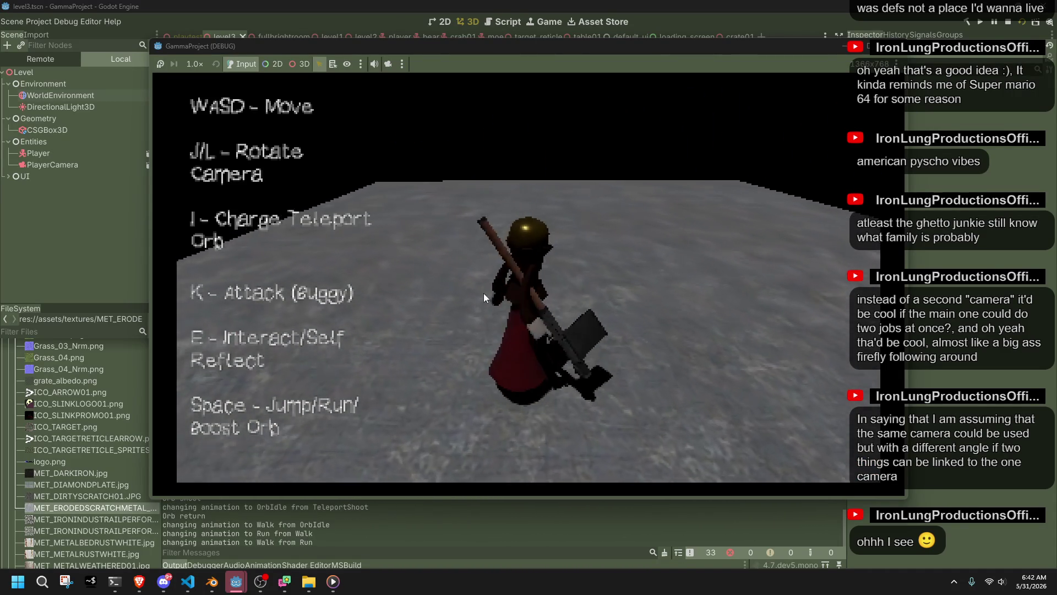
{"action": "key", "text": "F8"}
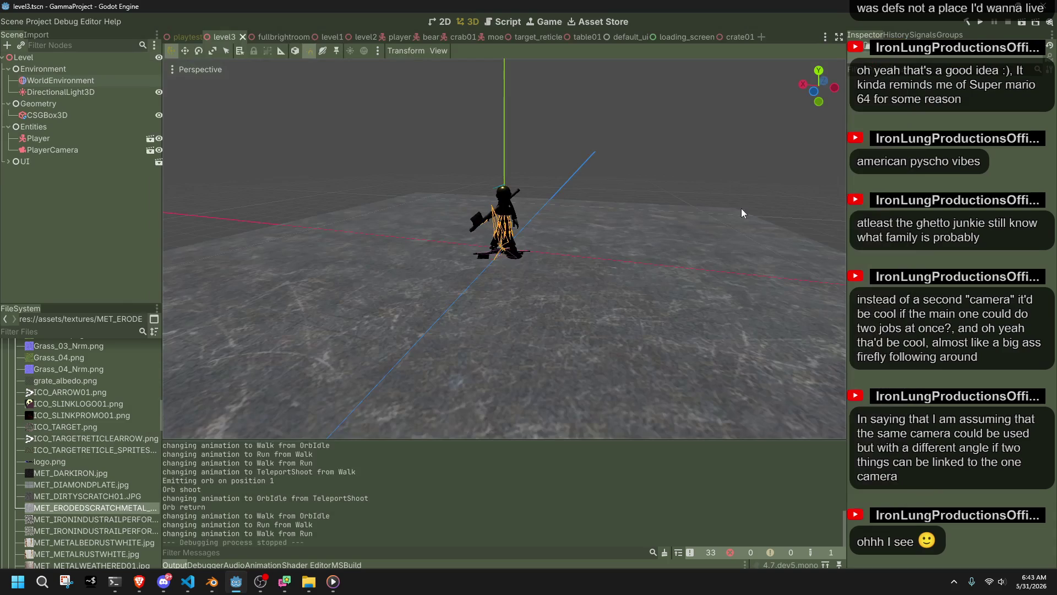
- Select the WorldEnvironment and turn its fog back on
{"action": "scroll", "coordinate": [605, 309], "scroll_direction": "down", "scroll_amount": 5}
{"action": "mouse_move", "coordinate": [590, 305]}
{"action": "left_mouse_down"}
{"action": "mouse_move", "coordinate": [536, 327]}
{"action": "mouse_move", "coordinate": [282, 325]}
{"action": "mouse_move", "coordinate": [460, 322]}
{"action": "left_mouse_up"}
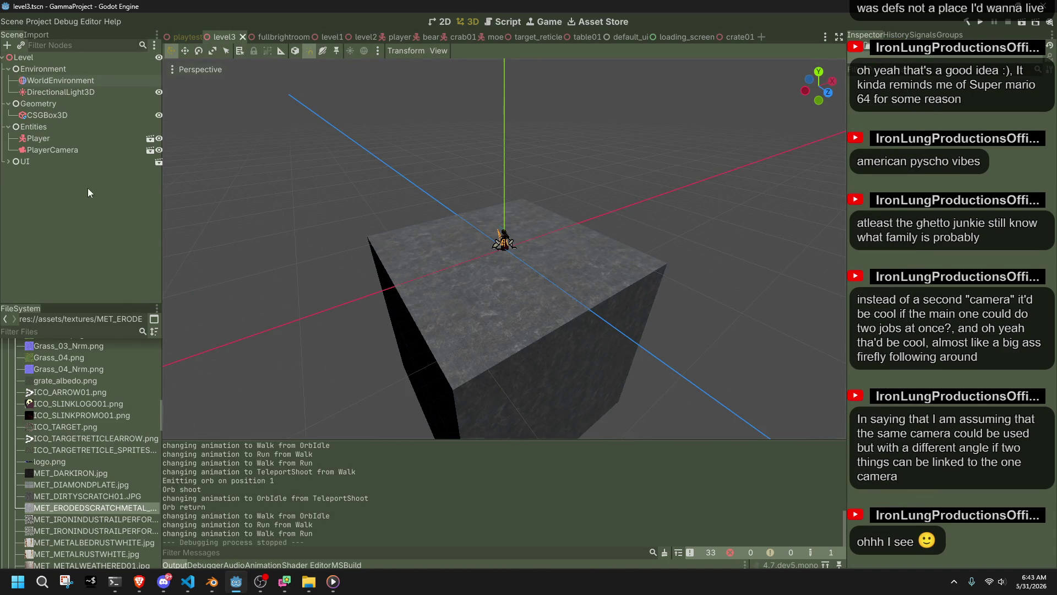
{"action": "left_click", "coordinate": [61, 93]}
{"action": "left_click", "coordinate": [63, 80]}
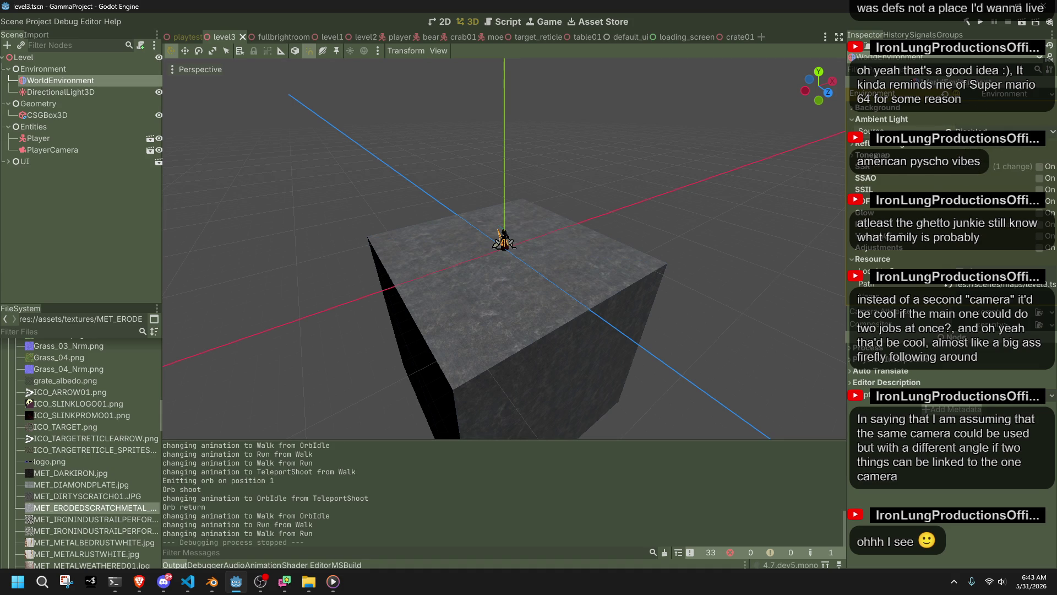
{"action": "left_click", "coordinate": [1048, 225]}
- Brighten the fog Light Color to a pale olive tone in the colour picker
{"action": "left_click", "coordinate": [992, 250]}
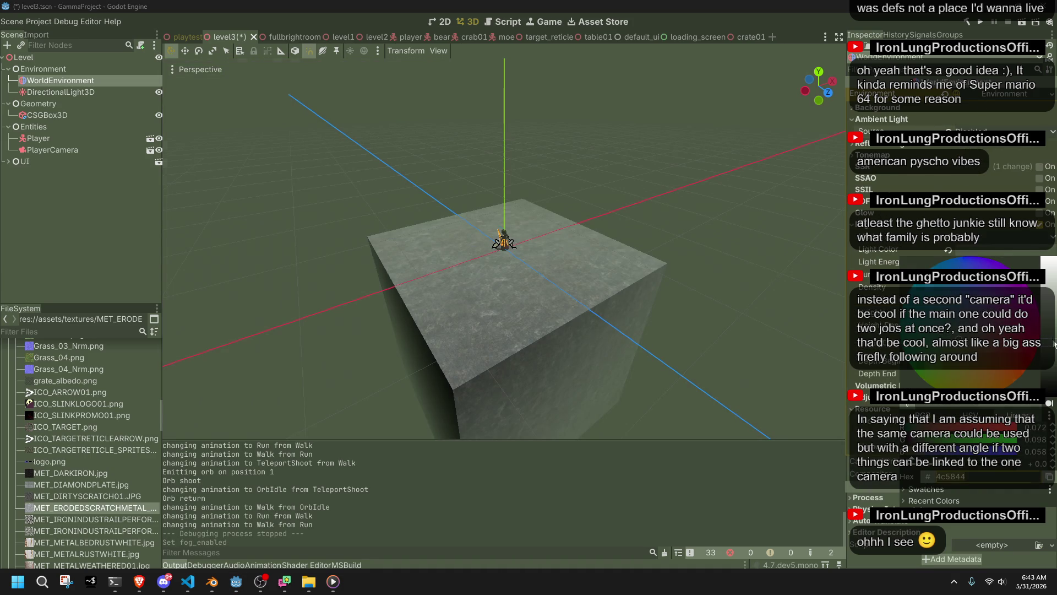
{"action": "left_click_drag", "start_coordinate": [1054, 345], "coordinate": [1051, 331]}
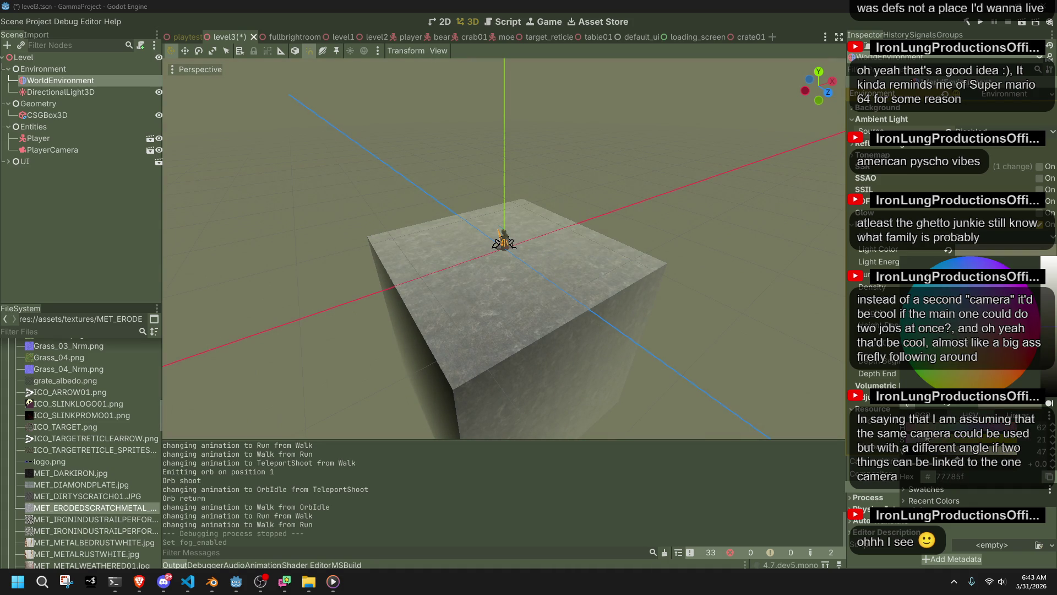
{"action": "left_click", "coordinate": [682, 258]}
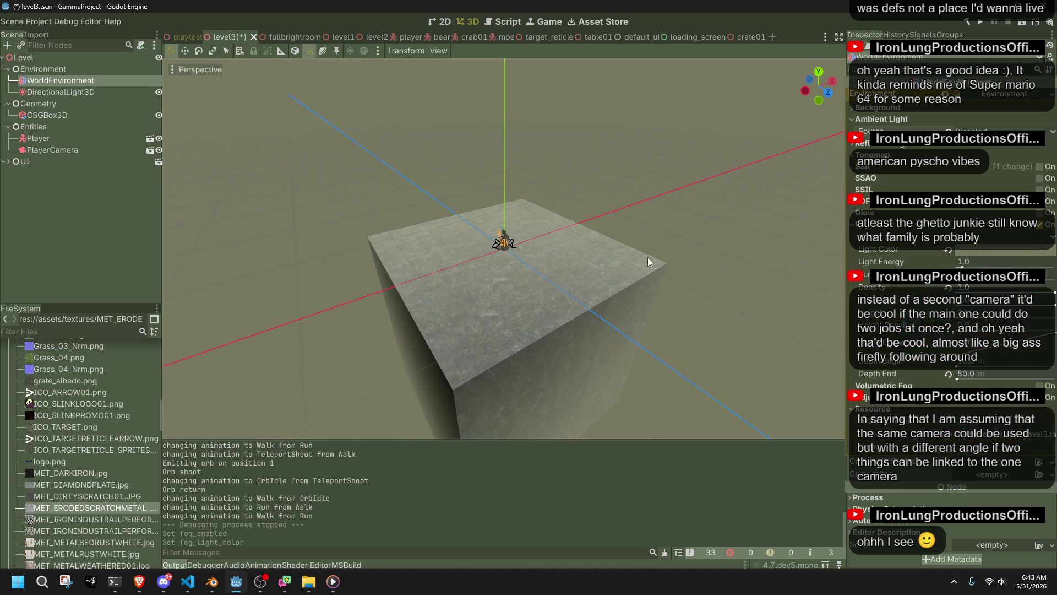
{"action": "scroll", "coordinate": [512, 267], "scroll_direction": "up", "scroll_amount": 10}
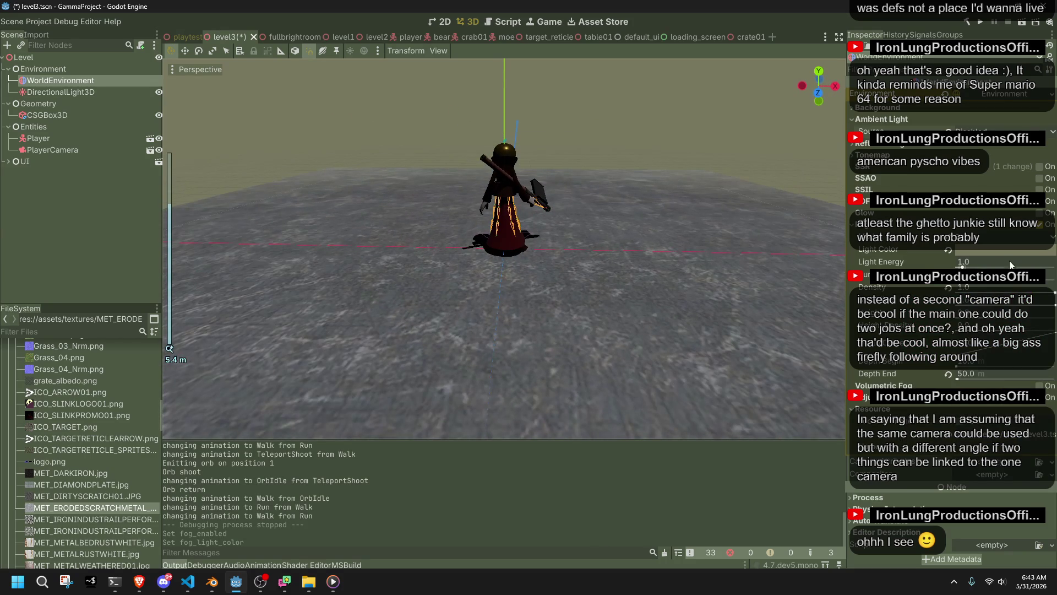
{"action": "left_click", "coordinate": [1000, 251]}
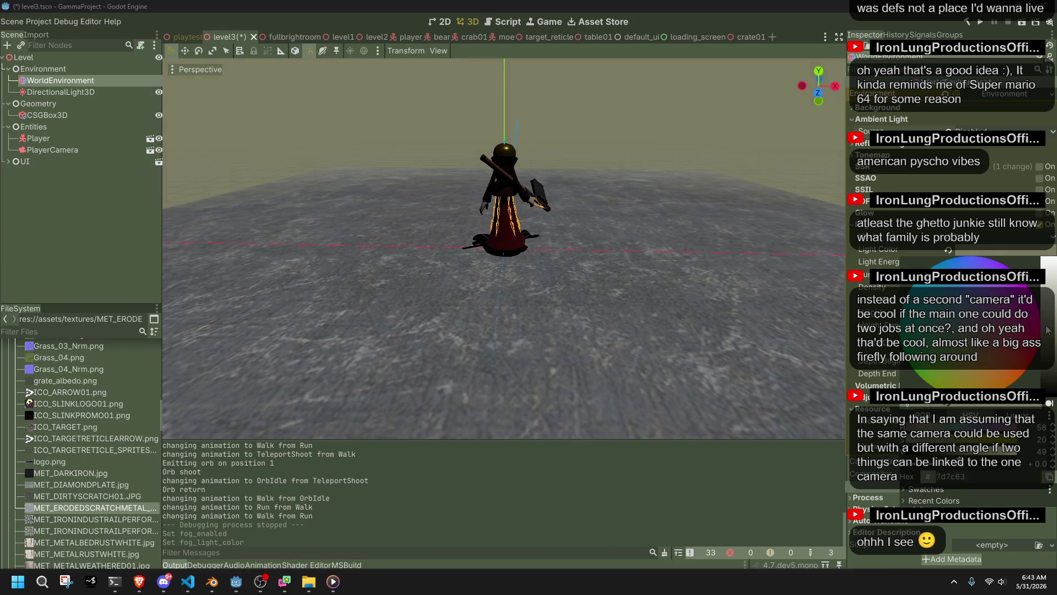
{"action": "left_click_drag", "start_coordinate": [1048, 325], "coordinate": [1048, 313]}
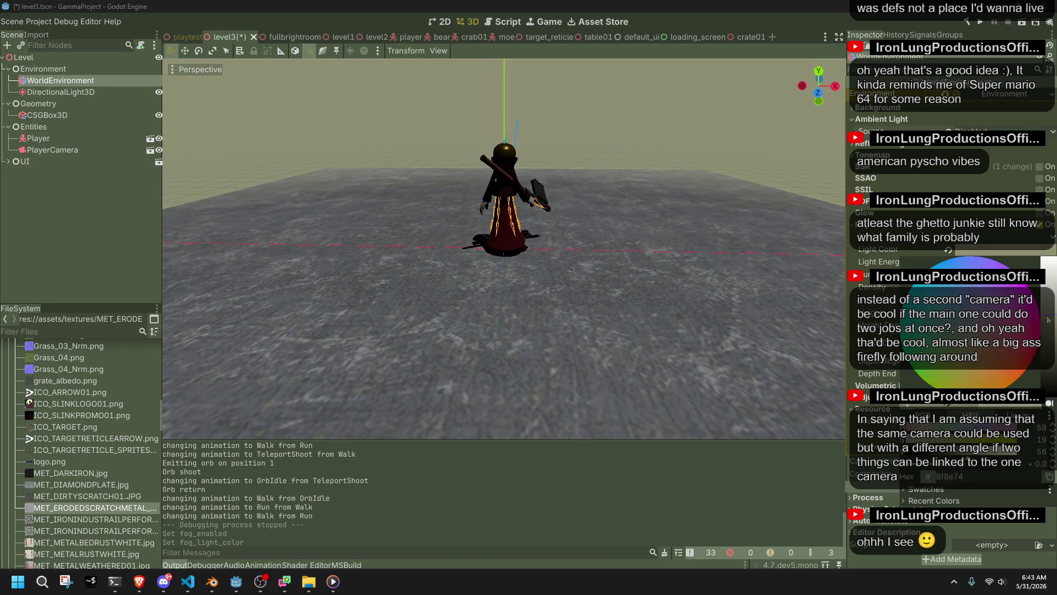
{"action": "left_click", "coordinate": [635, 181]}
- Orbit to a low angle facing the player to inspect the haze, and select the floor box
{"action": "scroll", "coordinate": [666, 187], "scroll_direction": "down", "scroll_amount": 3}
{"action": "mouse_move", "coordinate": [565, 308]}
{"action": "left_mouse_down"}
{"action": "mouse_move", "coordinate": [381, 304]}
{"action": "mouse_move", "coordinate": [265, 249]}
{"action": "mouse_move", "coordinate": [386, 231]}
{"action": "left_mouse_up"}
{"action": "scroll", "coordinate": [508, 205], "scroll_direction": "up", "scroll_amount": 5}
{"action": "mouse_move", "coordinate": [509, 205]}
{"action": "left_mouse_down"}
{"action": "mouse_move", "coordinate": [391, 170]}
{"action": "mouse_move", "coordinate": [356, 174]}
{"action": "left_mouse_up"}
{"action": "scroll", "coordinate": [356, 174], "scroll_direction": "down", "scroll_amount": 2}
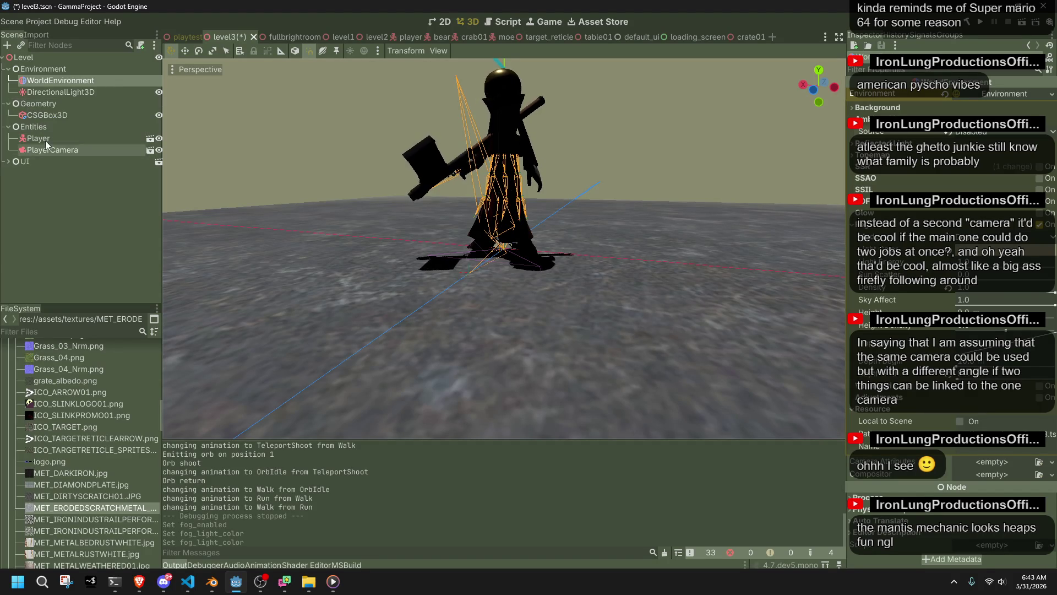
{"action": "left_click", "coordinate": [44, 115]}
{"action": "scroll", "coordinate": [257, 313], "scroll_direction": "down", "scroll_amount": 10}
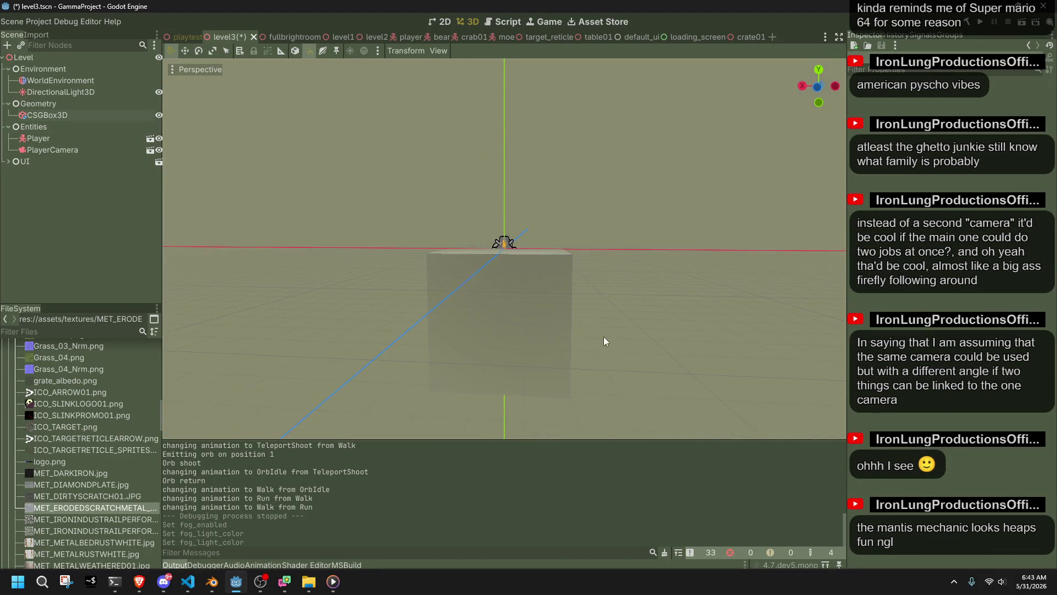
- Duplicate the floor box and move the copy left and upward
{"action": "left_click", "coordinate": [483, 303]}
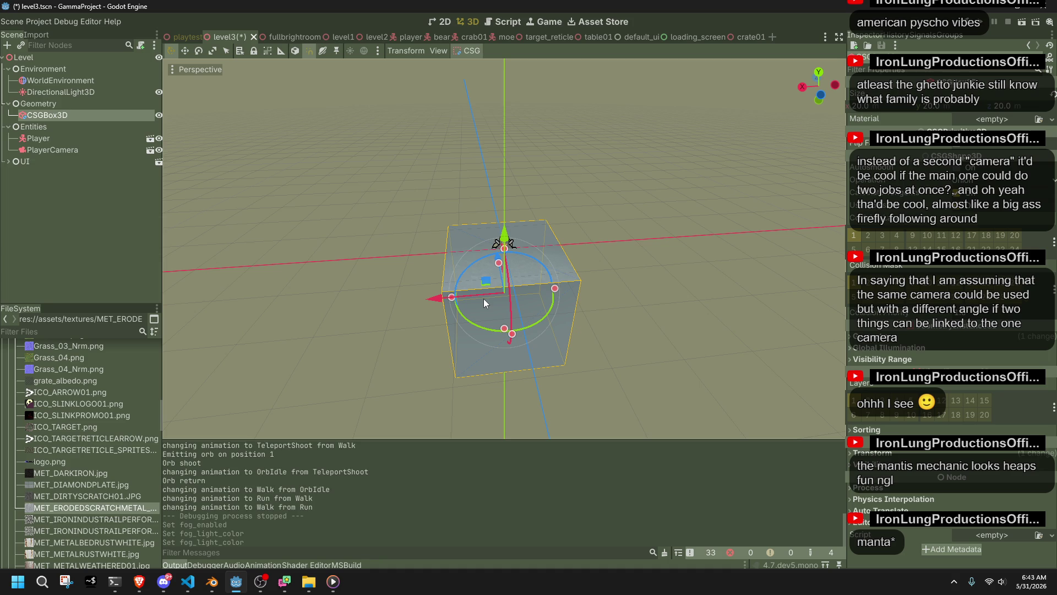
{"action": "key", "text": "ctrl+d"}
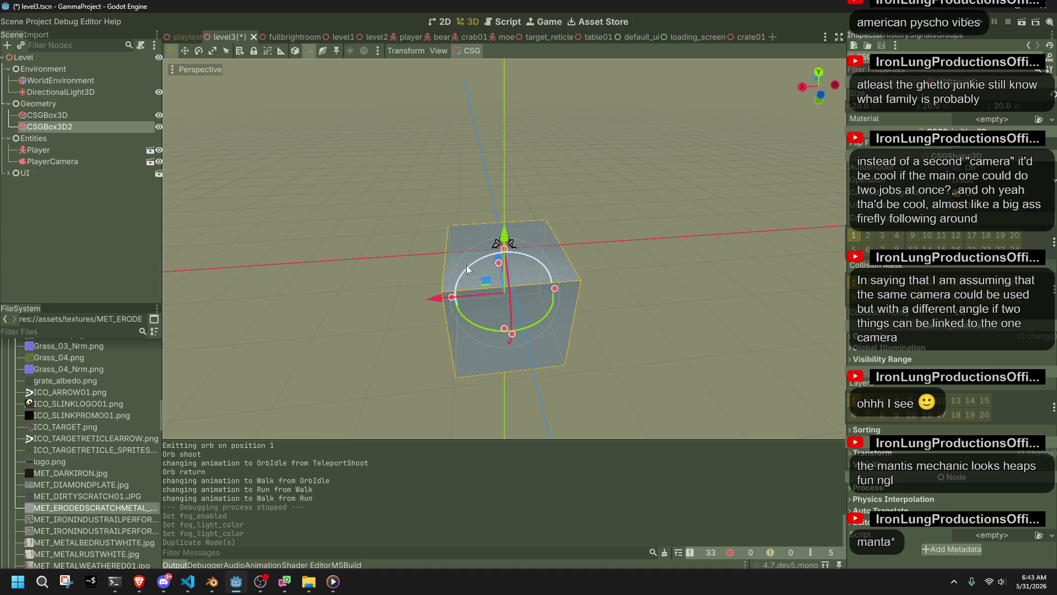
{"action": "left_click_drag", "start_coordinate": [433, 296], "coordinate": [321, 302]}
{"action": "left_click_drag", "start_coordinate": [384, 241], "coordinate": [372, 98]}
{"action": "mouse_move", "coordinate": [372, 203]}
{"action": "left_mouse_down"}
{"action": "mouse_move", "coordinate": [356, 256]}
{"action": "mouse_move", "coordinate": [166, 265]}
{"action": "mouse_move", "coordinate": [655, 223]}
{"action": "left_mouse_up"}
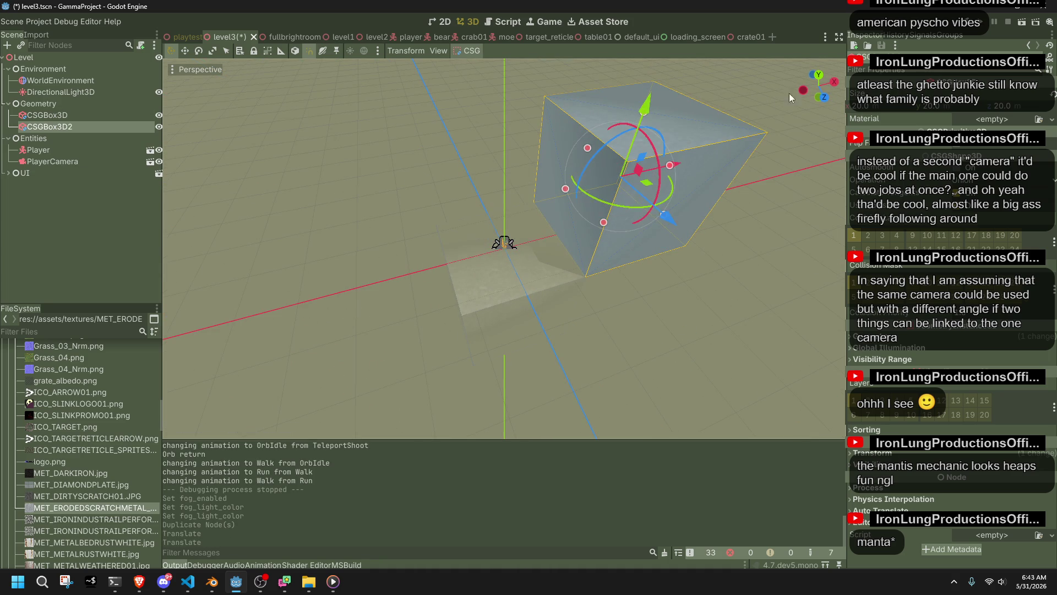
- Duplicate the raised box again, place it from Top view, then select all three boxes
{"action": "left_click", "coordinate": [823, 79]}
{"action": "key", "text": "ctrl+d"}
{"action": "key", "text": "g"}
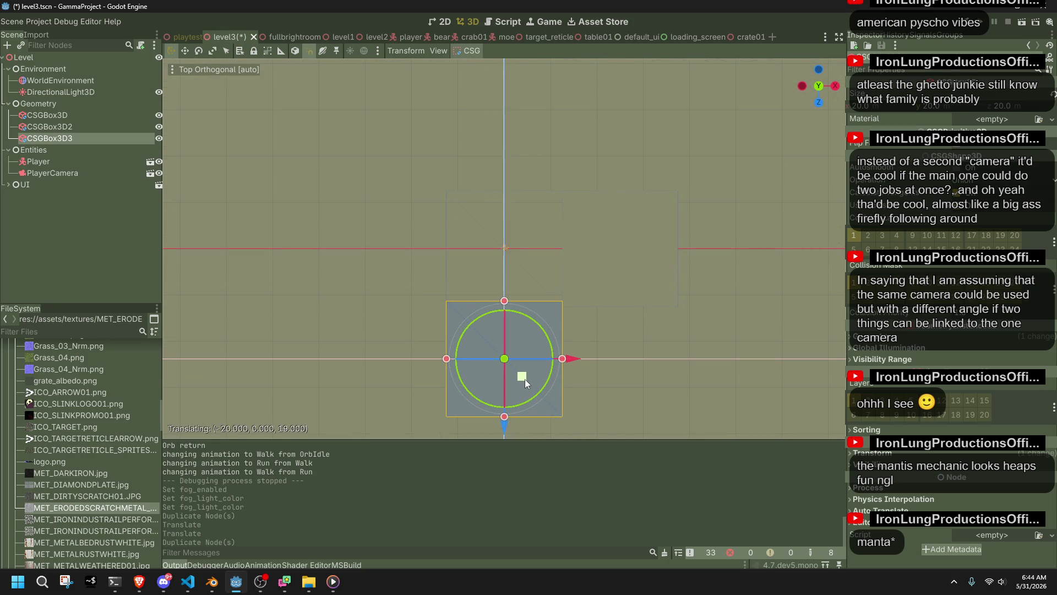
{"action": "left_click", "coordinate": [525, 379]}
{"action": "mouse_move", "coordinate": [523, 385]}
{"action": "left_mouse_down"}
{"action": "mouse_move", "coordinate": [631, 254]}
{"action": "mouse_move", "coordinate": [720, 114]}
{"action": "left_mouse_up"}
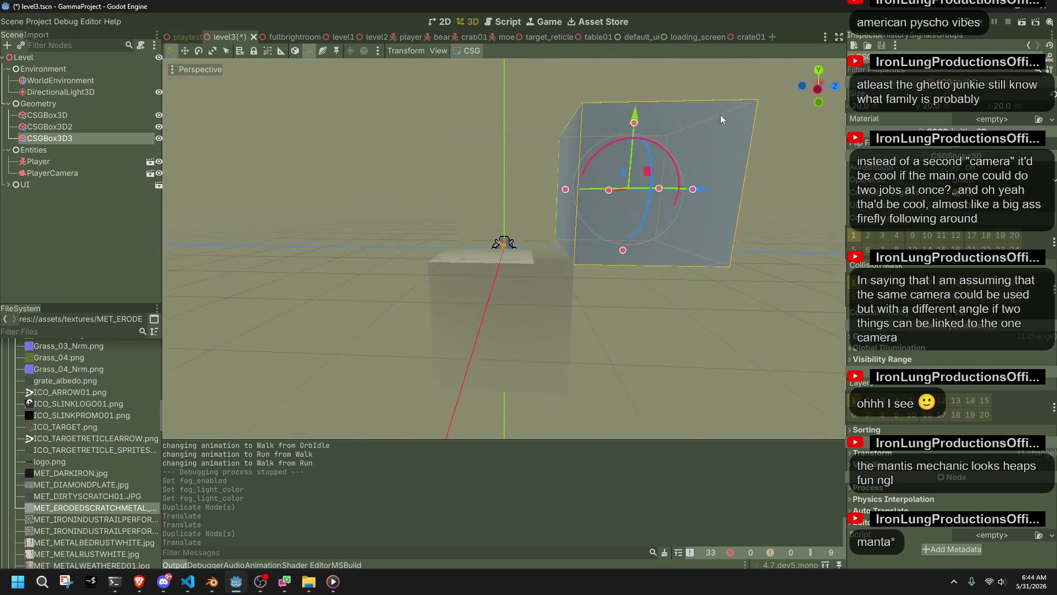
{"action": "left_click", "coordinate": [576, 292]}
{"action": "mouse_move", "coordinate": [563, 290]}
{"action": "left_mouse_down"}
{"action": "mouse_move", "coordinate": [587, 361]}
{"action": "mouse_move", "coordinate": [523, 157]}
{"action": "left_mouse_up"}
{"action": "left_click_drag", "start_coordinate": [624, 155], "coordinate": [617, 353]}
- Shorten CSGBox3D2's height and adjust its depth with the size handles
{"action": "mouse_move", "coordinate": [398, 106]}
{"action": "left_mouse_down"}
{"action": "mouse_move", "coordinate": [550, 275]}
{"action": "mouse_move", "coordinate": [475, 240]}
{"action": "mouse_move", "coordinate": [465, 215]}
{"action": "left_mouse_up"}
{"action": "left_click", "coordinate": [819, 76]}
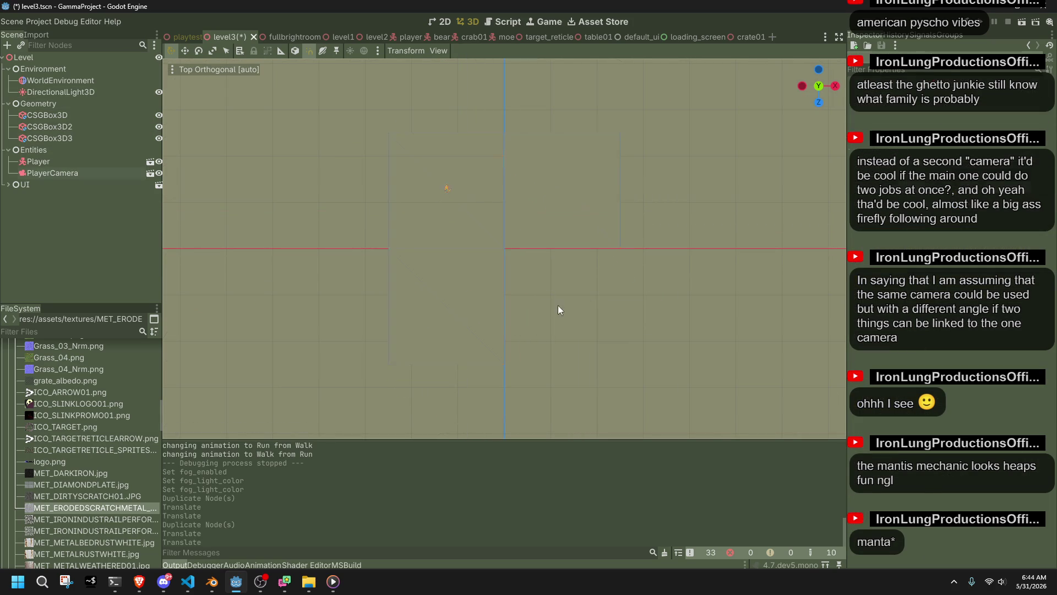
{"action": "scroll", "coordinate": [545, 300], "scroll_direction": "up", "scroll_amount": 5}
{"action": "mouse_move", "coordinate": [189, 147]}
{"action": "left_mouse_down"}
{"action": "mouse_move", "coordinate": [196, 115]}
{"action": "mouse_move", "coordinate": [292, 123]}
{"action": "mouse_move", "coordinate": [604, 194]}
{"action": "mouse_move", "coordinate": [620, 212]}
{"action": "mouse_move", "coordinate": [593, 242]}
{"action": "mouse_move", "coordinate": [633, 320]}
{"action": "left_mouse_up"}
{"action": "left_click", "coordinate": [518, 318]}
{"action": "mouse_move", "coordinate": [517, 318]}
{"action": "left_mouse_down"}
{"action": "mouse_move", "coordinate": [487, 297]}
{"action": "mouse_move", "coordinate": [395, 348]}
{"action": "mouse_move", "coordinate": [378, 334]}
{"action": "left_mouse_up"}
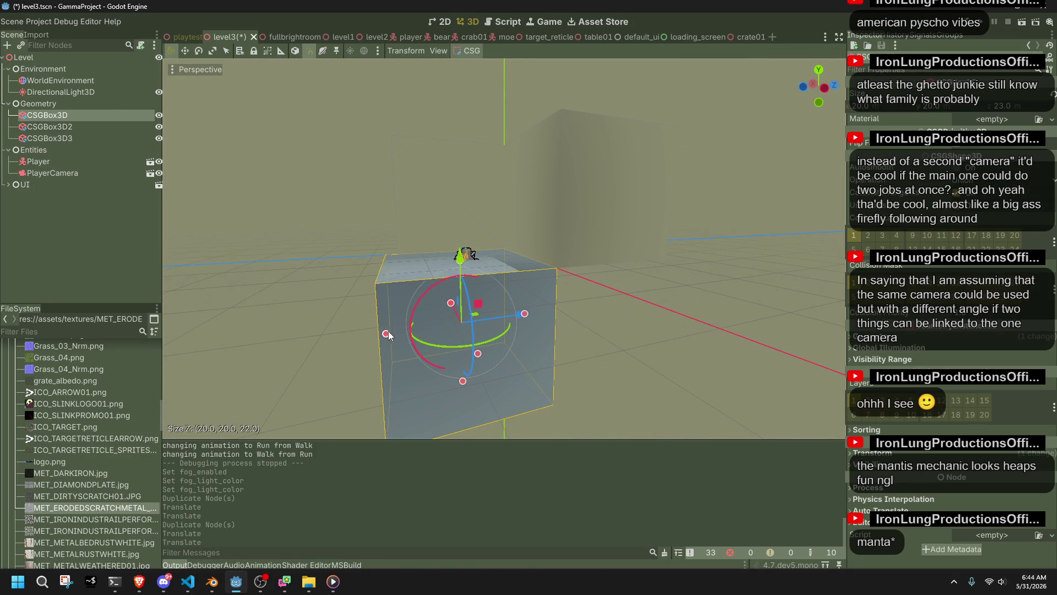
{"action": "left_click", "coordinate": [403, 205]}
{"action": "scroll", "coordinate": [427, 260], "scroll_direction": "down", "scroll_amount": 4}
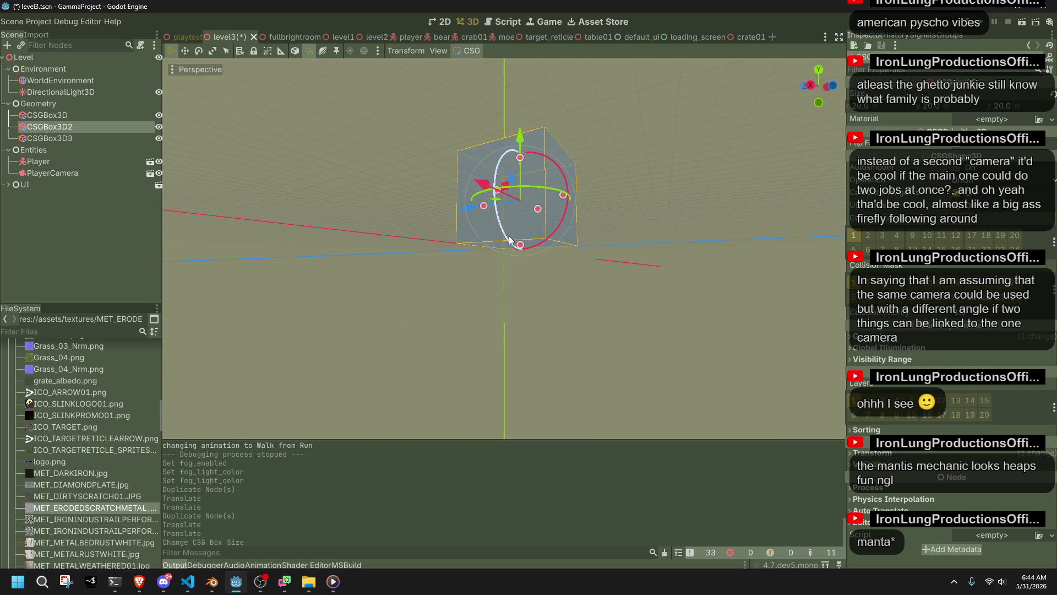
{"action": "mouse_move", "coordinate": [545, 392]}
{"action": "left_mouse_down"}
{"action": "mouse_move", "coordinate": [550, 407]}
{"action": "mouse_move", "coordinate": [540, 337]}
{"action": "mouse_move", "coordinate": [563, 350]}
{"action": "mouse_move", "coordinate": [406, 364]}
{"action": "mouse_move", "coordinate": [404, 279]}
{"action": "mouse_move", "coordinate": [422, 243]}
{"action": "left_mouse_up"}
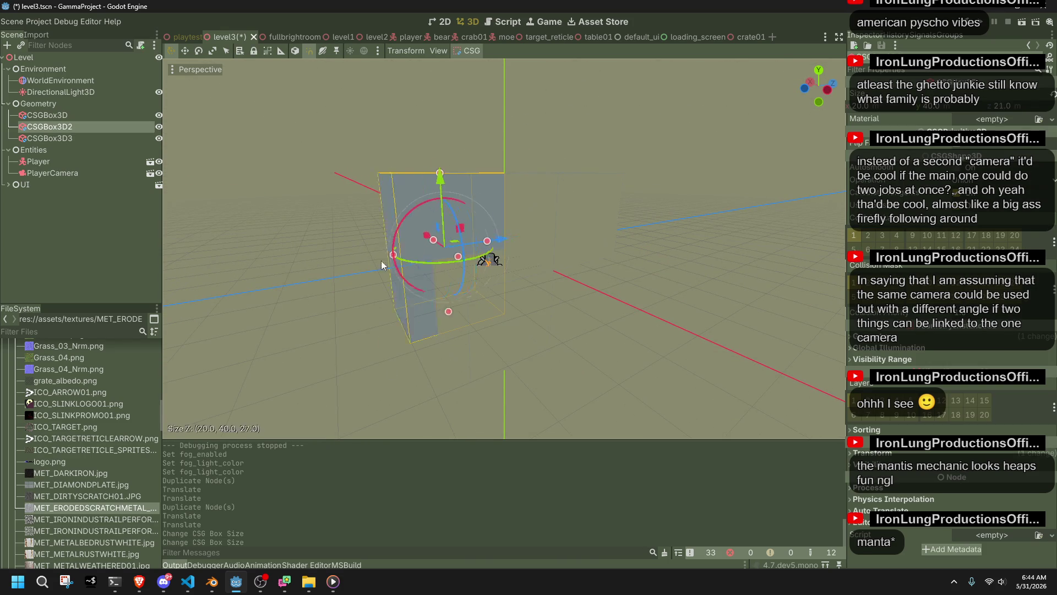
{"action": "left_click_drag", "start_coordinate": [181, 310], "coordinate": [177, 307]}
{"action": "scroll", "coordinate": [570, 359], "scroll_direction": "up", "scroll_amount": 5}
{"action": "scroll", "coordinate": [605, 366], "scroll_direction": "down", "scroll_amount": 6}
- Stretch CSGBox3D3 downward into a tall wall and refine its size in side view
{"action": "mouse_move", "coordinate": [668, 345]}
{"action": "left_mouse_down"}
{"action": "mouse_move", "coordinate": [533, 335]}
{"action": "mouse_move", "coordinate": [498, 212]}
{"action": "left_mouse_up"}
{"action": "left_click", "coordinate": [498, 213]}
{"action": "left_click_drag", "start_coordinate": [555, 249], "coordinate": [573, 395]}
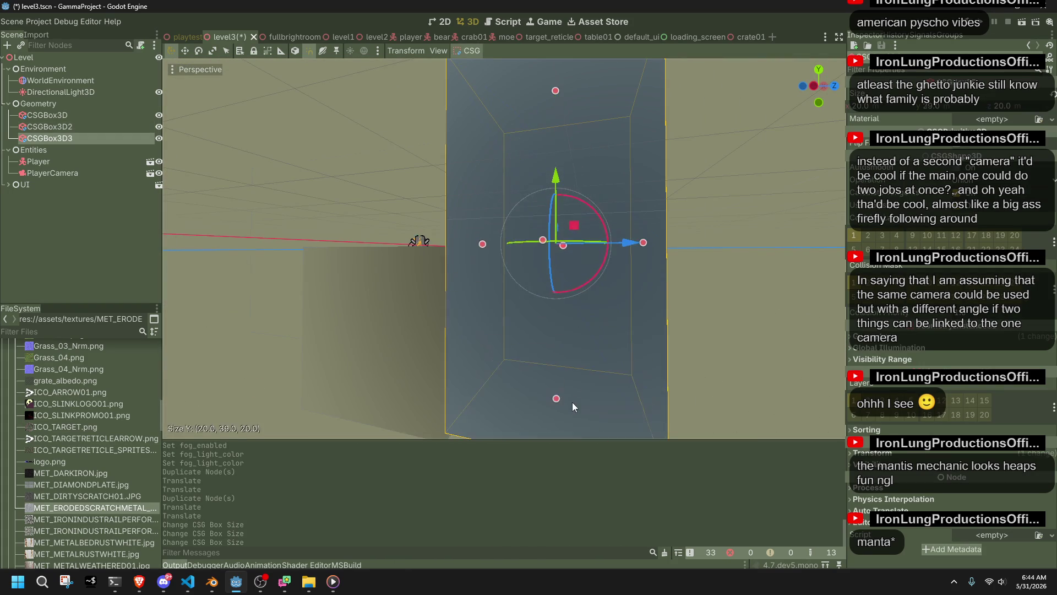
{"action": "scroll", "coordinate": [567, 400], "scroll_direction": "down", "scroll_amount": 5}
{"action": "left_click", "coordinate": [813, 85]}
{"action": "scroll", "coordinate": [541, 306], "scroll_direction": "up", "scroll_amount": 4}
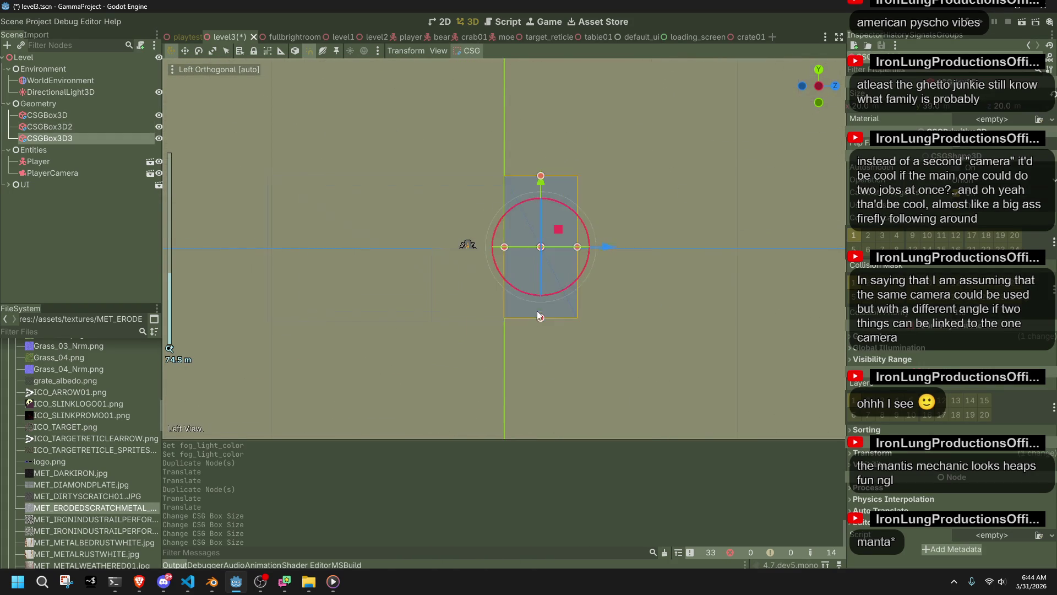
{"action": "left_click", "coordinate": [490, 222]}
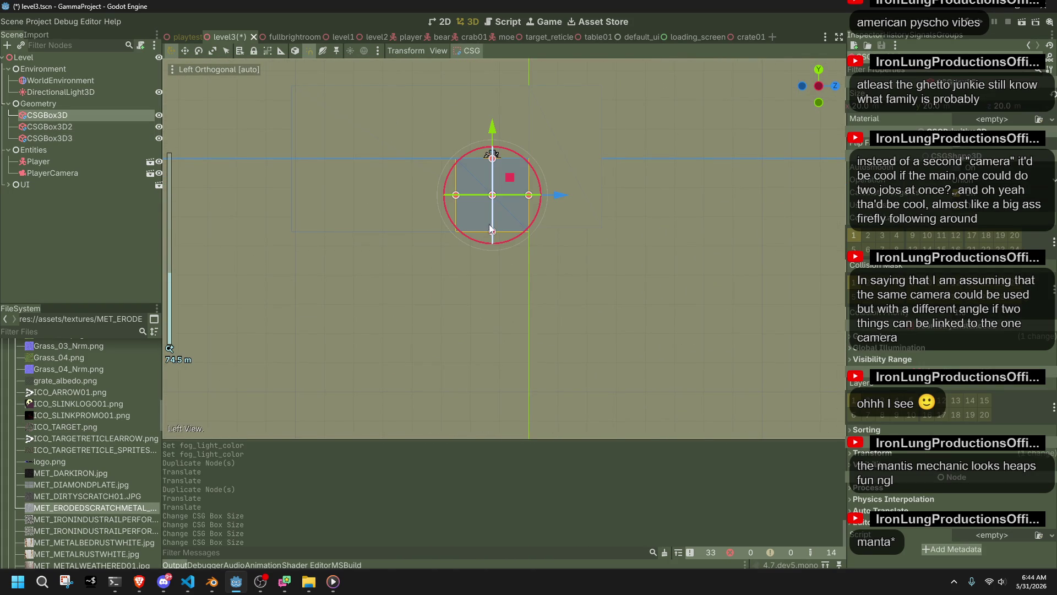
{"action": "left_click", "coordinate": [368, 167]}
{"action": "left_click", "coordinate": [568, 230]}
{"action": "mouse_move", "coordinate": [568, 231]}
{"action": "left_mouse_down"}
{"action": "mouse_move", "coordinate": [565, 294]}
{"action": "mouse_move", "coordinate": [490, 310]}
{"action": "left_mouse_up"}
{"action": "key", "text": "f"}
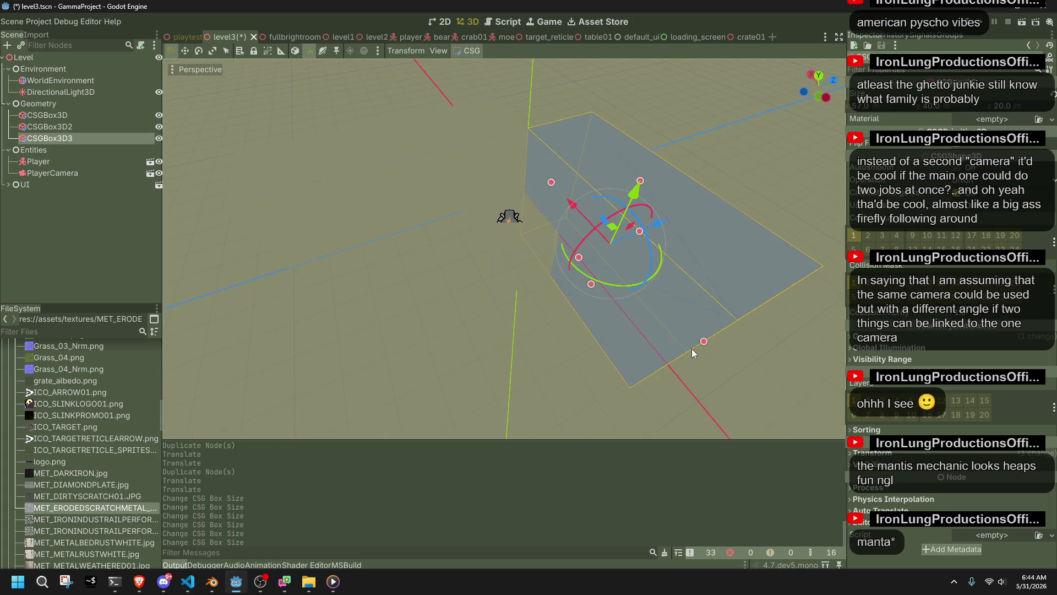
{"action": "left_click_drag", "start_coordinate": [692, 349], "coordinate": [514, 250]}
{"action": "left_click", "coordinate": [514, 250]}
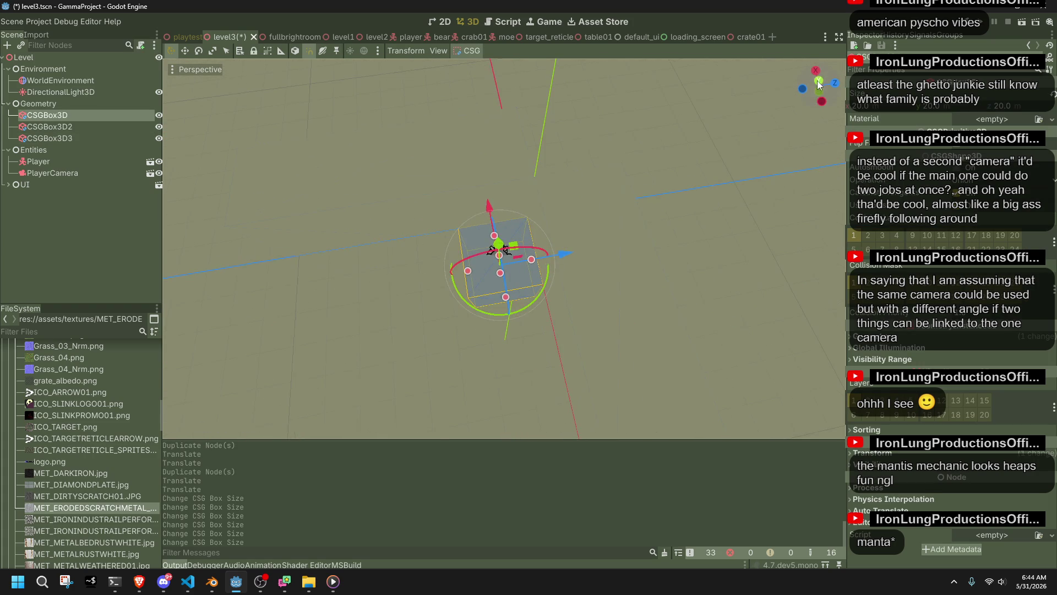
- Duplicate the wall as CSGBox3D4, place it in Top view to close the L-corner, then save and run
{"action": "left_click", "coordinate": [818, 85]}
{"action": "key", "text": "ctrl+d"}
{"action": "mouse_move", "coordinate": [497, 262]}
{"action": "left_mouse_down"}
{"action": "mouse_move", "coordinate": [580, 337]}
{"action": "mouse_move", "coordinate": [544, 317]}
{"action": "mouse_move", "coordinate": [517, 178]}
{"action": "mouse_move", "coordinate": [538, 203]}
{"action": "mouse_move", "coordinate": [543, 57]}
{"action": "mouse_move", "coordinate": [579, 272]}
{"action": "mouse_move", "coordinate": [737, 206]}
{"action": "left_mouse_up"}
{"action": "scroll", "coordinate": [636, 215], "scroll_direction": "down", "scroll_amount": 5}
{"action": "left_click", "coordinate": [636, 214]}
{"action": "scroll", "coordinate": [638, 212], "scroll_direction": "up", "scroll_amount": 12}
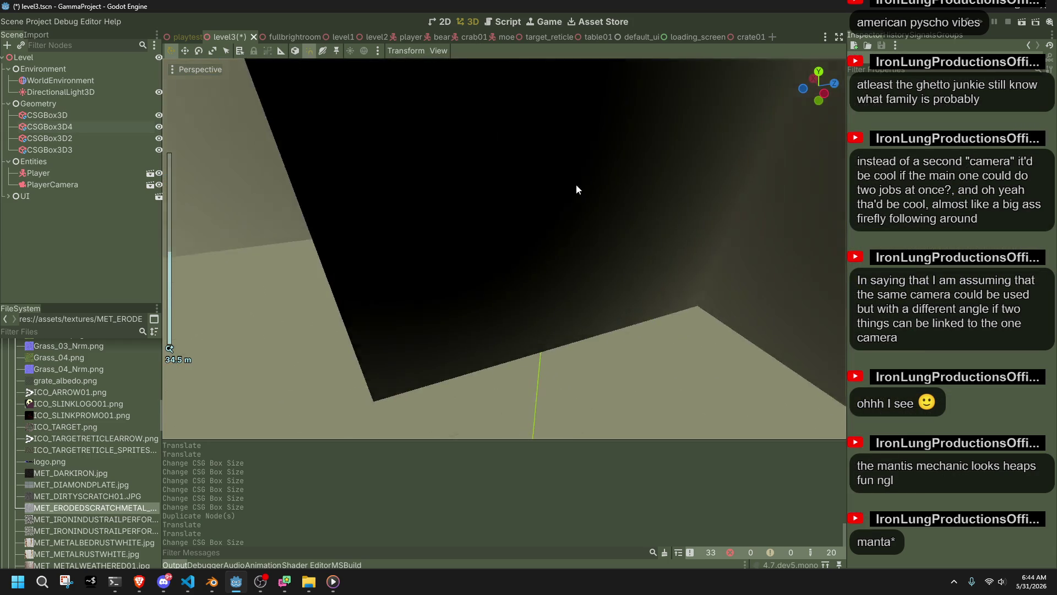
{"action": "left_click_drag", "start_coordinate": [577, 365], "coordinate": [669, 359]}
{"action": "scroll", "coordinate": [668, 359], "scroll_direction": "down", "scroll_amount": 3}
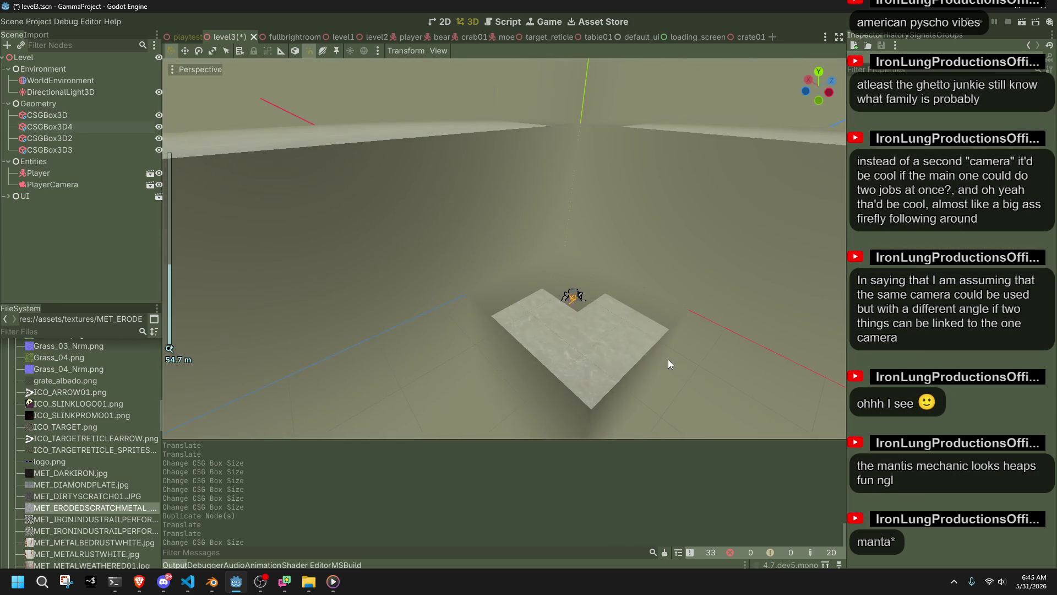
{"action": "left_click", "coordinate": [1017, 22]}
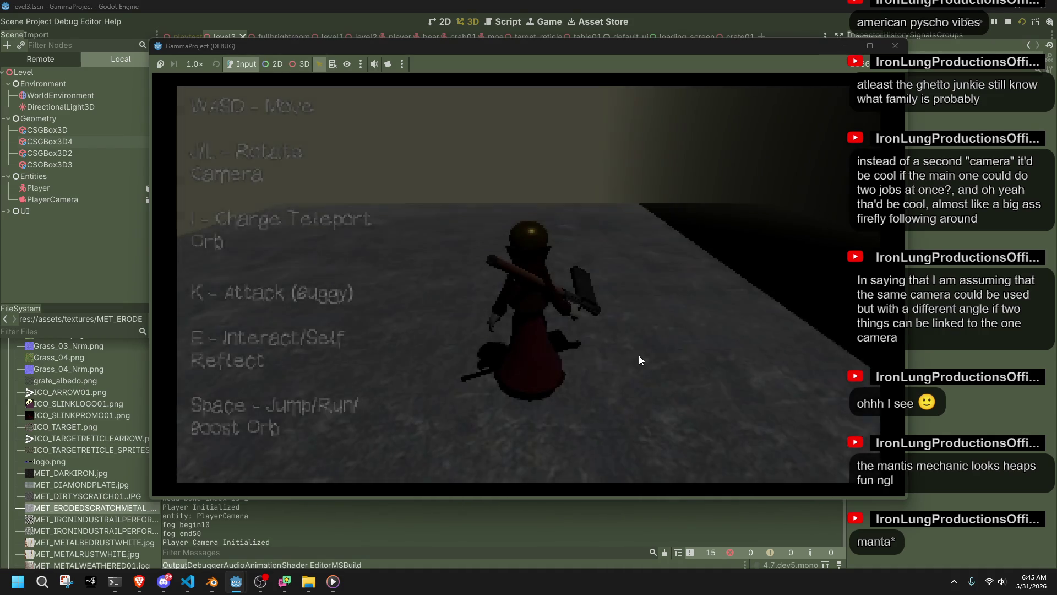
- Walk the character forward beside the new walls, then stop the game
{"action": "key", "text": "w"}
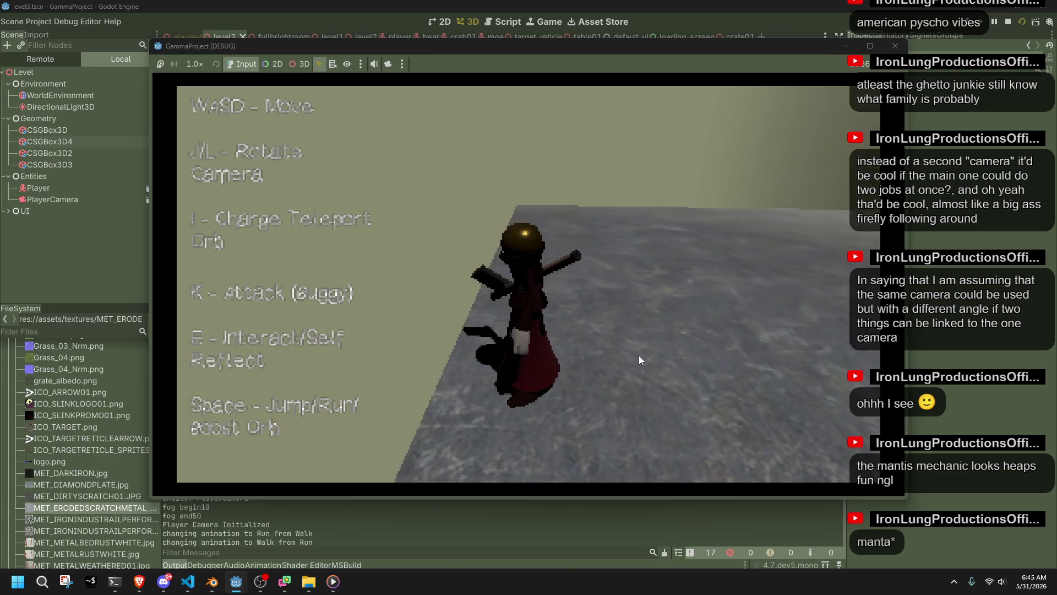
{"action": "left_click", "coordinate": [894, 46]}
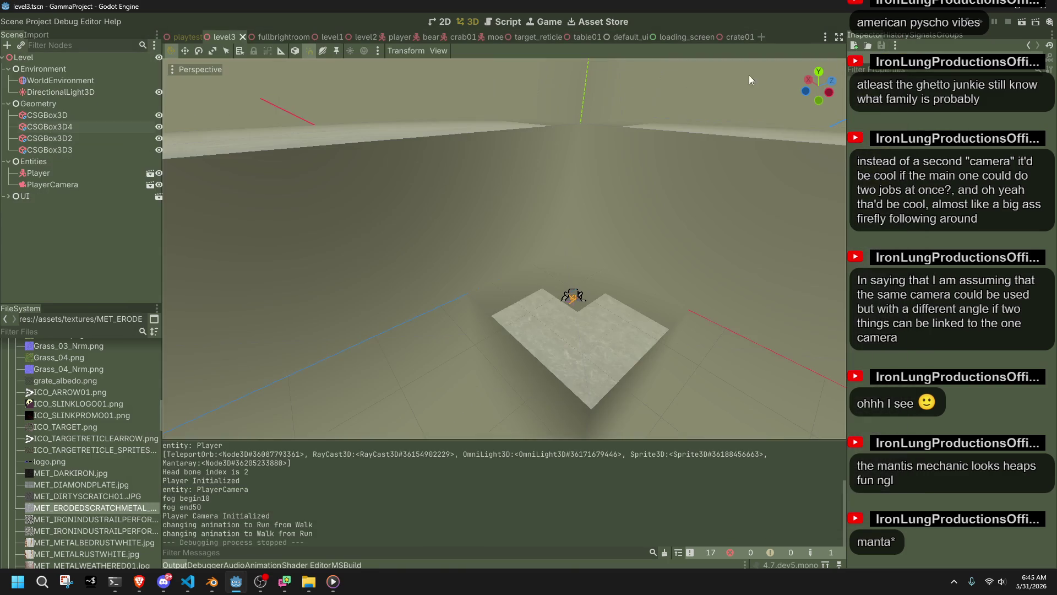
- Set the WorldEnvironment fog Depth Begin to 50 and confirm the Depth End value
{"action": "left_click", "coordinate": [55, 81]}
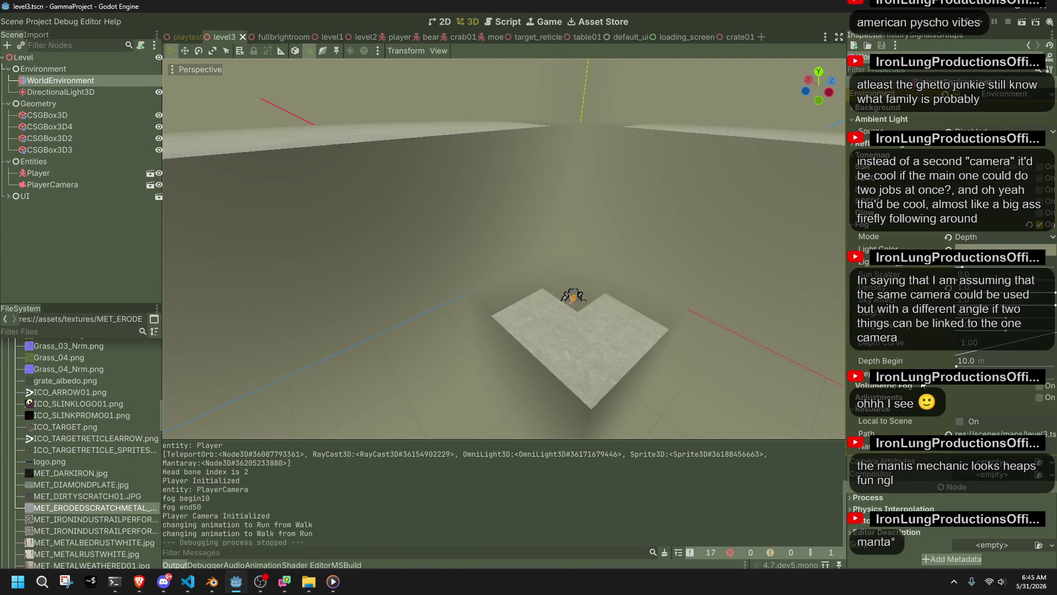
{"action": "left_click", "coordinate": [973, 361]}
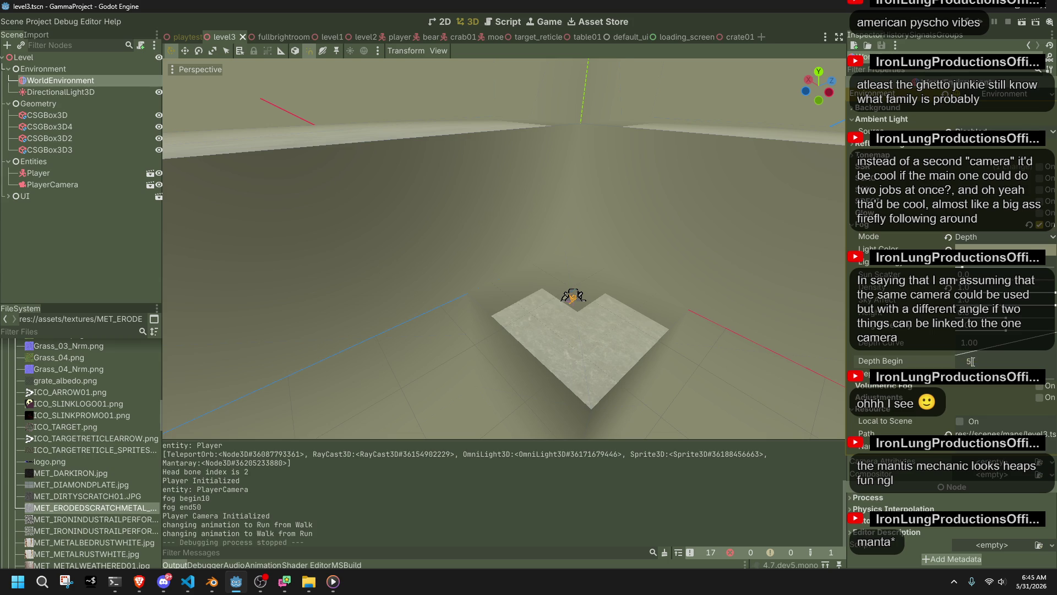
{"action": "type", "text": "0"}
{"action": "key", "text": "Return"}
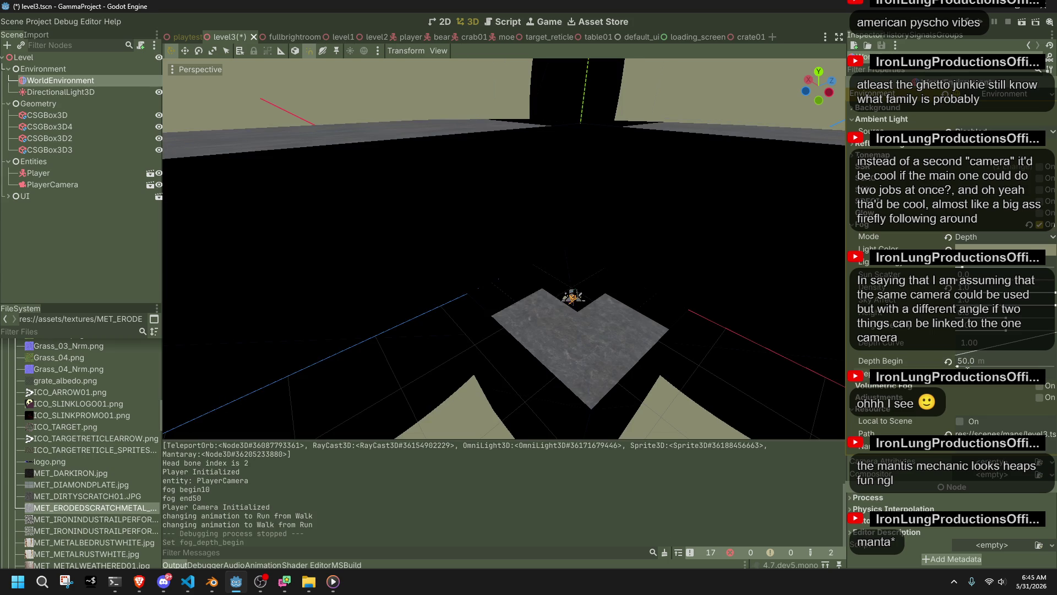
{"action": "key", "text": "Return"}
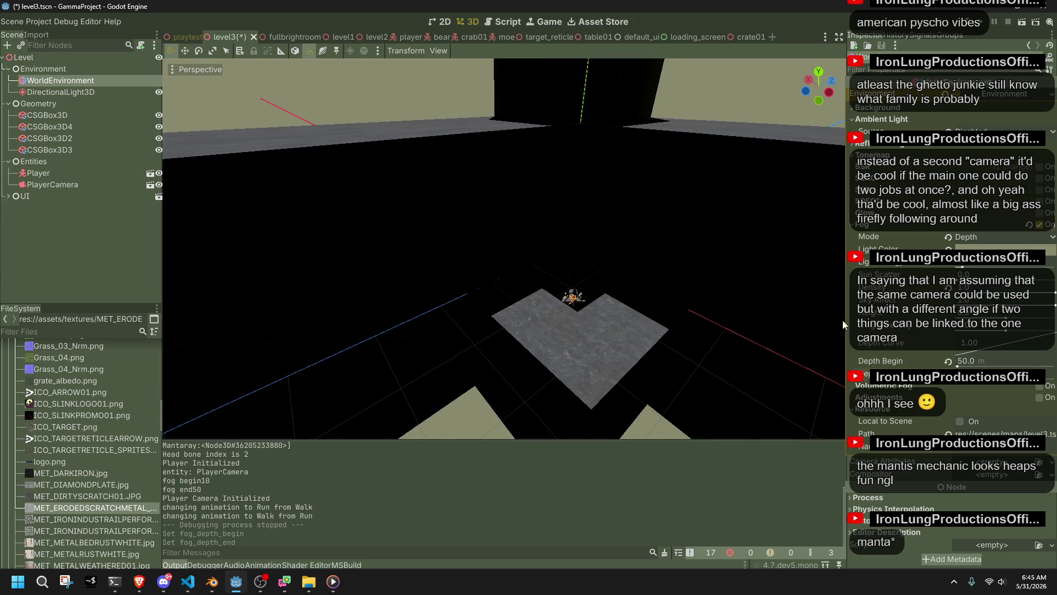
- Switch Ambient Light Source to Color and brighten the ambient colour
{"action": "scroll", "coordinate": [557, 321], "scroll_direction": "down", "scroll_amount": 5}
{"action": "mouse_move", "coordinate": [557, 321]}
{"action": "left_mouse_down"}
{"action": "mouse_move", "coordinate": [685, 392]}
{"action": "mouse_move", "coordinate": [763, 336]}
{"action": "mouse_move", "coordinate": [573, 299]}
{"action": "mouse_move", "coordinate": [658, 312]}
{"action": "mouse_move", "coordinate": [427, 388]}
{"action": "mouse_move", "coordinate": [555, 350]}
{"action": "mouse_move", "coordinate": [651, 291]}
{"action": "left_mouse_up"}
{"action": "scroll", "coordinate": [572, 299], "scroll_direction": "up", "scroll_amount": 5}
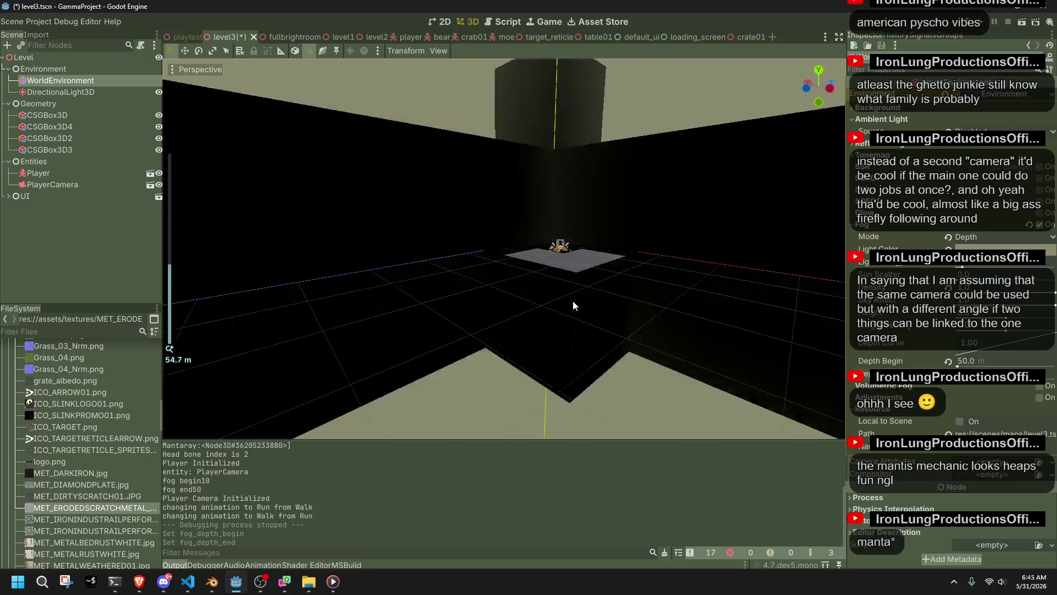
{"action": "scroll", "coordinate": [427, 388], "scroll_direction": "up", "scroll_amount": 4}
{"action": "scroll", "coordinate": [651, 291], "scroll_direction": "down", "scroll_amount": 4}
{"action": "scroll", "coordinate": [649, 293], "scroll_direction": "up", "scroll_amount": 1}
{"action": "scroll", "coordinate": [649, 297], "scroll_direction": "up", "scroll_amount": 3}
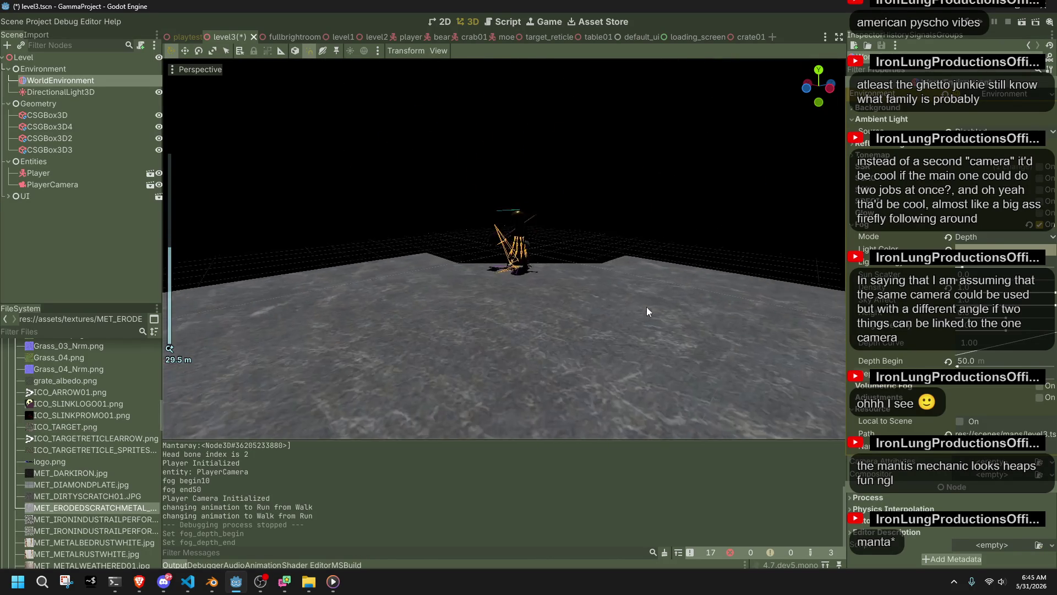
{"action": "scroll", "coordinate": [647, 312], "scroll_direction": "down", "scroll_amount": 3}
{"action": "mouse_move", "coordinate": [647, 311]}
{"action": "left_mouse_down"}
{"action": "mouse_move", "coordinate": [672, 354]}
{"action": "mouse_move", "coordinate": [420, 302]}
{"action": "left_mouse_up"}
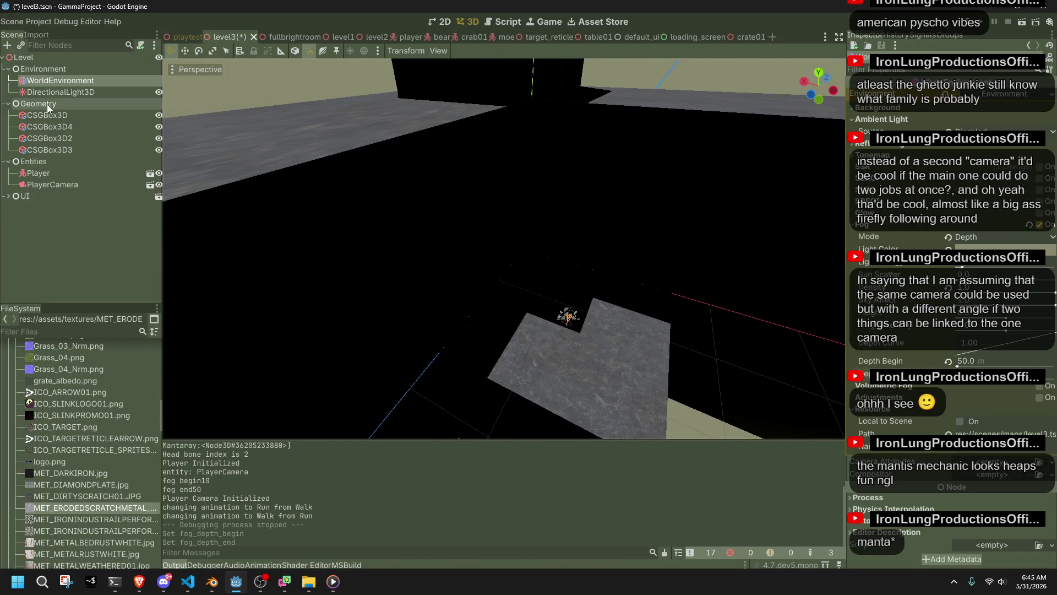
{"action": "left_click", "coordinate": [977, 131]}
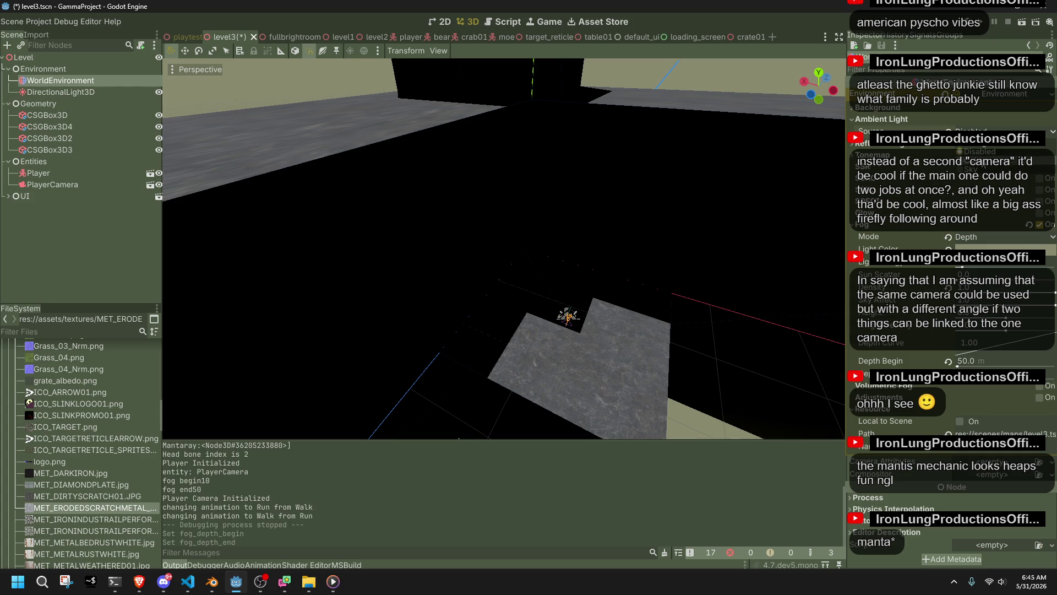
{"action": "left_click", "coordinate": [974, 181]}
{"action": "left_click", "coordinate": [991, 143]}
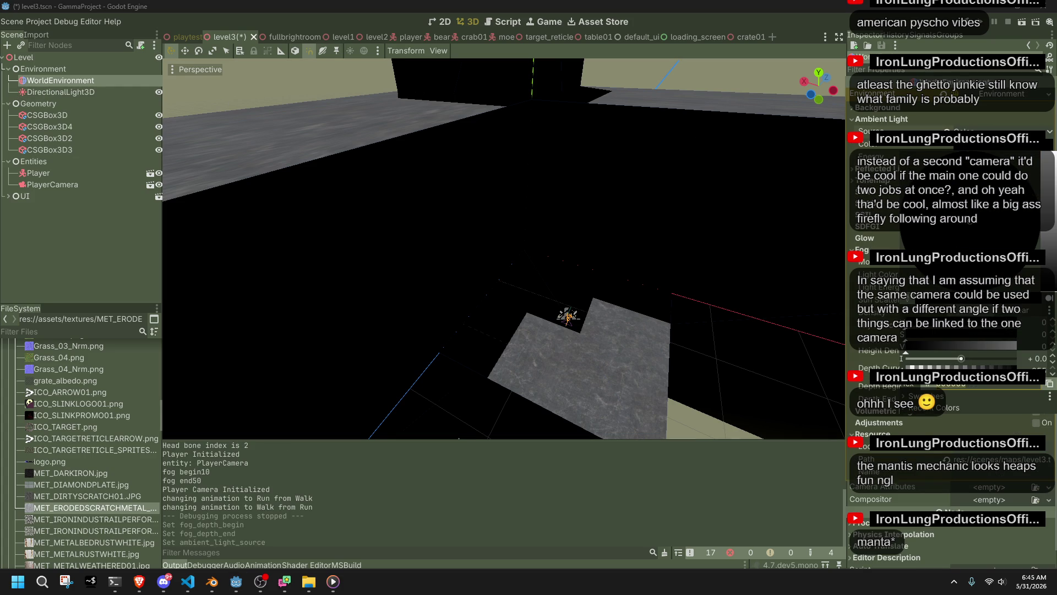
{"action": "left_click_drag", "start_coordinate": [1051, 266], "coordinate": [1051, 283]}
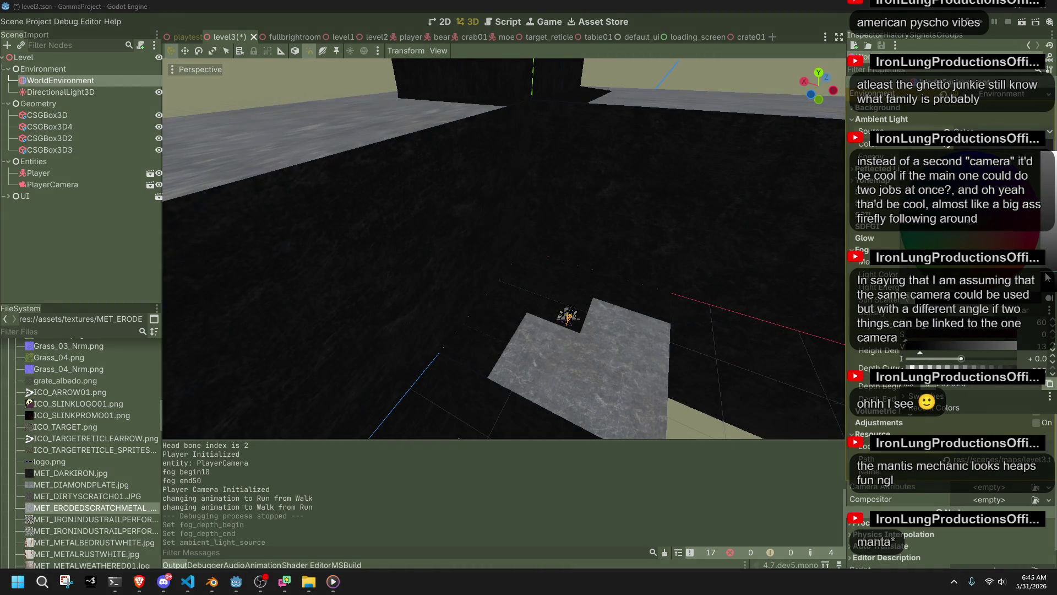
- Undo the ambient colour change and frame the DirectionalLight3D in the view
{"action": "left_click", "coordinate": [699, 77]}
{"action": "key", "text": "ctrl+z"}
{"action": "left_click", "coordinate": [70, 94]}
{"action": "key", "text": "f"}
{"action": "scroll", "coordinate": [679, 365], "scroll_direction": "up", "scroll_amount": 5}
{"action": "scroll", "coordinate": [629, 247], "scroll_direction": "down", "scroll_amount": 2}
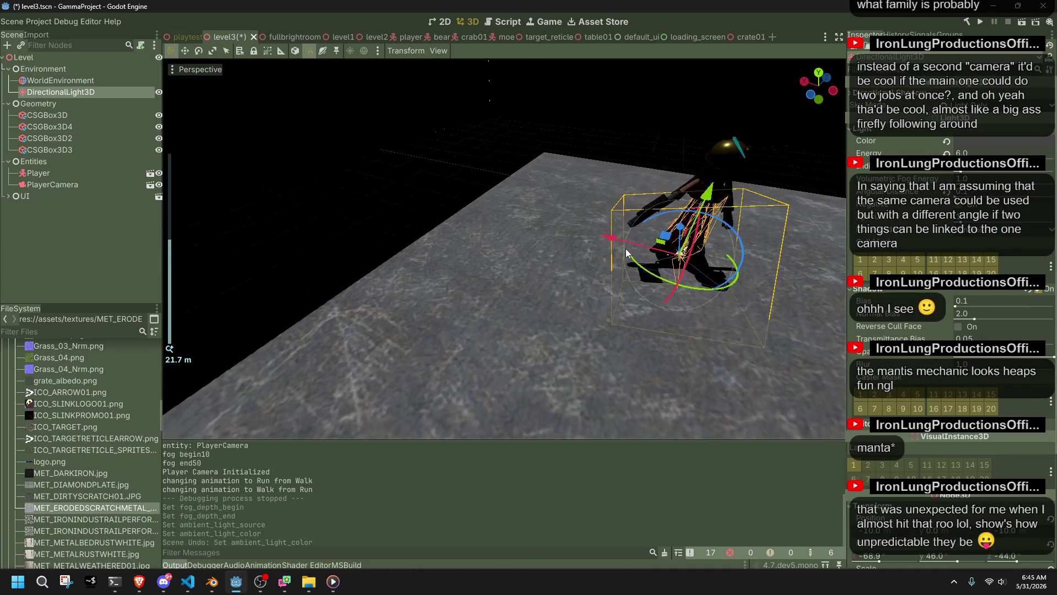
{"action": "scroll", "coordinate": [893, 393], "scroll_direction": "down", "scroll_amount": 5}
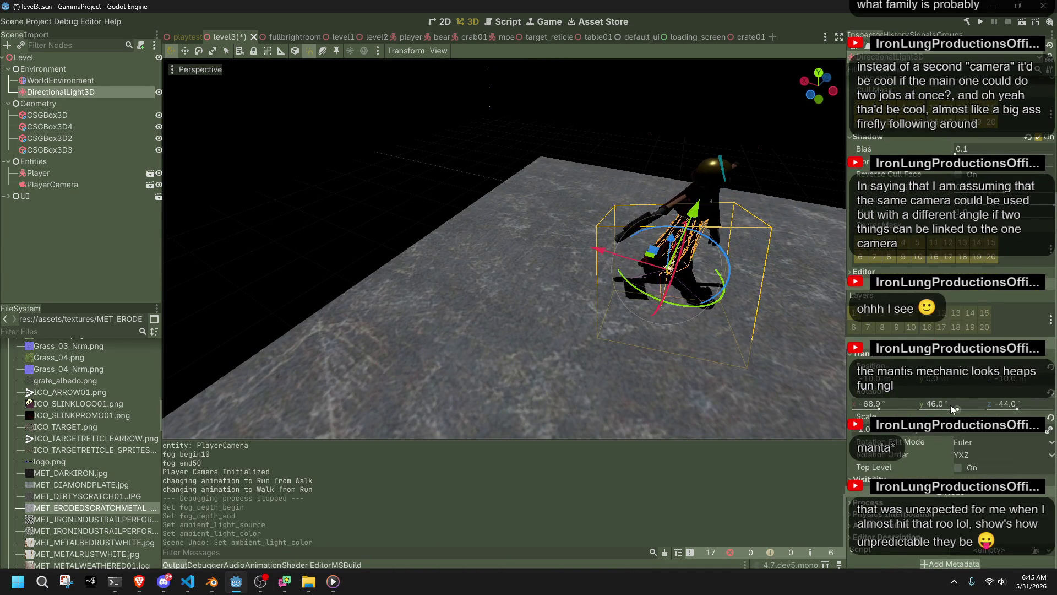
- Reset the light's rotation and tilt it to about -60°, -105°, 90°
{"action": "left_click", "coordinate": [1049, 394]}
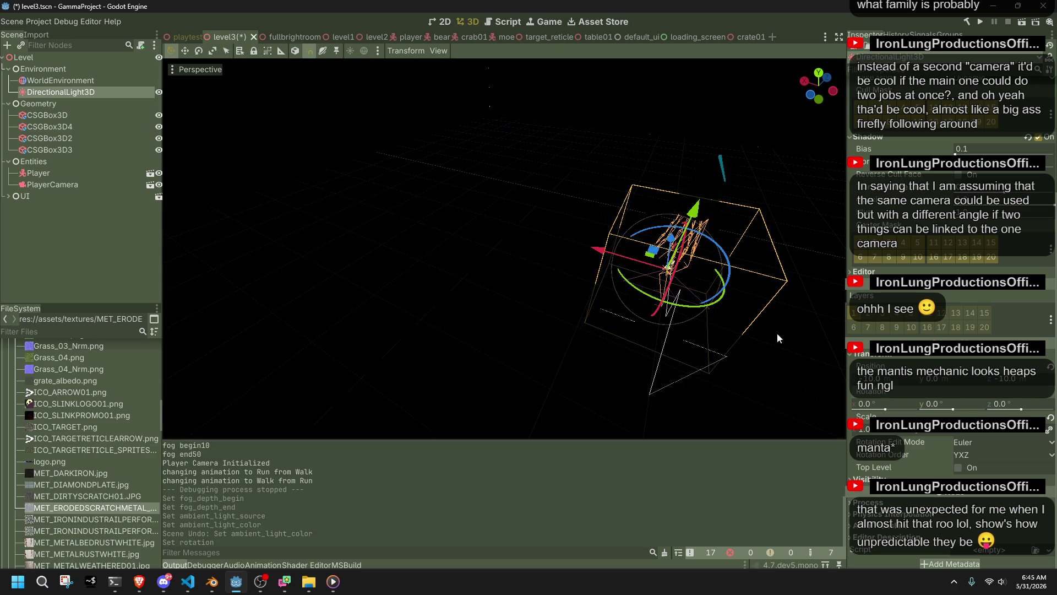
{"action": "left_click_drag", "start_coordinate": [678, 265], "coordinate": [680, 284]}
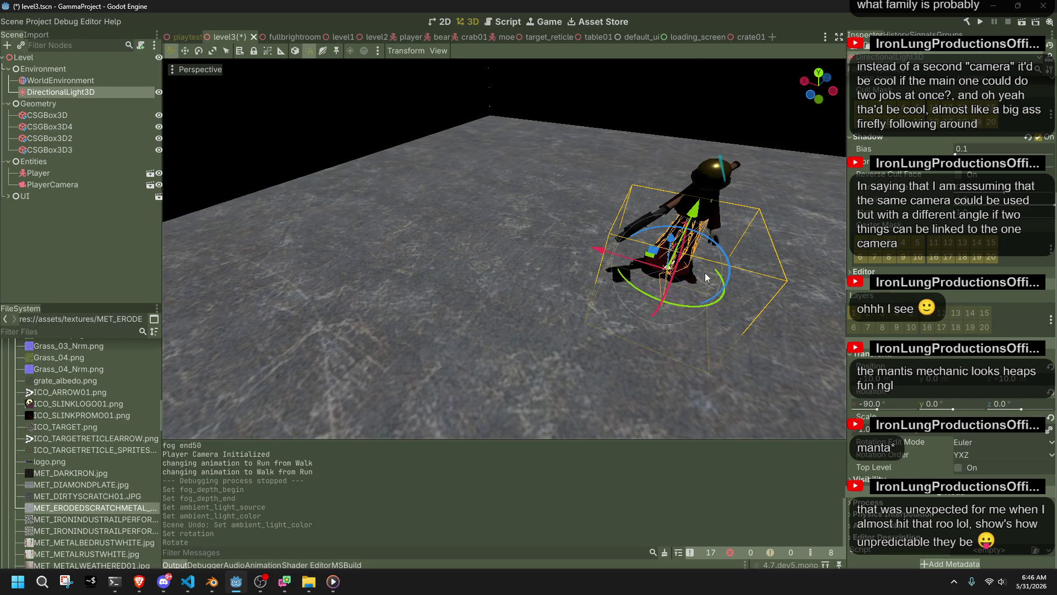
{"action": "mouse_move", "coordinate": [728, 256]}
{"action": "left_mouse_down"}
{"action": "mouse_move", "coordinate": [738, 285]}
{"action": "mouse_move", "coordinate": [694, 306]}
{"action": "mouse_move", "coordinate": [682, 301]}
{"action": "left_mouse_up"}
- Select CSGBox3D2 and duplicate it as CSGBox3D5 in Top view
{"action": "key", "text": "f"}
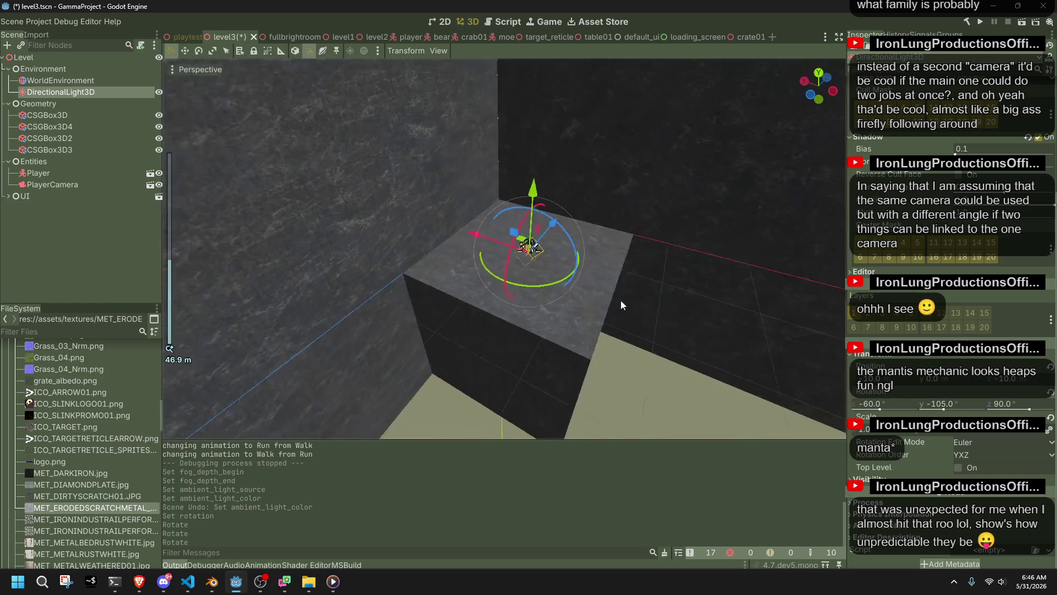
{"action": "scroll", "coordinate": [577, 274], "scroll_direction": "up", "scroll_amount": 3}
{"action": "mouse_move", "coordinate": [577, 274]}
{"action": "left_mouse_down"}
{"action": "mouse_move", "coordinate": [539, 233]}
{"action": "mouse_move", "coordinate": [605, 272]}
{"action": "left_mouse_up"}
{"action": "scroll", "coordinate": [604, 272], "scroll_direction": "down", "scroll_amount": 5}
{"action": "scroll", "coordinate": [602, 276], "scroll_direction": "down", "scroll_amount": 3}
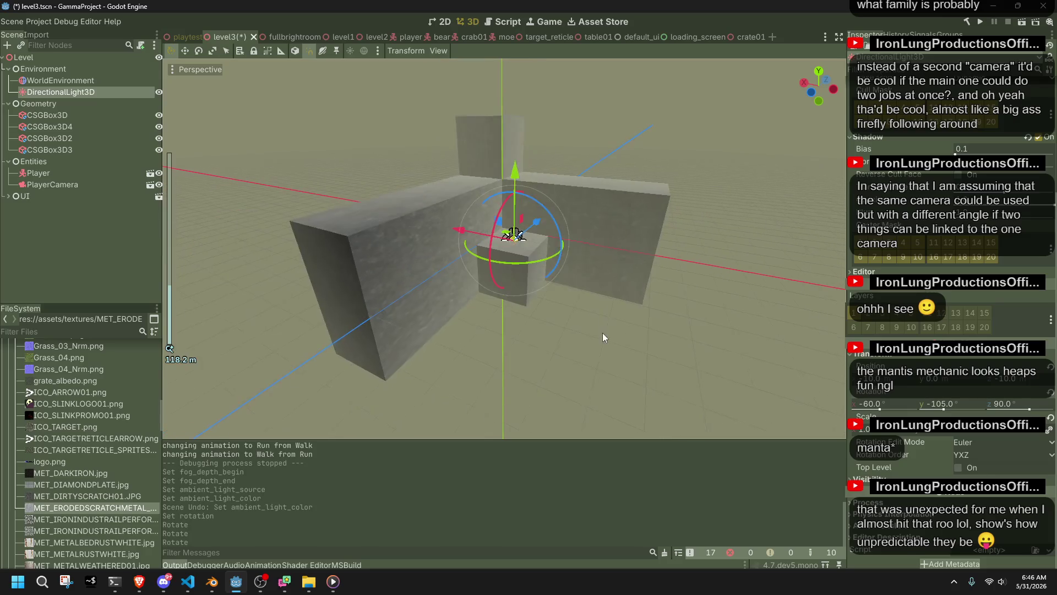
{"action": "left_click", "coordinate": [596, 343]}
{"action": "left_click", "coordinate": [398, 243]}
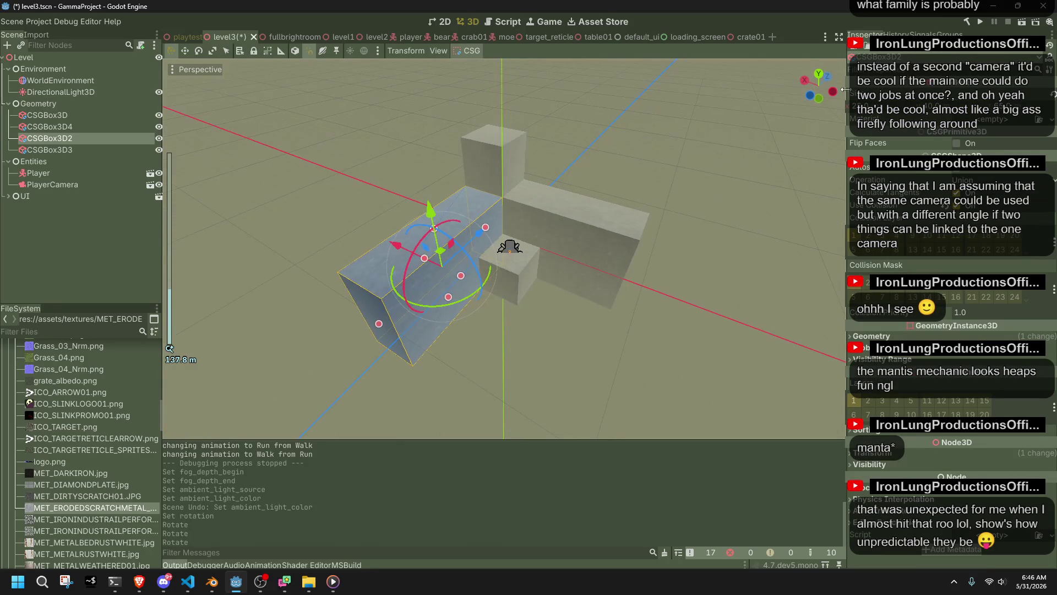
{"action": "left_click", "coordinate": [819, 72]}
{"action": "key", "text": "ctrl+d"}
- Slide CSGBox3D5 into its new position in plan view
{"action": "mouse_move", "coordinate": [541, 203]}
{"action": "left_mouse_down"}
{"action": "mouse_move", "coordinate": [415, 130]}
{"action": "mouse_move", "coordinate": [405, 77]}
{"action": "mouse_move", "coordinate": [415, 78]}
{"action": "left_mouse_up"}
{"action": "mouse_move", "coordinate": [407, 229]}
{"action": "left_mouse_down"}
{"action": "mouse_move", "coordinate": [405, 299]}
{"action": "mouse_move", "coordinate": [503, 272]}
{"action": "mouse_move", "coordinate": [434, 319]}
{"action": "left_mouse_up"}
{"action": "scroll", "coordinate": [407, 300], "scroll_direction": "up", "scroll_amount": 8}
{"action": "mouse_move", "coordinate": [430, 258]}
{"action": "left_mouse_down"}
{"action": "mouse_move", "coordinate": [432, 233]}
{"action": "mouse_move", "coordinate": [444, 251]}
{"action": "left_mouse_up"}
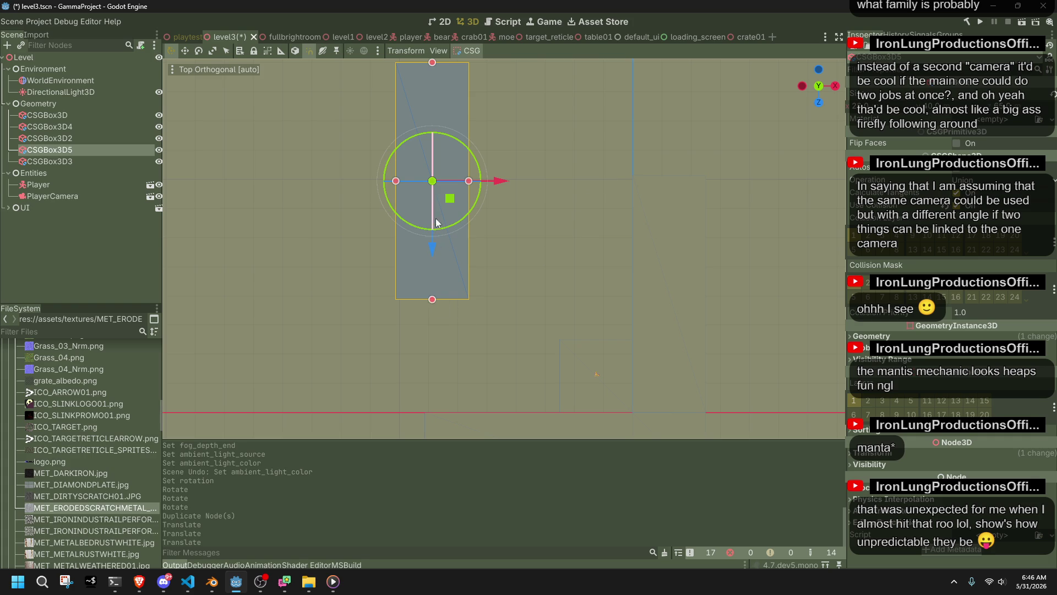
{"action": "left_click_drag", "start_coordinate": [432, 253], "coordinate": [429, 183]}
{"action": "left_click_drag", "start_coordinate": [454, 137], "coordinate": [531, 166]}
- Stretch CSGBox3D5 to a height of about 83 in Rear view
{"action": "scroll", "coordinate": [418, 269], "scroll_direction": "down", "scroll_amount": 5}
{"action": "mouse_move", "coordinate": [418, 268]}
{"action": "left_mouse_down"}
{"action": "mouse_move", "coordinate": [470, 270]}
{"action": "mouse_move", "coordinate": [418, 168]}
{"action": "mouse_move", "coordinate": [555, 130]}
{"action": "mouse_move", "coordinate": [838, 122]}
{"action": "mouse_move", "coordinate": [491, 143]}
{"action": "left_mouse_up"}
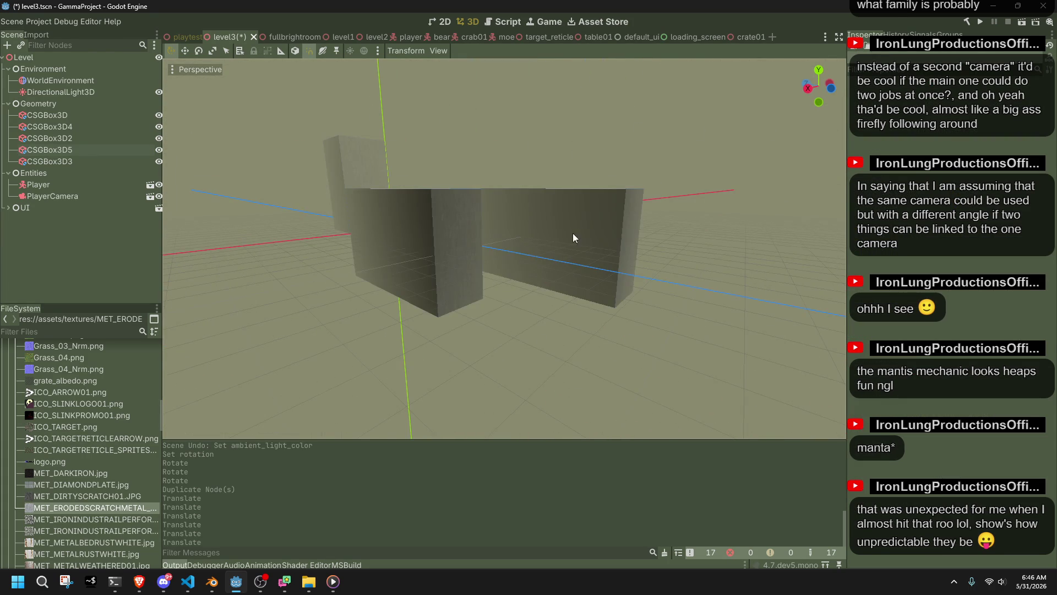
{"action": "scroll", "coordinate": [573, 233], "scroll_direction": "up", "scroll_amount": 5}
{"action": "mouse_move", "coordinate": [561, 243]}
{"action": "left_mouse_down"}
{"action": "mouse_move", "coordinate": [429, 266]}
{"action": "mouse_move", "coordinate": [296, 256]}
{"action": "mouse_move", "coordinate": [499, 242]}
{"action": "mouse_move", "coordinate": [346, 272]}
{"action": "mouse_move", "coordinate": [247, 236]}
{"action": "mouse_move", "coordinate": [261, 254]}
{"action": "mouse_move", "coordinate": [439, 215]}
{"action": "mouse_move", "coordinate": [649, 120]}
{"action": "mouse_move", "coordinate": [590, 158]}
{"action": "mouse_move", "coordinate": [507, 259]}
{"action": "mouse_move", "coordinate": [550, 322]}
{"action": "mouse_move", "coordinate": [537, 264]}
{"action": "left_mouse_up"}
{"action": "scroll", "coordinate": [296, 257], "scroll_direction": "up", "scroll_amount": 2}
{"action": "scroll", "coordinate": [508, 241], "scroll_direction": "up", "scroll_amount": 4}
{"action": "scroll", "coordinate": [539, 210], "scroll_direction": "down", "scroll_amount": 5}
{"action": "left_click", "coordinate": [506, 259]}
{"action": "left_click", "coordinate": [421, 304], "text": "shift"}
{"action": "left_click", "coordinate": [517, 263], "text": "shift"}
{"action": "left_click", "coordinate": [566, 298]}
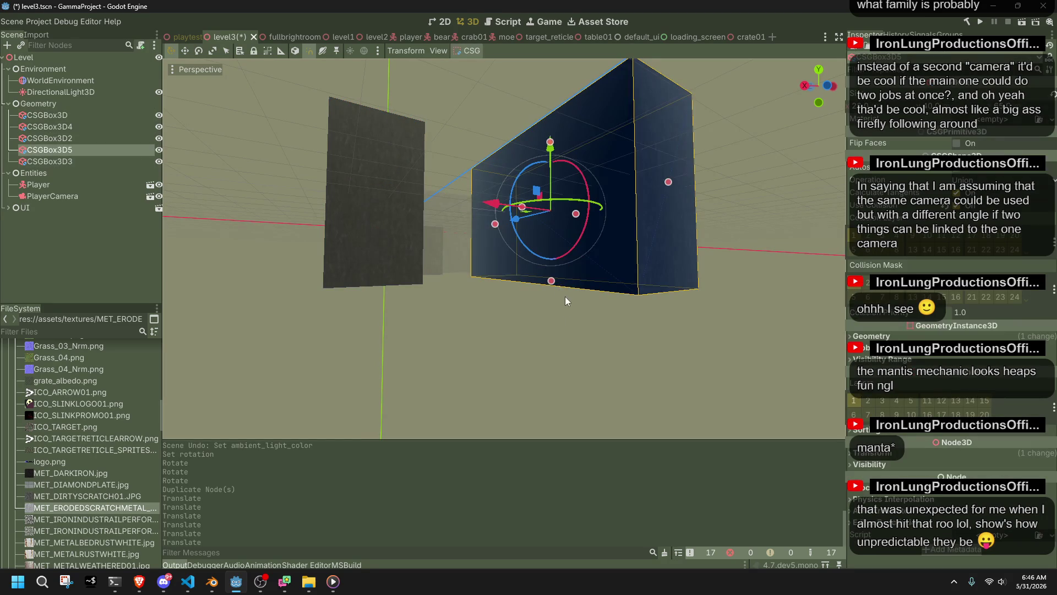
{"action": "left_click_drag", "start_coordinate": [551, 302], "coordinate": [555, 398]}
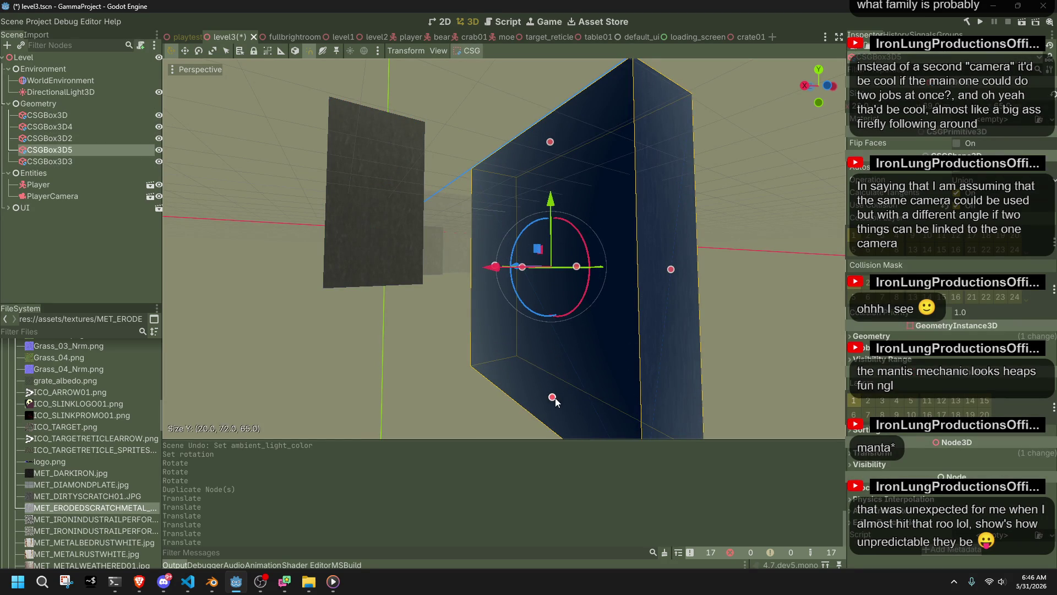
{"action": "left_click", "coordinate": [828, 87]}
{"action": "left_click_drag", "start_coordinate": [502, 363], "coordinate": [503, 397]}
- Heighten CSGBox3D2 to match, then save the level3 scene
{"action": "left_click", "coordinate": [501, 397]}
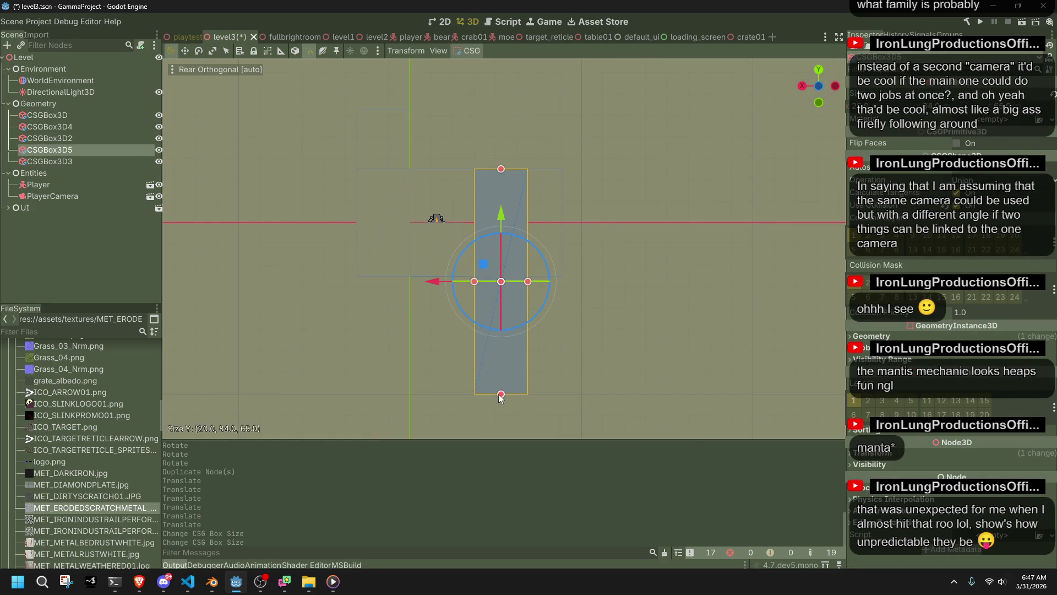
{"action": "left_click", "coordinate": [404, 252]}
{"action": "left_click_drag", "start_coordinate": [386, 276], "coordinate": [392, 393]}
{"action": "left_click", "coordinate": [564, 270]}
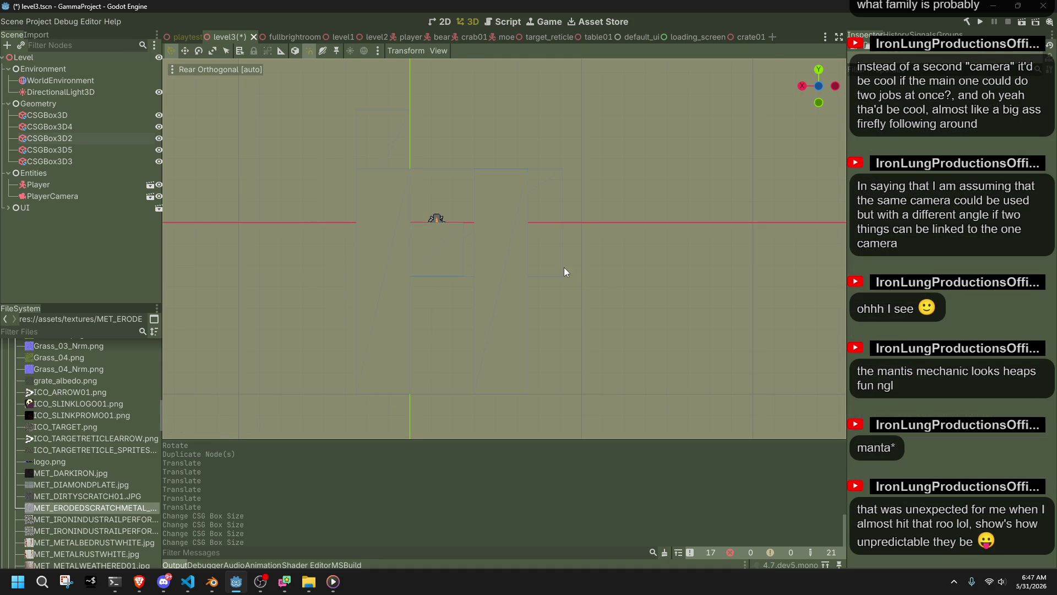
{"action": "left_click", "coordinate": [534, 272]}
{"action": "left_click", "coordinate": [488, 395]}
{"action": "mouse_move", "coordinate": [488, 394]}
{"action": "left_mouse_down"}
{"action": "mouse_move", "coordinate": [615, 296]}
{"action": "mouse_move", "coordinate": [649, 338]}
{"action": "mouse_move", "coordinate": [775, 385]}
{"action": "mouse_move", "coordinate": [302, 389]}
{"action": "mouse_move", "coordinate": [476, 355]}
{"action": "left_mouse_up"}
{"action": "scroll", "coordinate": [649, 338], "scroll_direction": "down", "scroll_amount": 3}
{"action": "key", "text": "ctrl+s"}
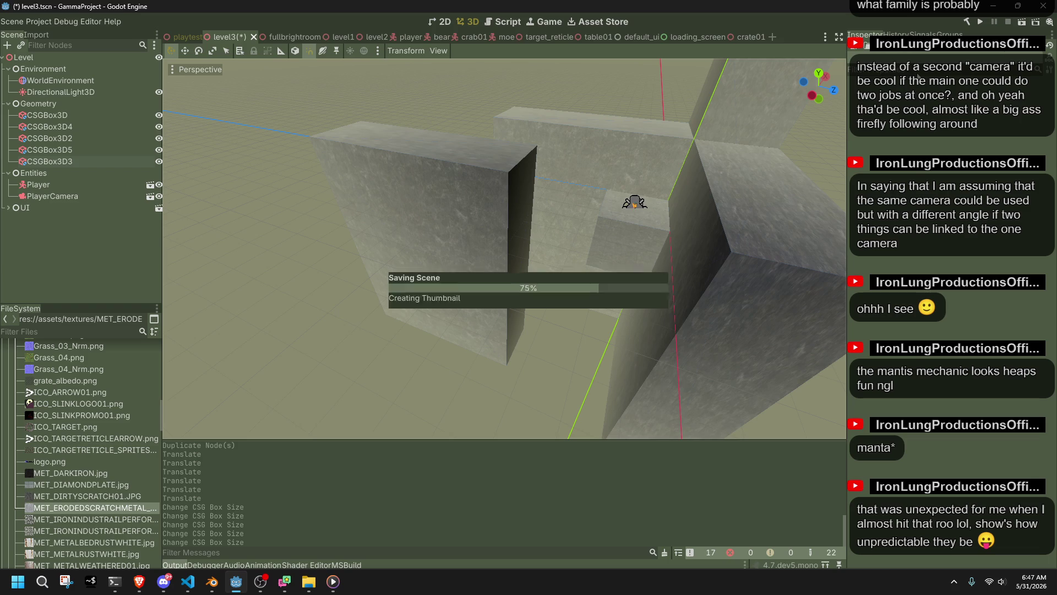
- Run the game, turn the camera, walk left and fire the teleport orb, then stop
{"action": "left_click", "coordinate": [981, 22]}
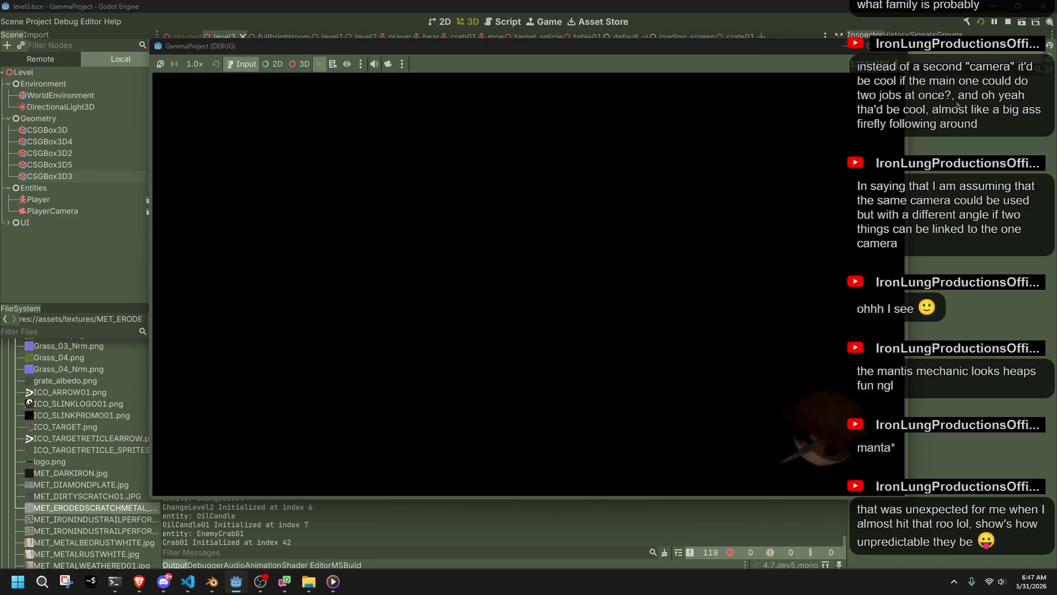
{"action": "key", "text": "F5"}
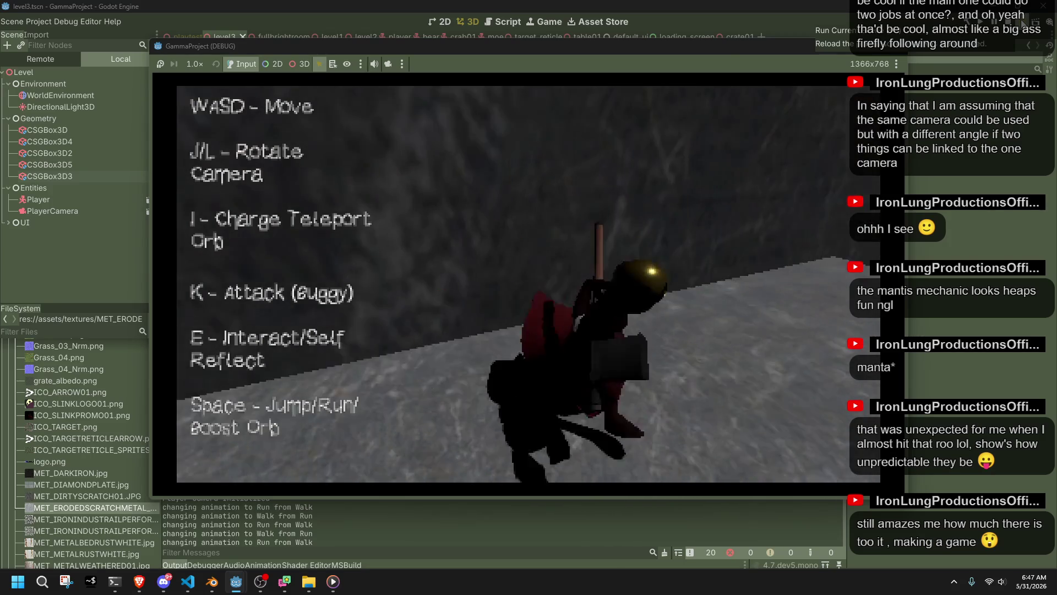
{"action": "key", "text": "l"}
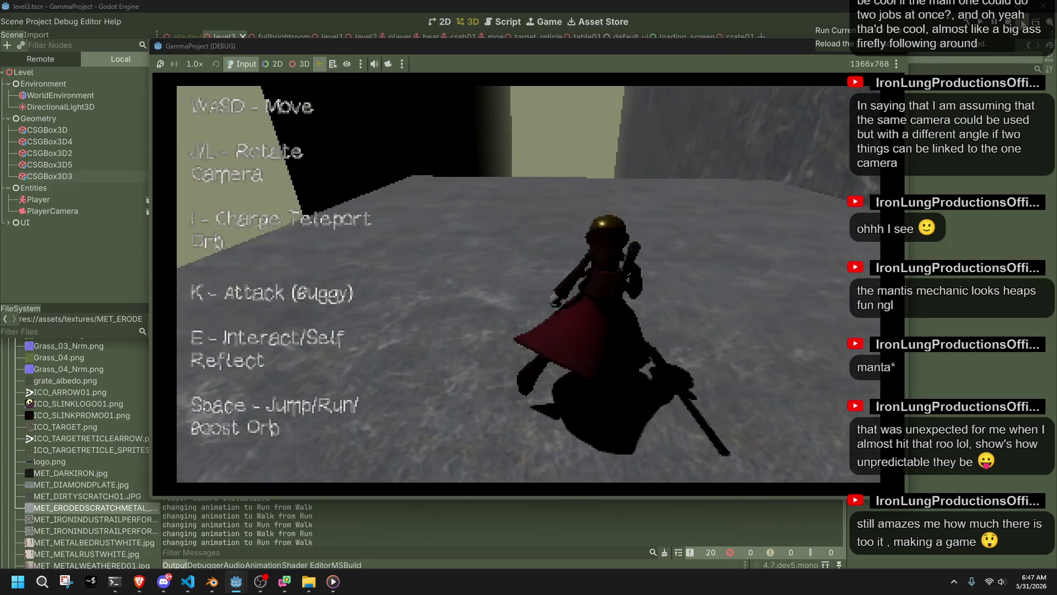
{"action": "key", "text": "a"}
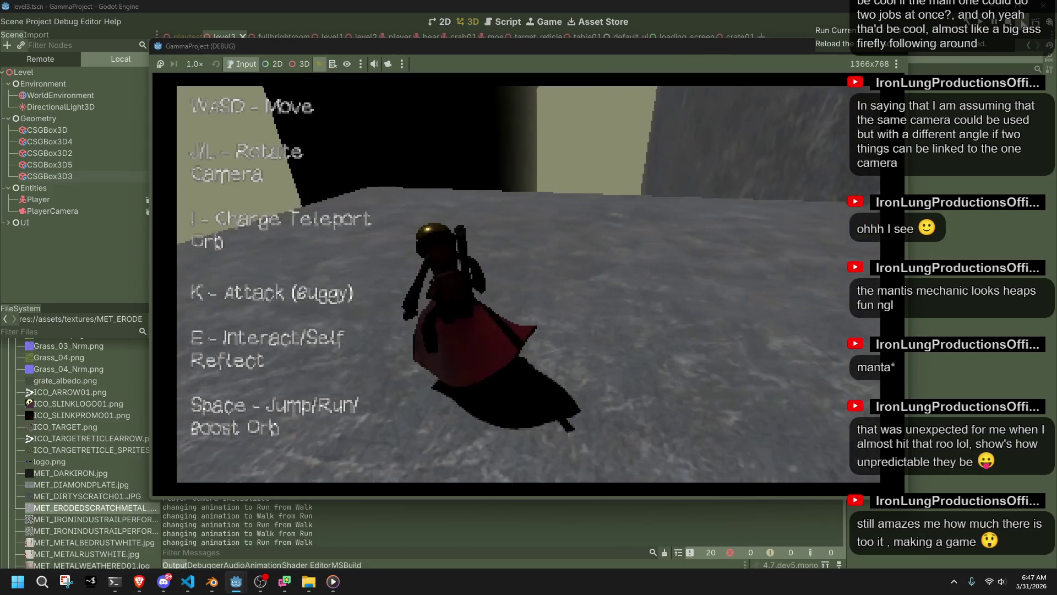
{"action": "key", "text": "i"}
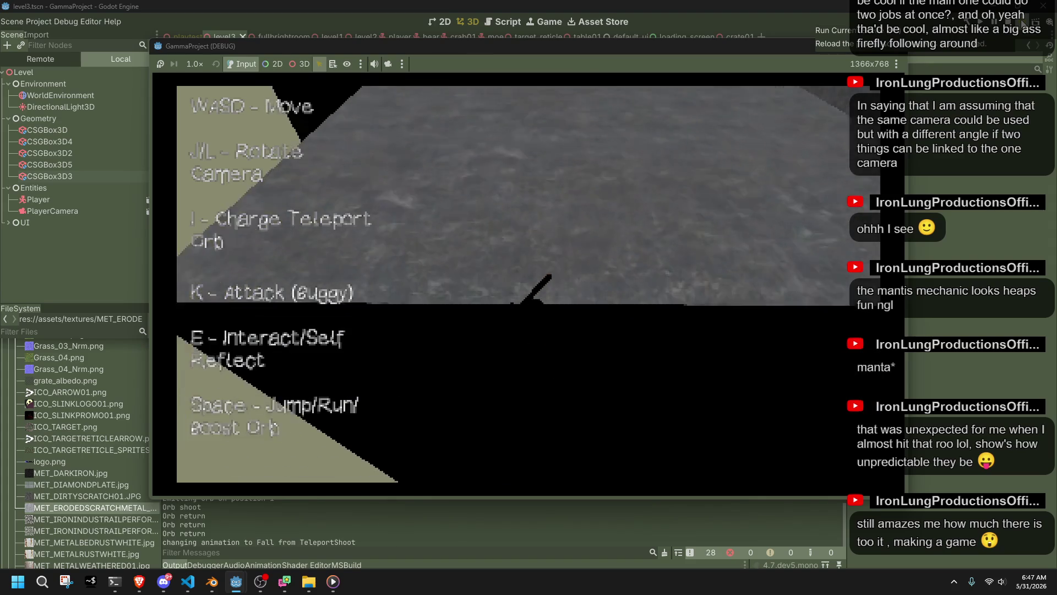
{"action": "key", "text": "F8"}
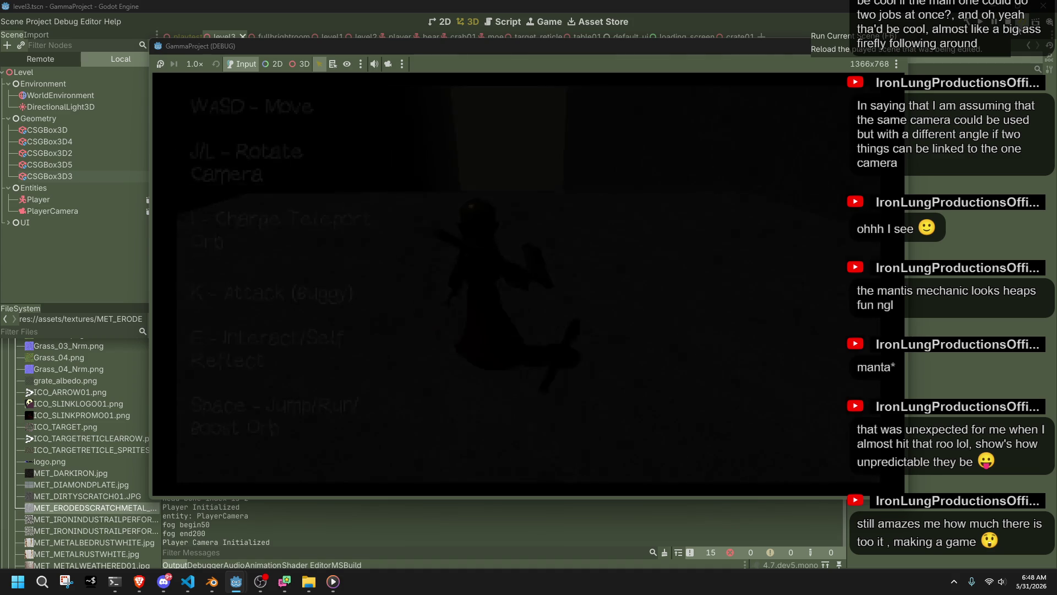
- Walk forward, shoot an orb and turn the camera toward the box corner
{"action": "key", "text": "w"}
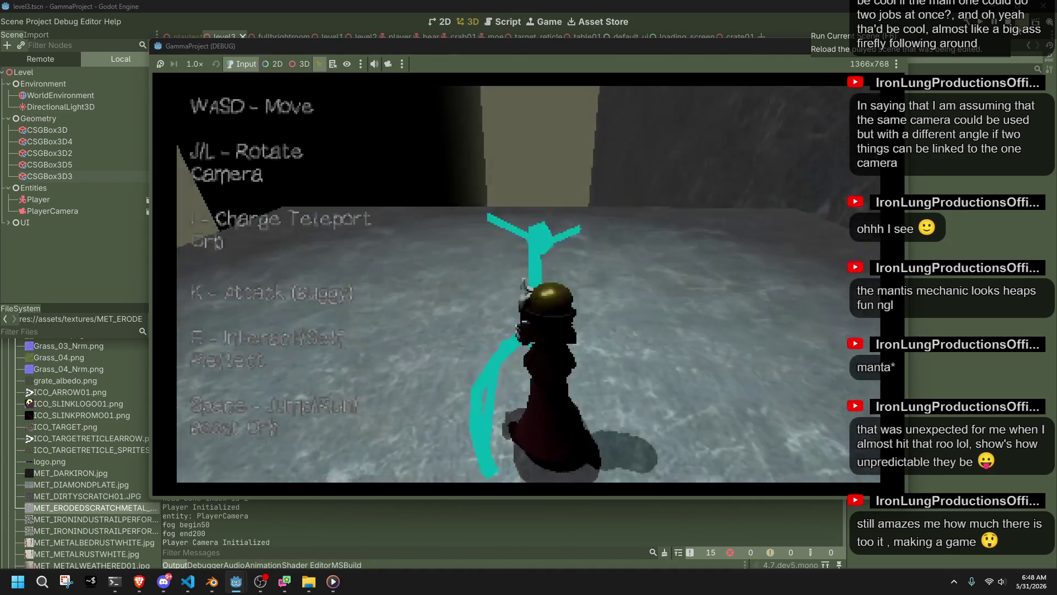
{"action": "key", "text": "i"}
{"action": "key", "text": "l"}
{"action": "key", "text": "l"}
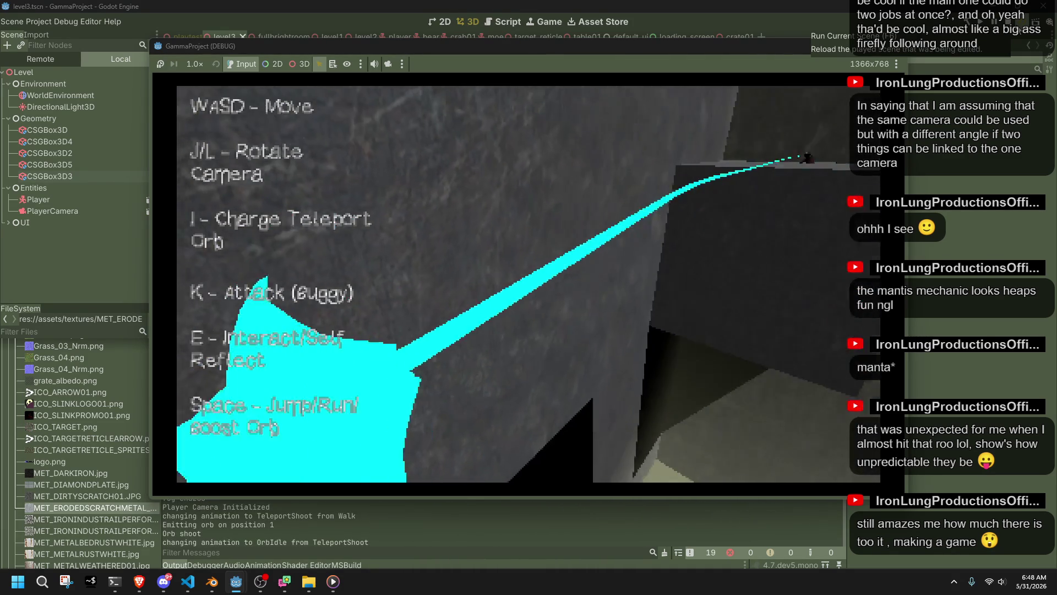
{"action": "key", "text": "l"}
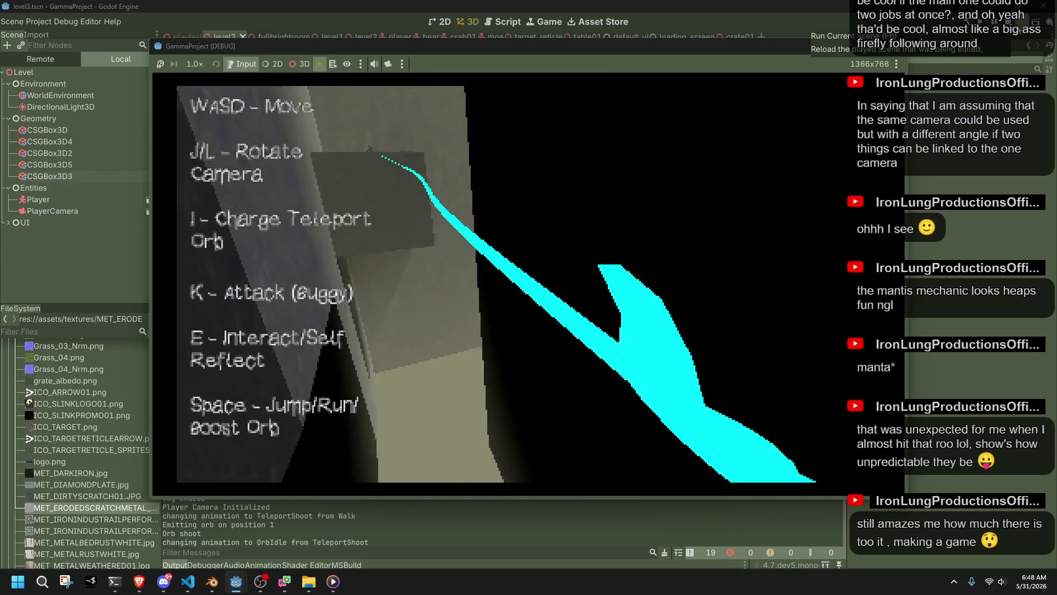
{"action": "key", "text": "l"}
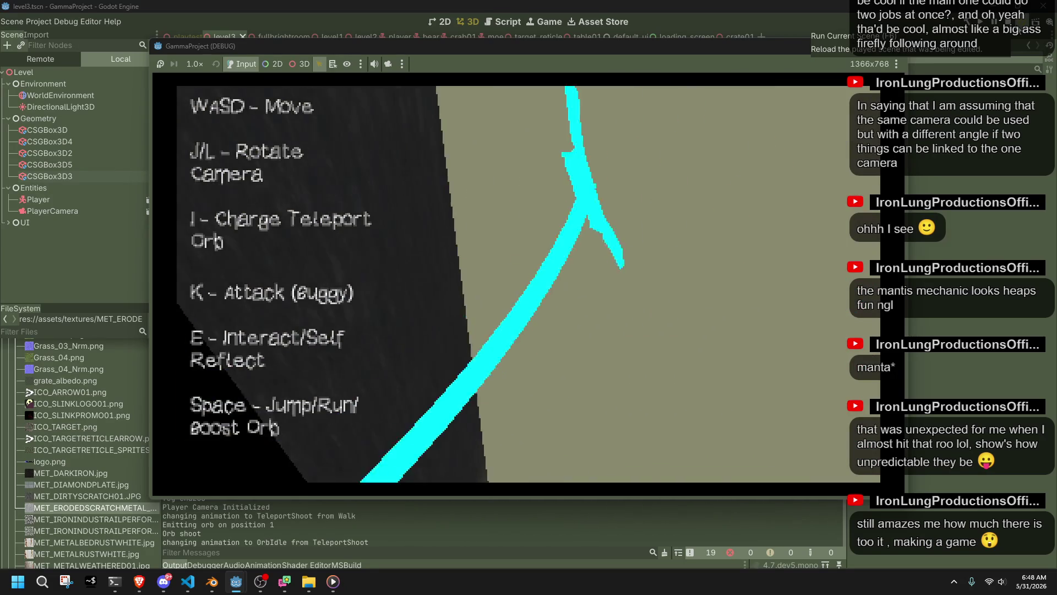
{"action": "key", "text": "l"}
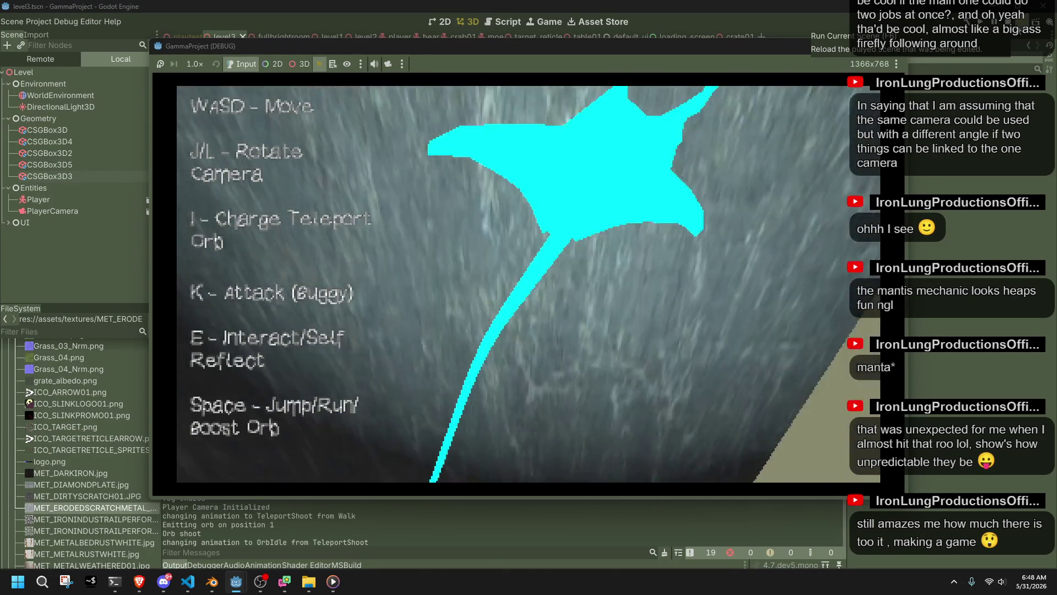
{"action": "key", "text": "l"}
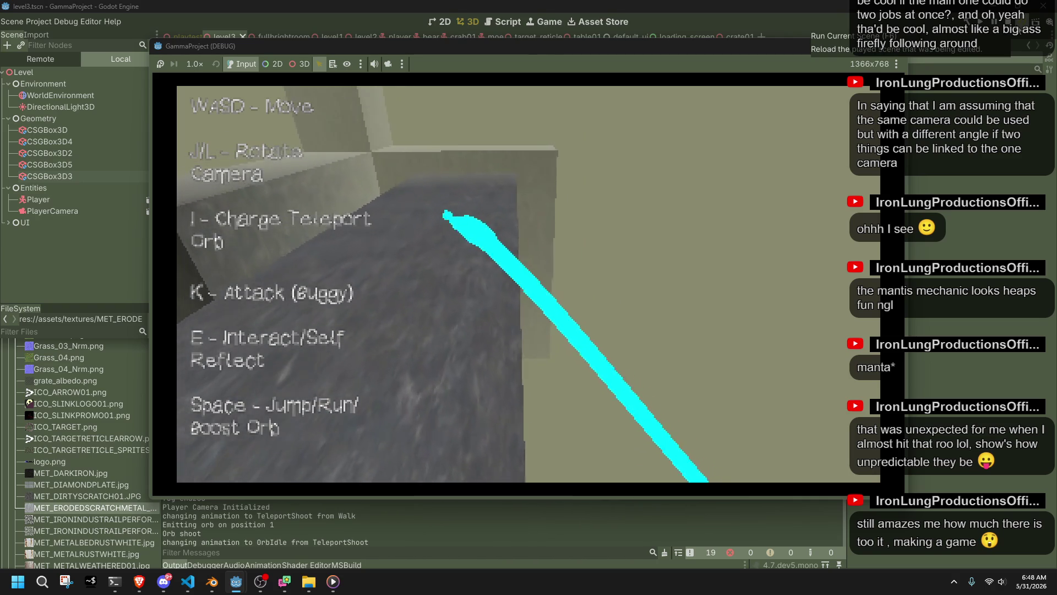
{"action": "key", "text": "l"}
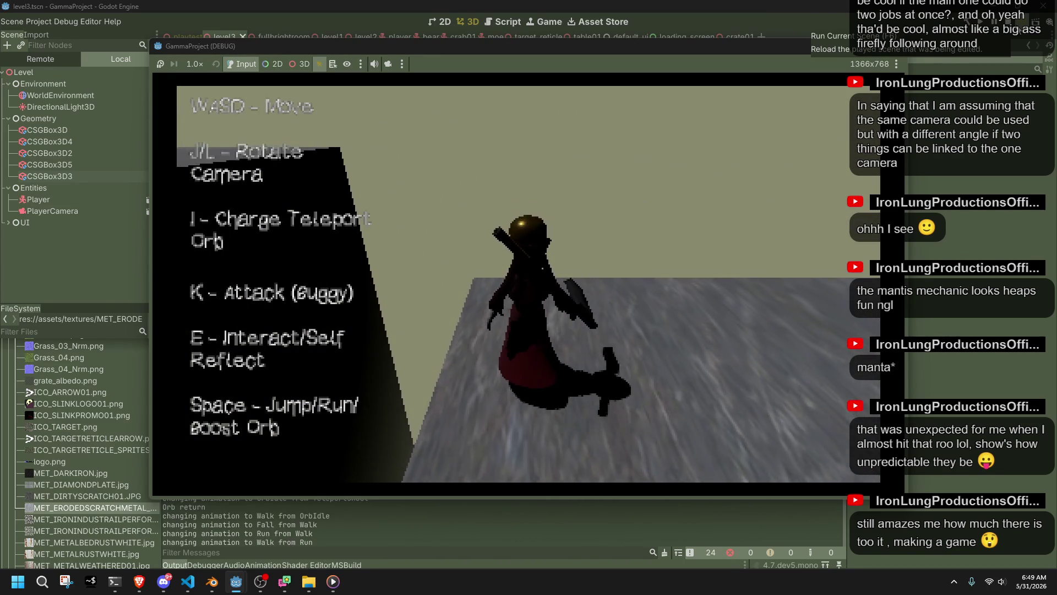
- Attack, fire the teleport orb ahead and recall it, then stop the game with F8
{"action": "key", "text": "k"}
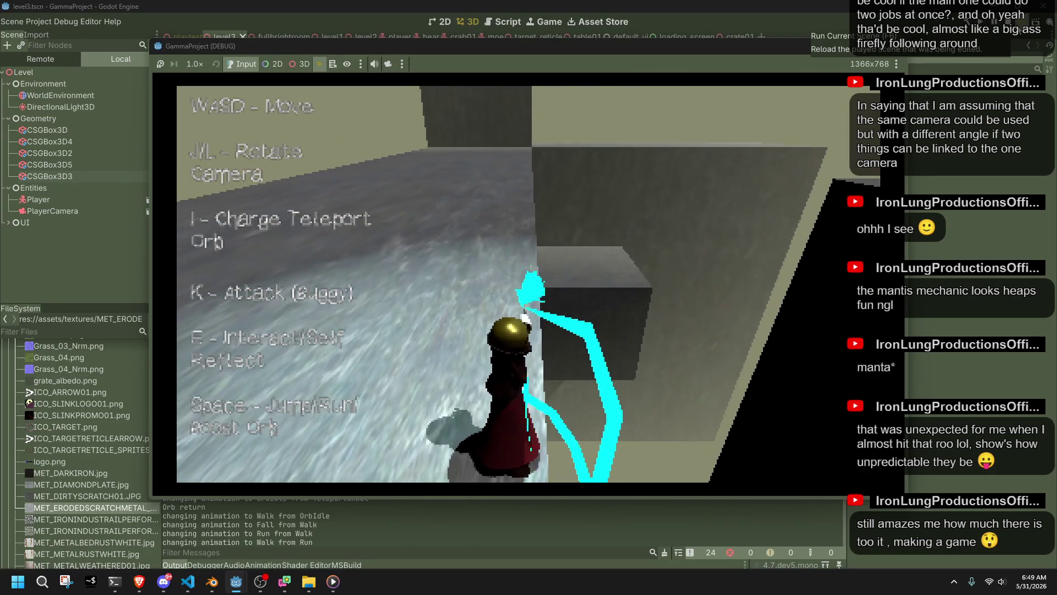
{"action": "key", "text": "i"}
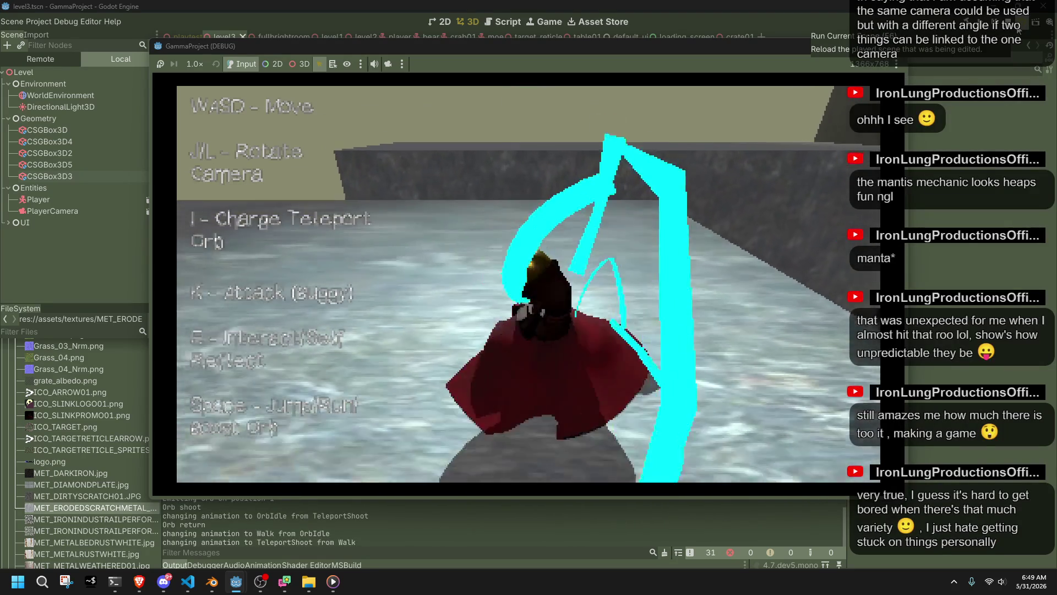
{"action": "key", "text": "i"}
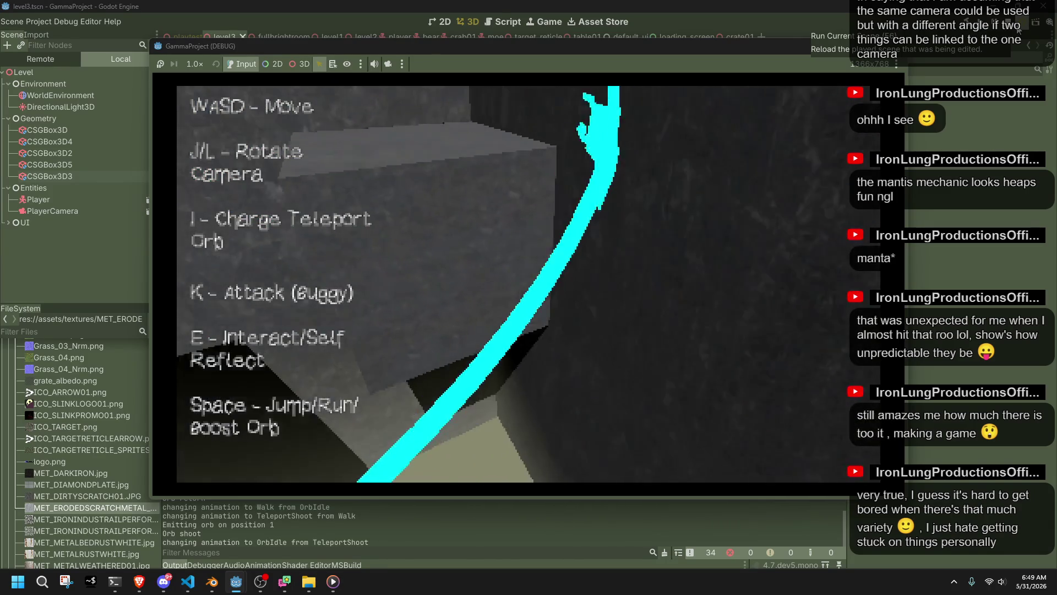
{"action": "key", "text": "w"}
{"action": "key", "text": "F8"}
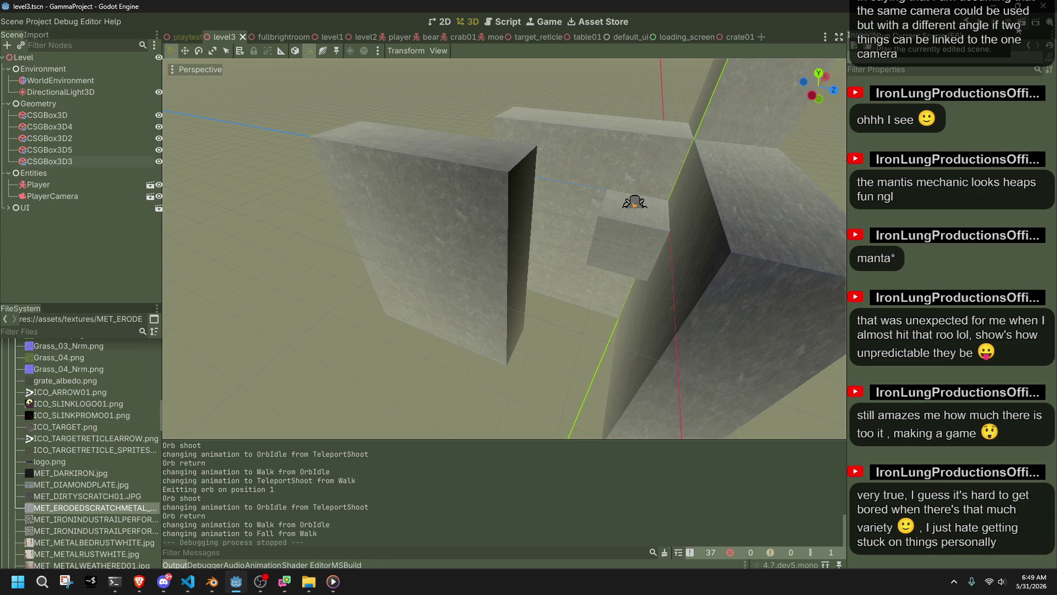
- Duplicate the small block and move the copy up and to the left in top view
{"action": "scroll", "coordinate": [579, 202], "scroll_direction": "up", "scroll_amount": 3}
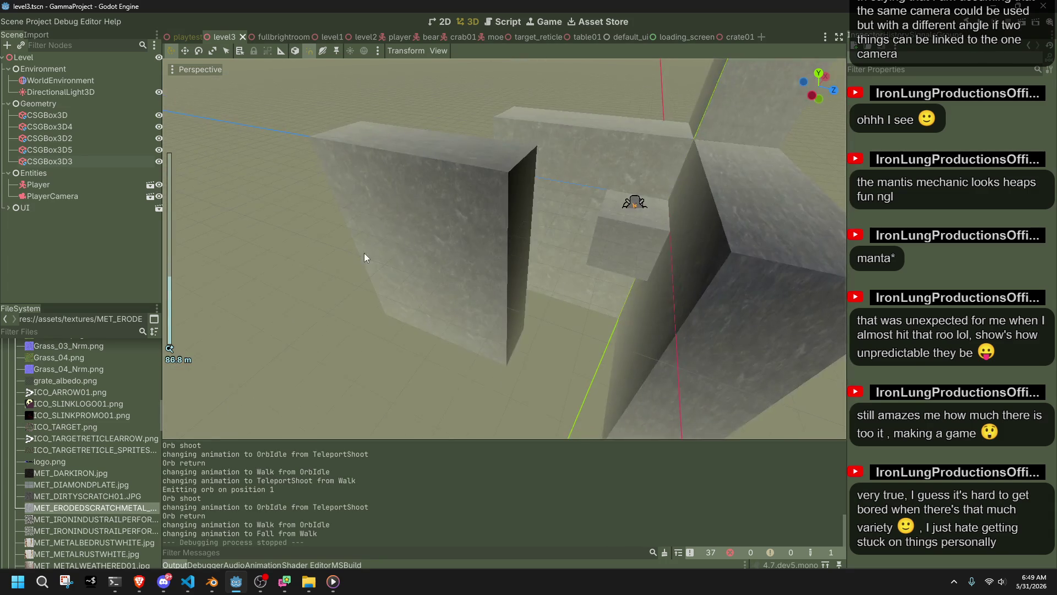
{"action": "left_click", "coordinate": [698, 271]}
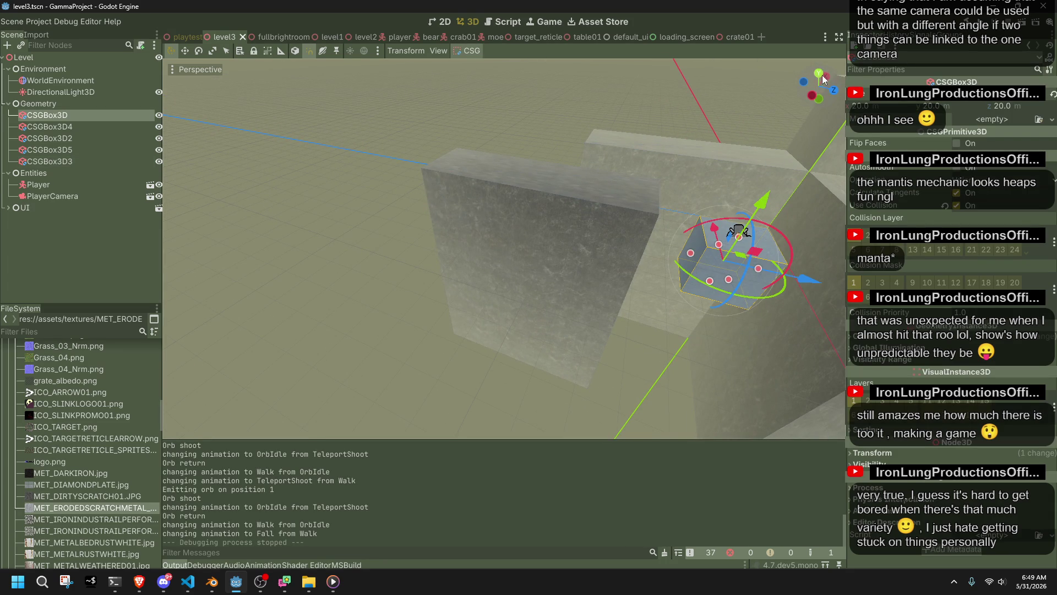
{"action": "left_click", "coordinate": [821, 75]}
{"action": "scroll", "coordinate": [723, 226], "scroll_direction": "down", "scroll_amount": 2}
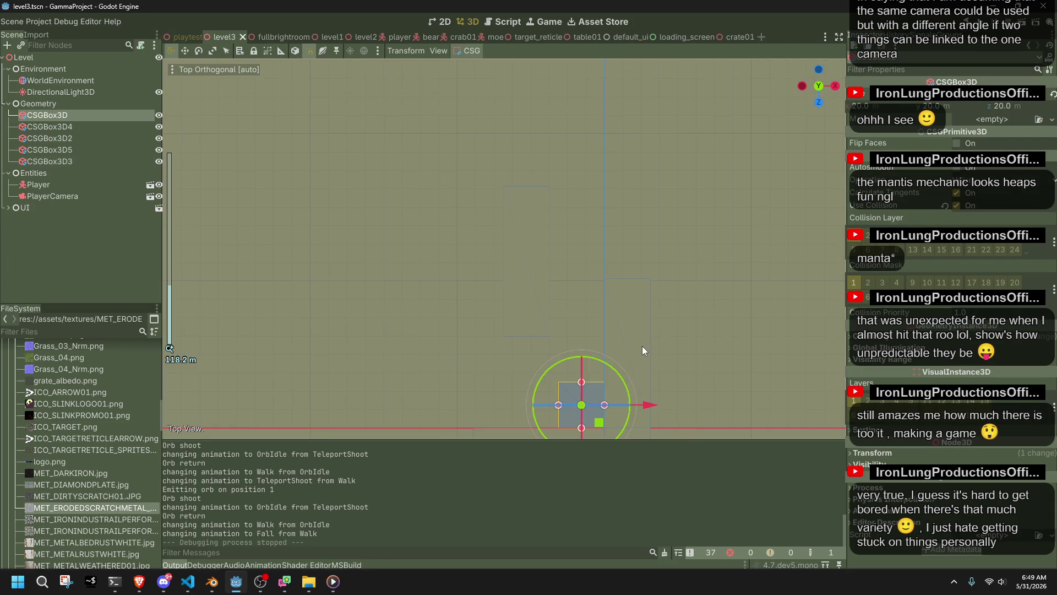
{"action": "key", "text": "ctrl+d"}
{"action": "mouse_move", "coordinate": [599, 423]}
{"action": "left_mouse_down"}
{"action": "mouse_move", "coordinate": [474, 242]}
{"action": "mouse_move", "coordinate": [360, 108]}
{"action": "mouse_move", "coordinate": [348, 129]}
{"action": "left_mouse_up"}
- Raise the light, boxes, player and camera together 64 units upward
{"action": "mouse_move", "coordinate": [292, 219]}
{"action": "left_mouse_down"}
{"action": "mouse_move", "coordinate": [450, 196]}
{"action": "mouse_move", "coordinate": [544, 70]}
{"action": "left_mouse_up"}
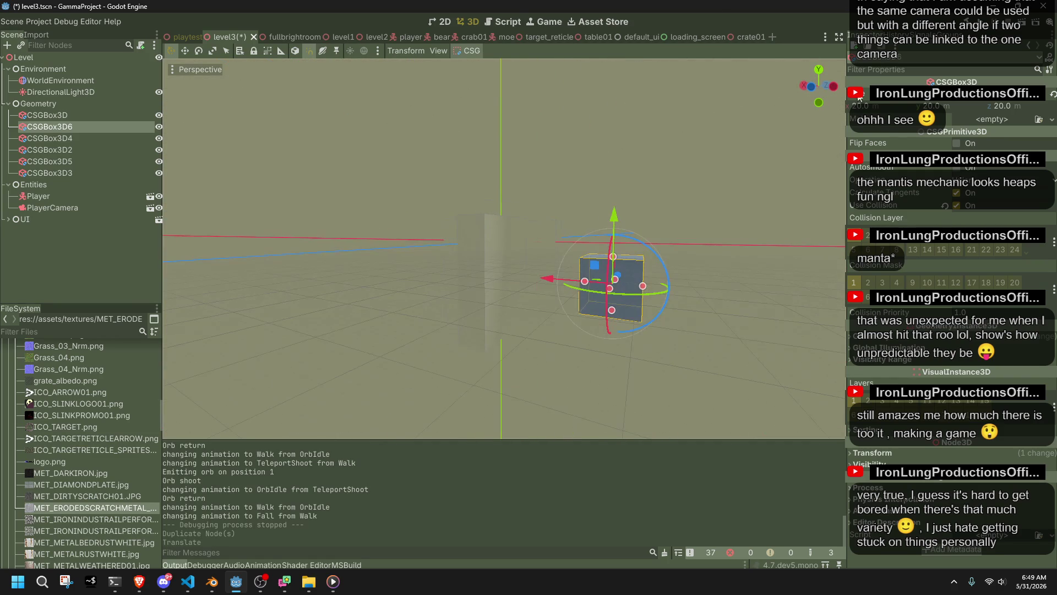
{"action": "scroll", "coordinate": [814, 93], "scroll_direction": "down", "scroll_amount": 3}
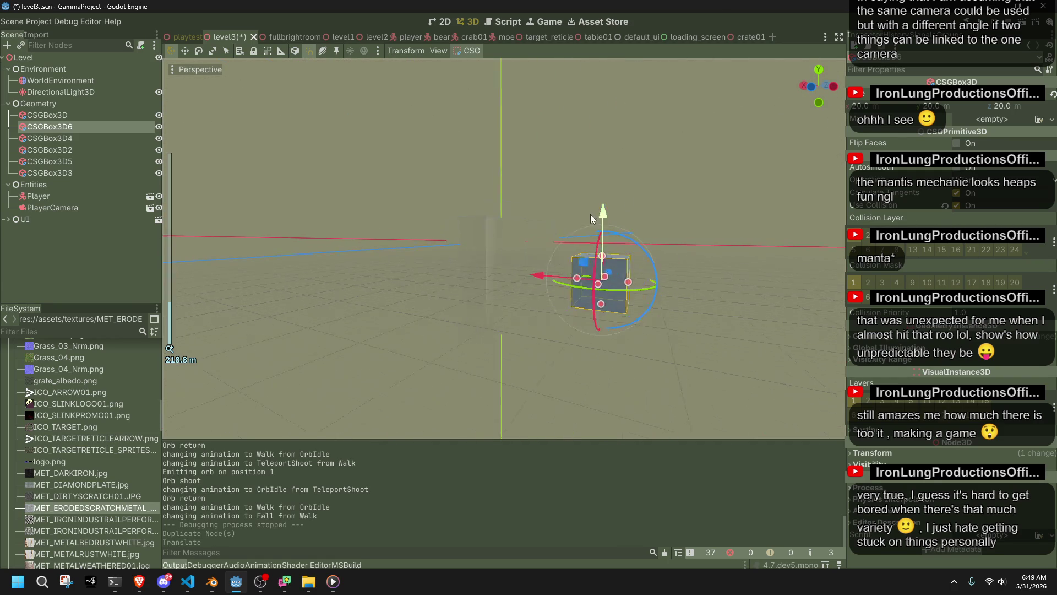
{"action": "left_click", "coordinate": [822, 86]}
{"action": "left_click_drag", "start_coordinate": [420, 220], "coordinate": [524, 348]}
{"action": "mouse_move", "coordinate": [466, 184]}
{"action": "left_mouse_down"}
{"action": "mouse_move", "coordinate": [462, 103]}
{"action": "mouse_move", "coordinate": [494, 188]}
{"action": "mouse_move", "coordinate": [454, 102]}
{"action": "left_mouse_up"}
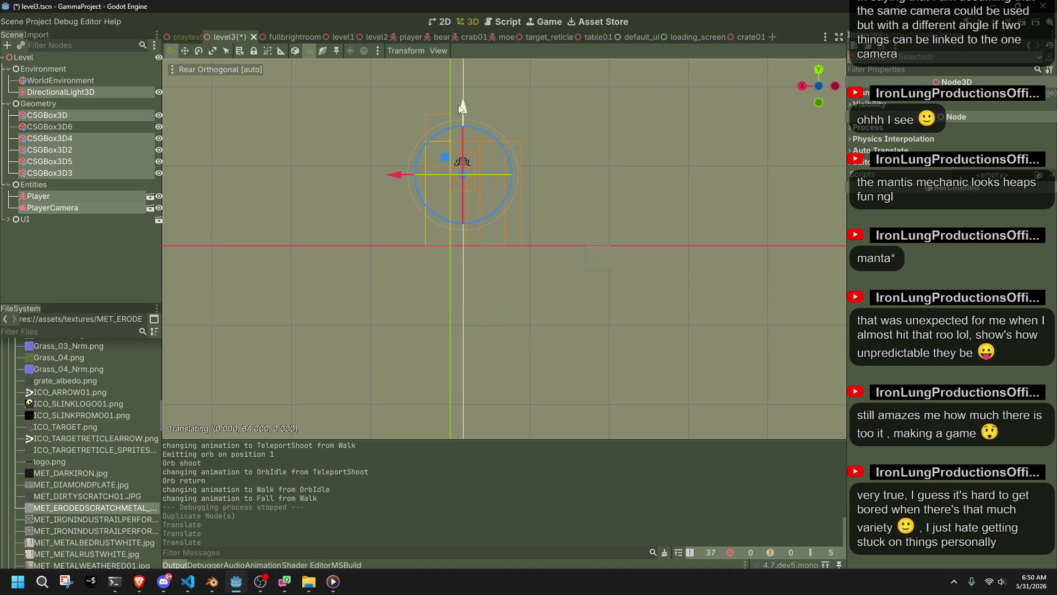
{"action": "left_click", "coordinate": [546, 267]}
- Lift CSGBox3D6 22 units and stretch it to a 104-deep, wide slab
{"action": "scroll", "coordinate": [485, 191], "scroll_direction": "up", "scroll_amount": 2}
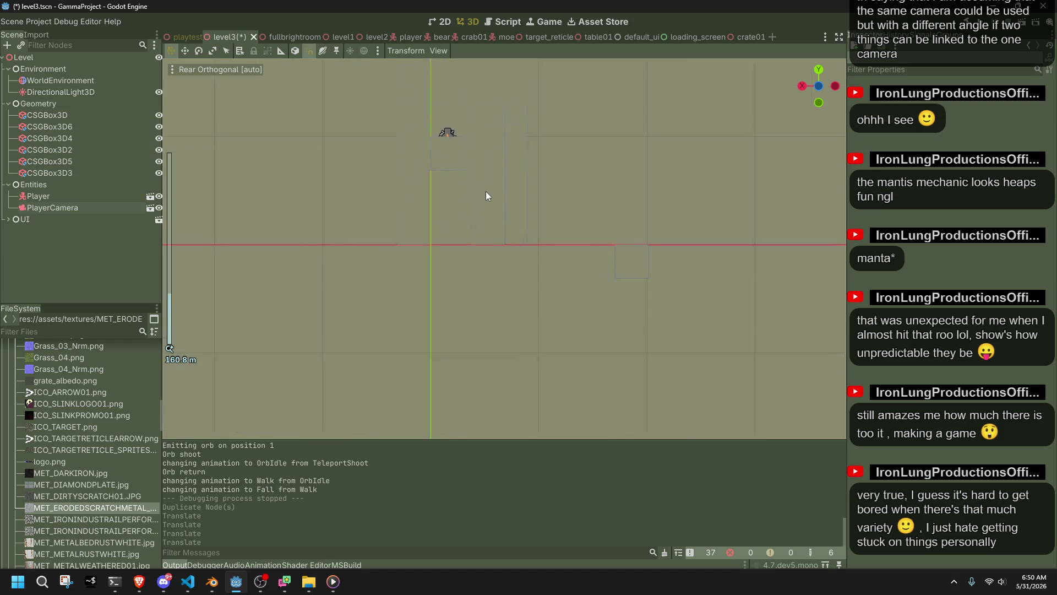
{"action": "scroll", "coordinate": [483, 133], "scroll_direction": "up", "scroll_amount": 1}
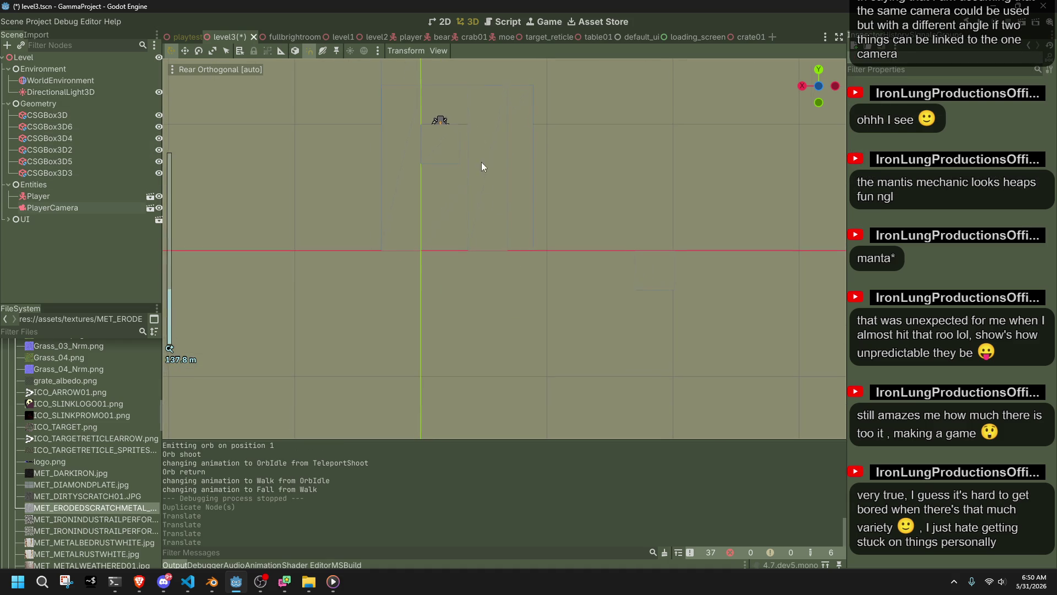
{"action": "left_click", "coordinate": [651, 266]}
{"action": "left_click_drag", "start_coordinate": [656, 185], "coordinate": [655, 159]}
{"action": "mouse_move", "coordinate": [764, 235]}
{"action": "left_mouse_down"}
{"action": "mouse_move", "coordinate": [716, 268]}
{"action": "mouse_move", "coordinate": [605, 282]}
{"action": "left_mouse_up"}
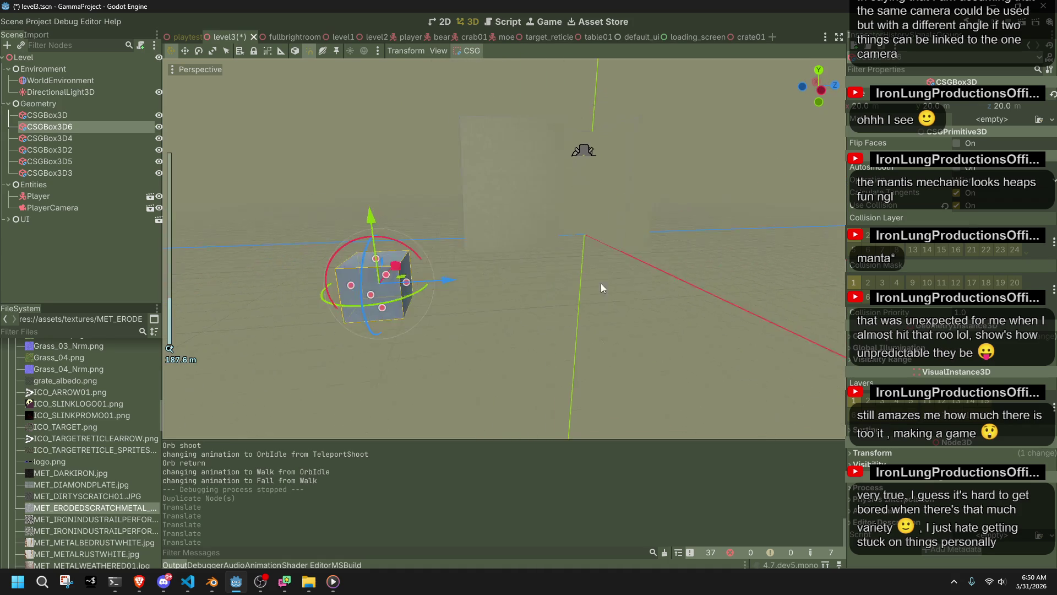
{"action": "mouse_move", "coordinate": [399, 275]}
{"action": "left_mouse_down"}
{"action": "mouse_move", "coordinate": [514, 295]}
{"action": "mouse_move", "coordinate": [233, 338]}
{"action": "left_mouse_up"}
{"action": "mouse_move", "coordinate": [234, 338]}
{"action": "left_mouse_down"}
{"action": "mouse_move", "coordinate": [339, 341]}
{"action": "mouse_move", "coordinate": [374, 322]}
{"action": "left_mouse_up"}
{"action": "left_click", "coordinate": [815, 91]}
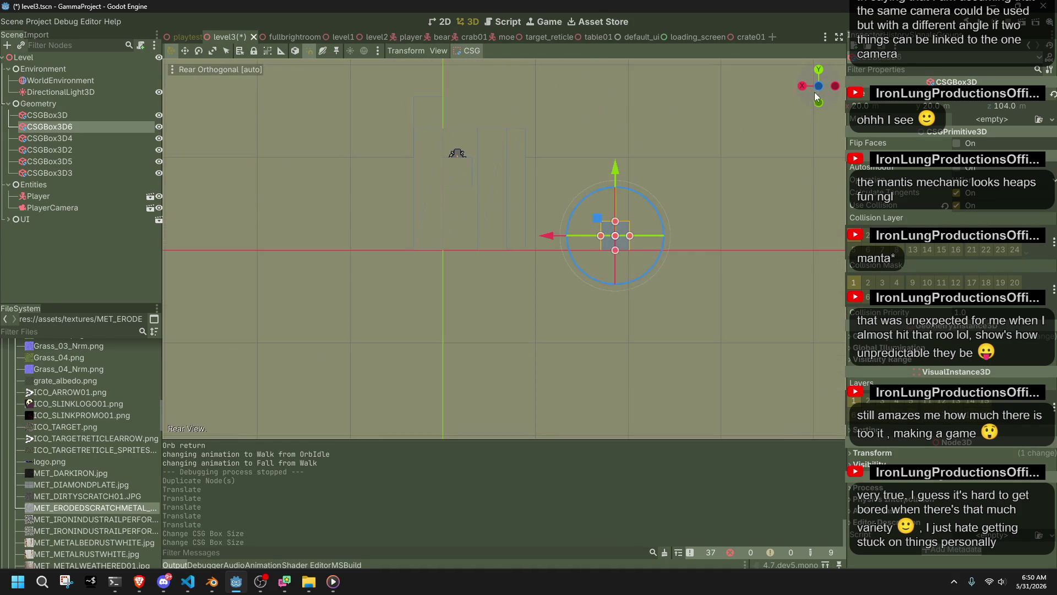
{"action": "scroll", "coordinate": [603, 236], "scroll_direction": "up", "scroll_amount": 5}
{"action": "left_click_drag", "start_coordinate": [683, 226], "coordinate": [563, 247]}
{"action": "mouse_move", "coordinate": [576, 306]}
{"action": "left_mouse_down"}
{"action": "mouse_move", "coordinate": [592, 336]}
{"action": "mouse_move", "coordinate": [672, 397]}
{"action": "left_mouse_up"}
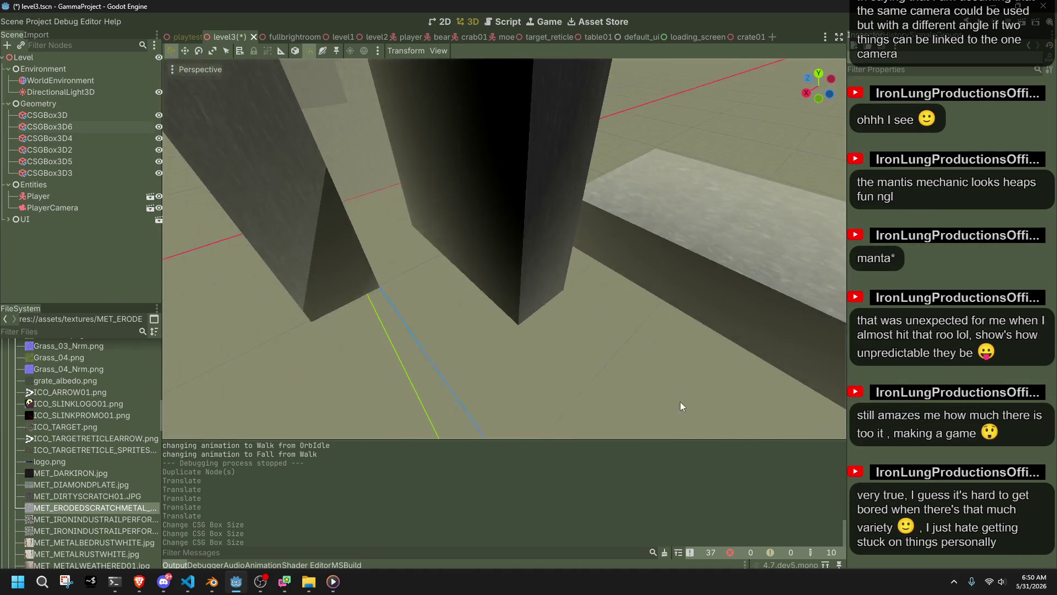
- Undo a stray resize and slide the slab 65 units along X
{"action": "scroll", "coordinate": [672, 398], "scroll_direction": "down", "scroll_amount": 5}
{"action": "scroll", "coordinate": [575, 296], "scroll_direction": "up", "scroll_amount": 3}
{"action": "left_click", "coordinate": [549, 289]}
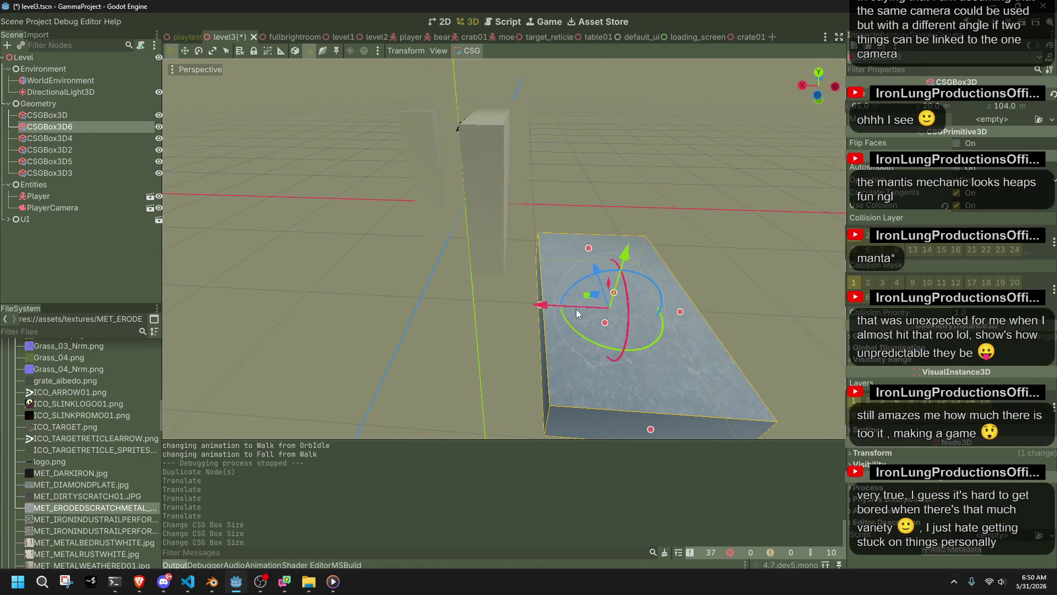
{"action": "left_click_drag", "start_coordinate": [605, 322], "coordinate": [607, 315]}
{"action": "key", "text": "ctrl+z"}
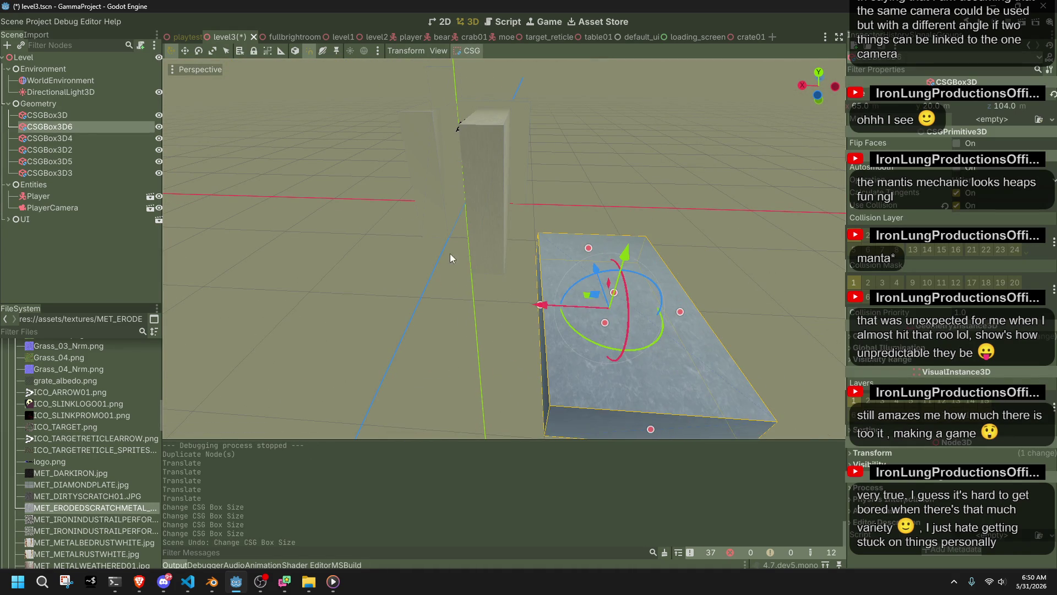
{"action": "left_click_drag", "start_coordinate": [549, 308], "coordinate": [685, 326]}
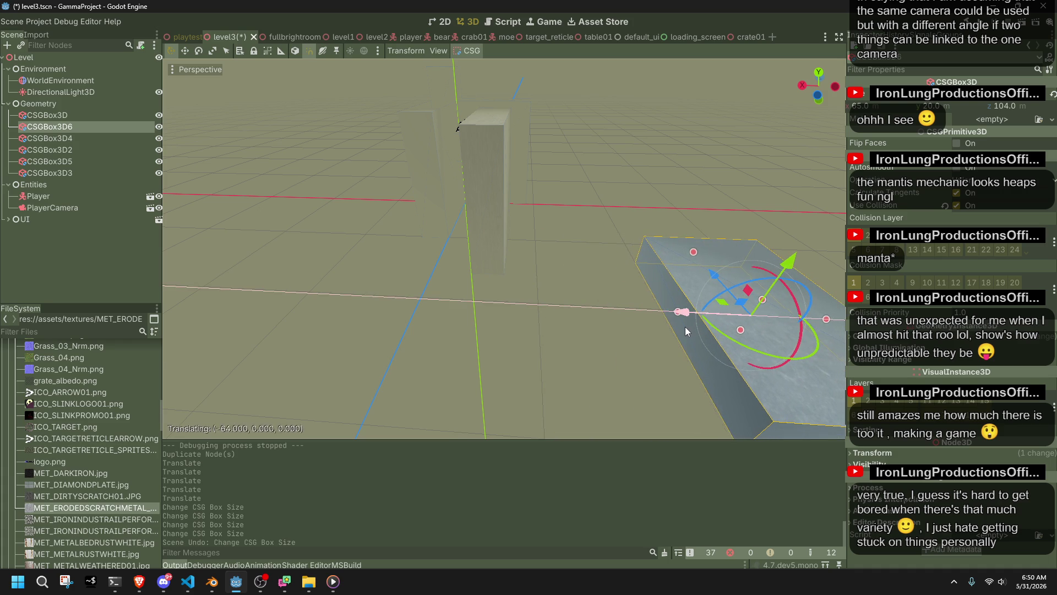
{"action": "left_click", "coordinate": [652, 356]}
- Extend the slab's length to 105 and set its width to 64
{"action": "scroll", "coordinate": [525, 280], "scroll_direction": "up", "scroll_amount": 3}
{"action": "mouse_move", "coordinate": [526, 285]}
{"action": "left_mouse_down"}
{"action": "mouse_move", "coordinate": [612, 290]}
{"action": "mouse_move", "coordinate": [675, 255]}
{"action": "mouse_move", "coordinate": [519, 346]}
{"action": "left_mouse_up"}
{"action": "scroll", "coordinate": [520, 346], "scroll_direction": "up", "scroll_amount": 2}
{"action": "left_click", "coordinate": [520, 346]}
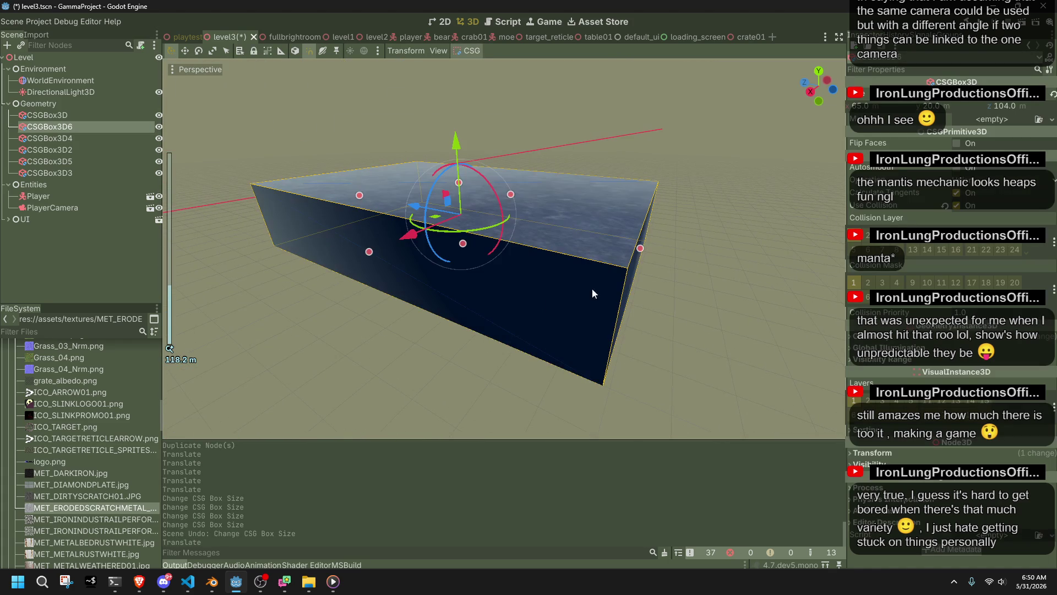
{"action": "left_click_drag", "start_coordinate": [639, 252], "coordinate": [708, 245]}
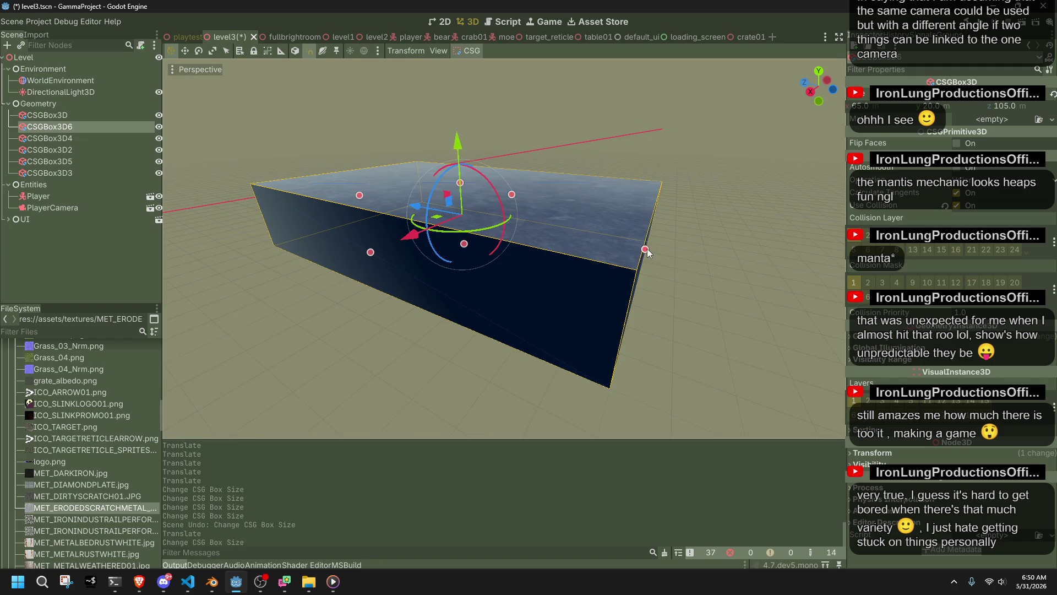
{"action": "scroll", "coordinate": [445, 286], "scroll_direction": "down", "scroll_amount": 2}
{"action": "scroll", "coordinate": [417, 235], "scroll_direction": "down", "scroll_amount": 3}
{"action": "mouse_move", "coordinate": [418, 234]}
{"action": "left_mouse_down"}
{"action": "mouse_move", "coordinate": [541, 349]}
{"action": "mouse_move", "coordinate": [494, 284]}
{"action": "mouse_move", "coordinate": [466, 276]}
{"action": "mouse_move", "coordinate": [441, 295]}
{"action": "left_mouse_up"}
{"action": "left_click", "coordinate": [514, 236]}
{"action": "scroll", "coordinate": [526, 353], "scroll_direction": "up", "scroll_amount": 3}
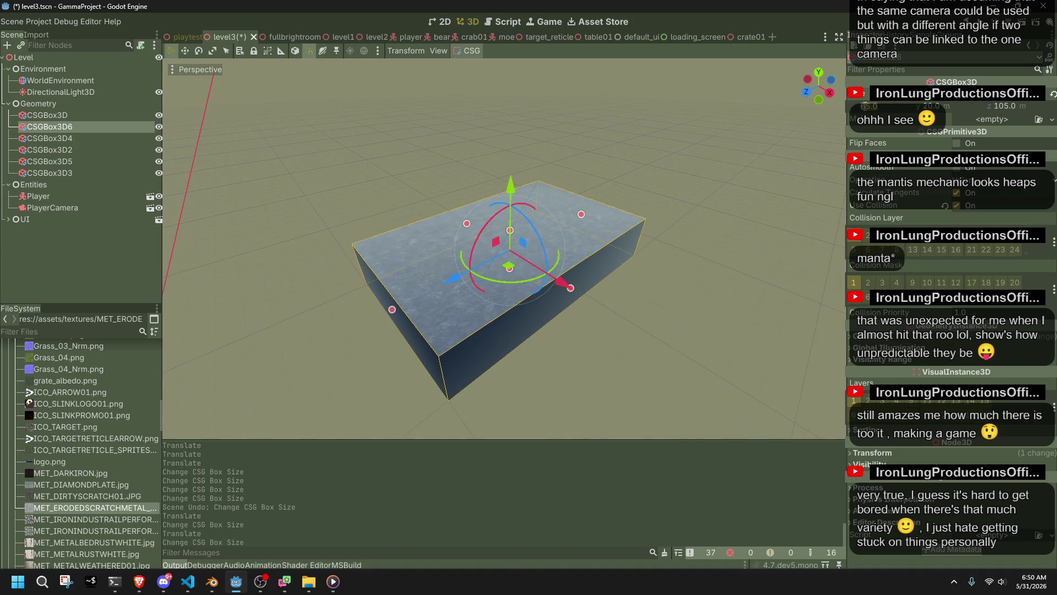
{"action": "type", "text": "4"}
{"action": "key", "text": "Return"}
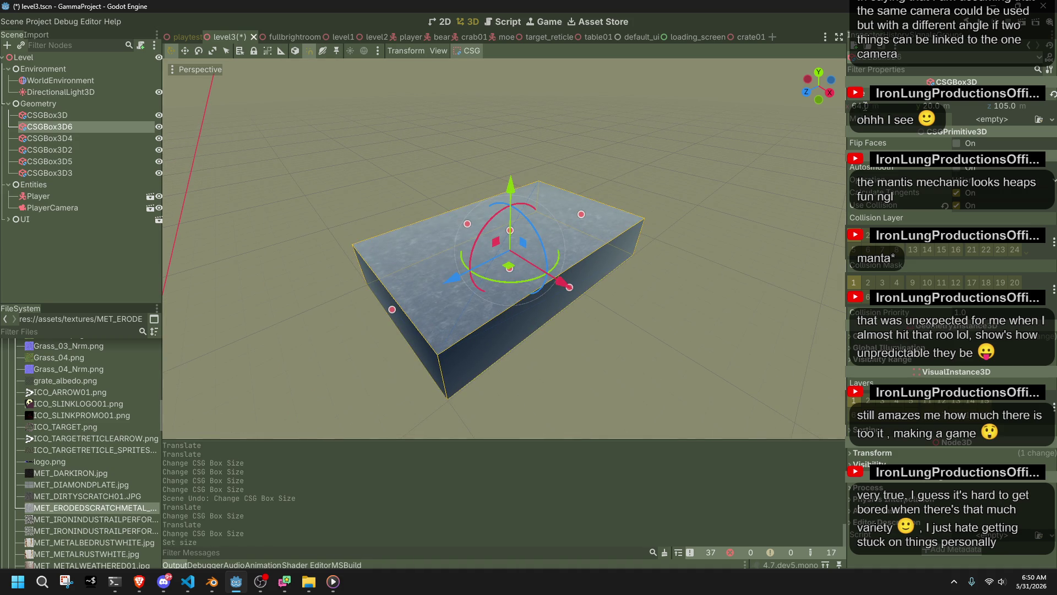
- Shift the slab 1 unit along X and slide it along its depth axis
{"action": "mouse_move", "coordinate": [549, 292]}
{"action": "left_mouse_down"}
{"action": "mouse_move", "coordinate": [653, 262]}
{"action": "mouse_move", "coordinate": [640, 259]}
{"action": "left_mouse_up"}
{"action": "scroll", "coordinate": [609, 259], "scroll_direction": "up", "scroll_amount": 3}
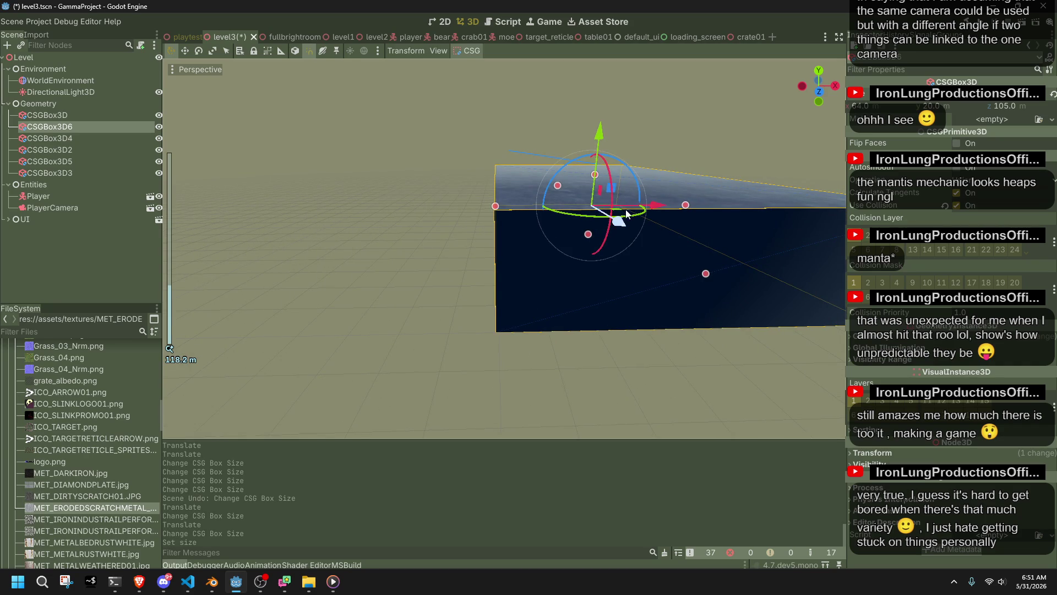
{"action": "left_click_drag", "start_coordinate": [655, 205], "coordinate": [660, 204]}
{"action": "scroll", "coordinate": [619, 259], "scroll_direction": "down", "scroll_amount": 3}
{"action": "mouse_move", "coordinate": [580, 277]}
{"action": "left_mouse_down"}
{"action": "mouse_move", "coordinate": [359, 339]}
{"action": "mouse_move", "coordinate": [397, 267]}
{"action": "mouse_move", "coordinate": [373, 277]}
{"action": "mouse_move", "coordinate": [414, 294]}
{"action": "left_mouse_up"}
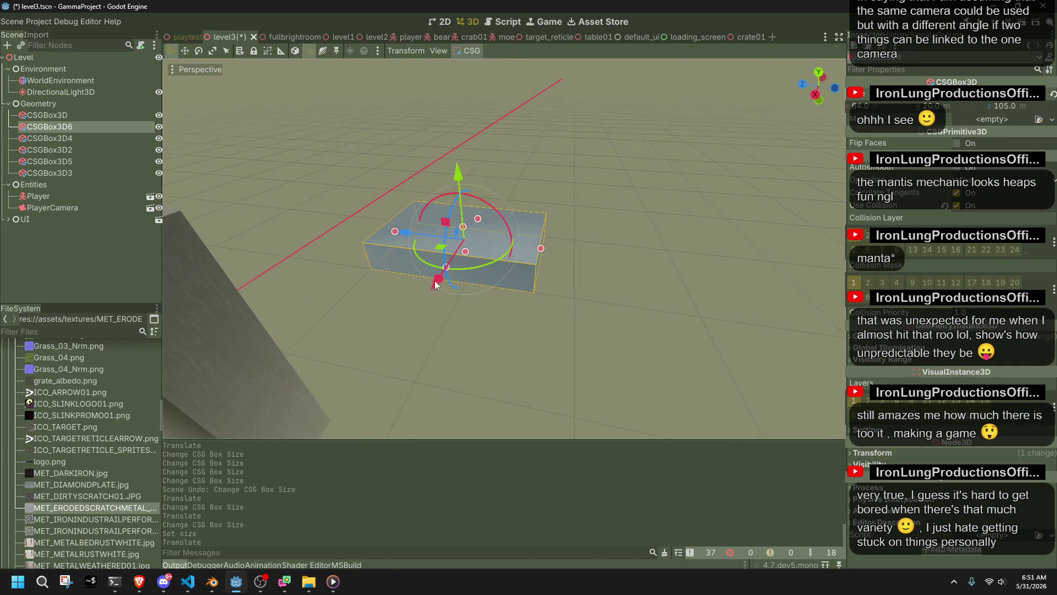
{"action": "left_click_drag", "start_coordinate": [396, 239], "coordinate": [437, 243]}
{"action": "left_click", "coordinate": [454, 322]}
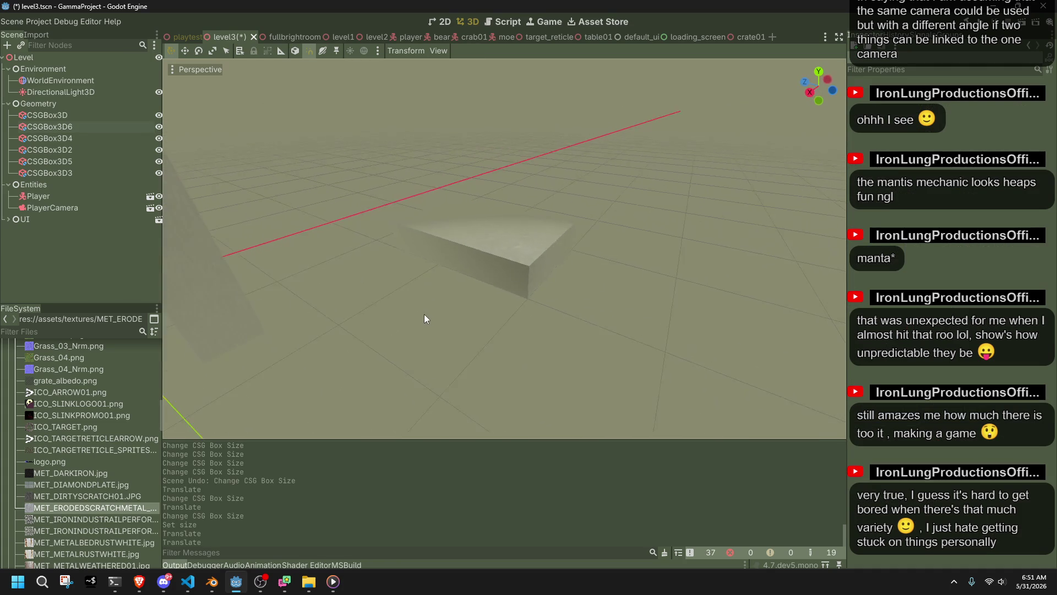
- Shorten CSGBox3D6 along Z to 109 and save the level3 scene
{"action": "left_click_drag", "start_coordinate": [469, 324], "coordinate": [566, 334]}
{"action": "left_click", "coordinate": [517, 275]}
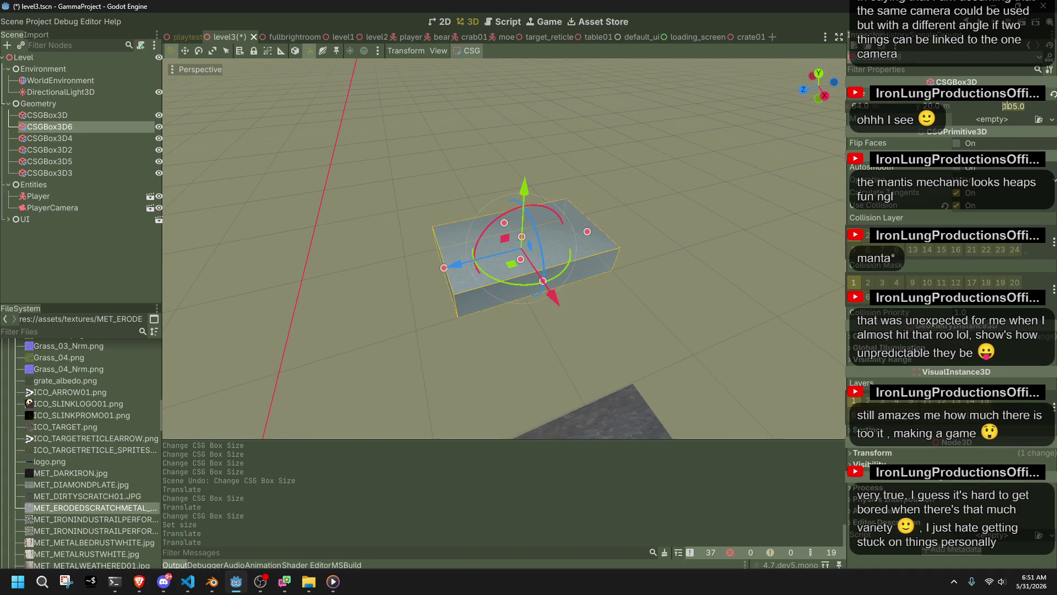
{"action": "type", "text": "12"}
{"action": "key", "text": "Return"}
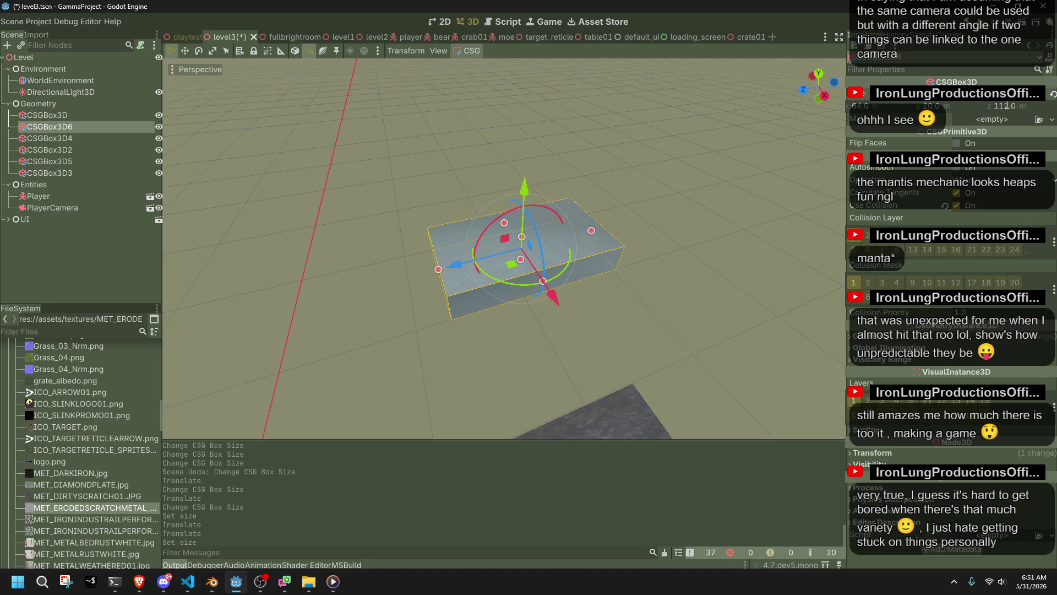
{"action": "left_click_drag", "start_coordinate": [649, 179], "coordinate": [518, 220]}
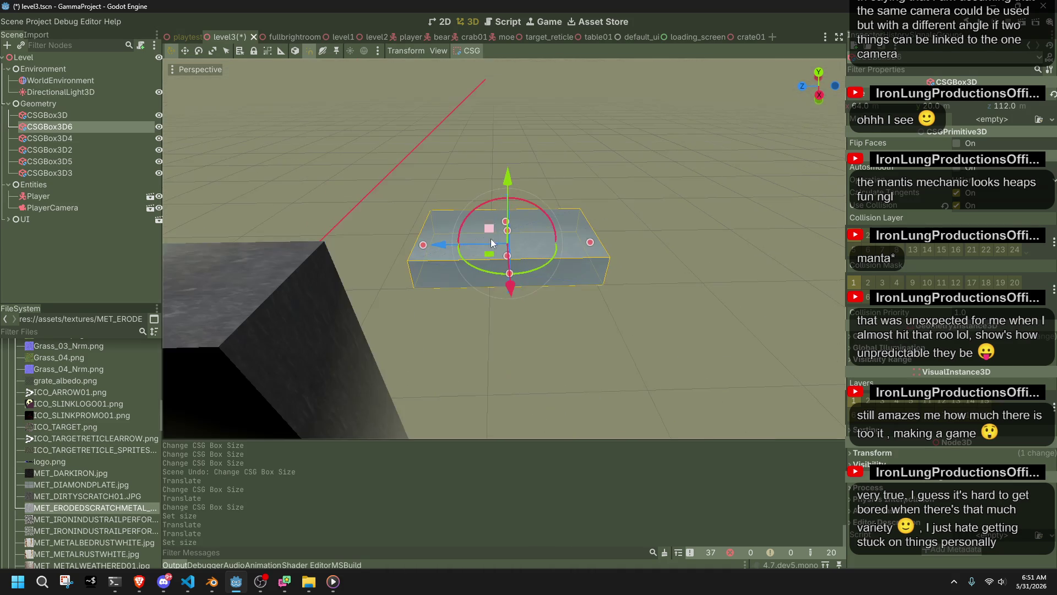
{"action": "key", "text": "ctrl+z"}
{"action": "left_click_drag", "start_coordinate": [423, 245], "coordinate": [418, 249]}
{"action": "left_click", "coordinate": [468, 326]}
{"action": "scroll", "coordinate": [527, 345], "scroll_direction": "down", "scroll_amount": 5}
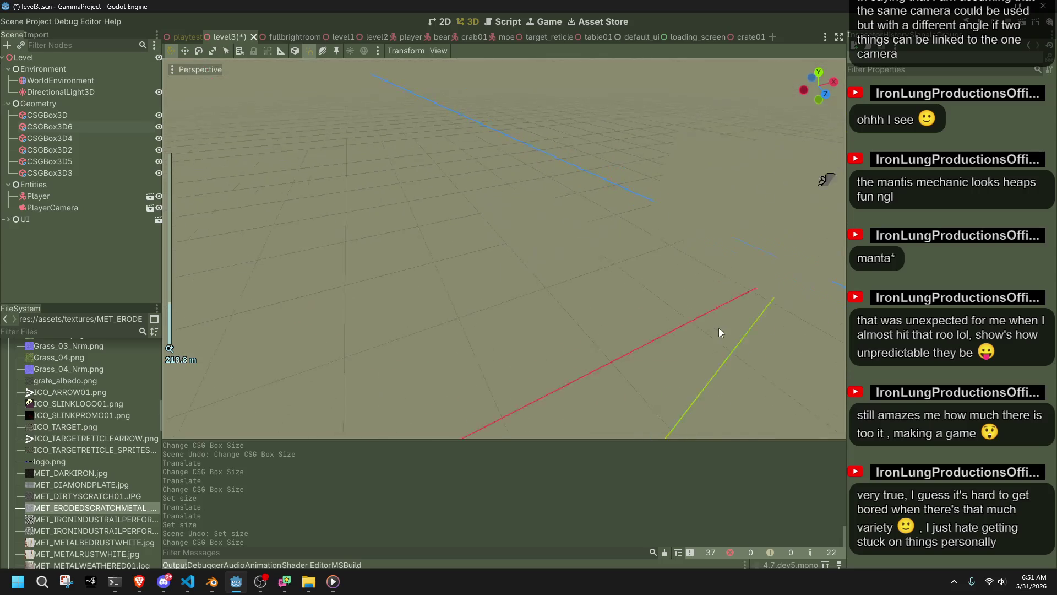
{"action": "key", "text": "ctrl+s"}
- Duplicate the tall wall box to create CSGBox3D7
{"action": "mouse_move", "coordinate": [719, 328]}
{"action": "left_mouse_down"}
{"action": "mouse_move", "coordinate": [600, 273]}
{"action": "mouse_move", "coordinate": [491, 189]}
{"action": "mouse_move", "coordinate": [358, 213]}
{"action": "mouse_move", "coordinate": [339, 244]}
{"action": "mouse_move", "coordinate": [669, 239]}
{"action": "mouse_move", "coordinate": [648, 260]}
{"action": "left_mouse_up"}
{"action": "scroll", "coordinate": [741, 275], "scroll_direction": "down", "scroll_amount": 5}
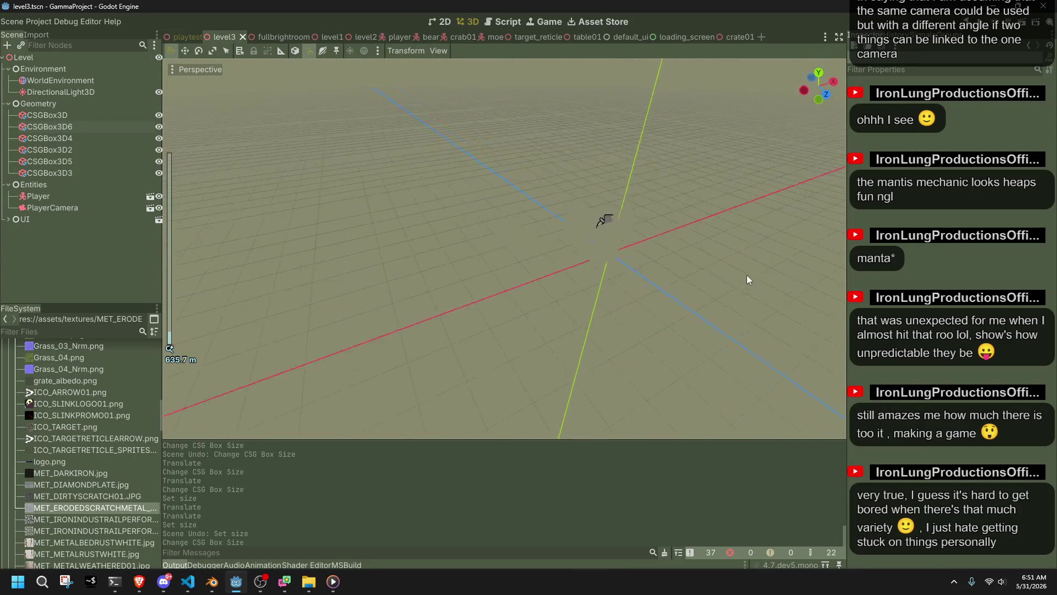
{"action": "scroll", "coordinate": [748, 267], "scroll_direction": "up", "scroll_amount": 3}
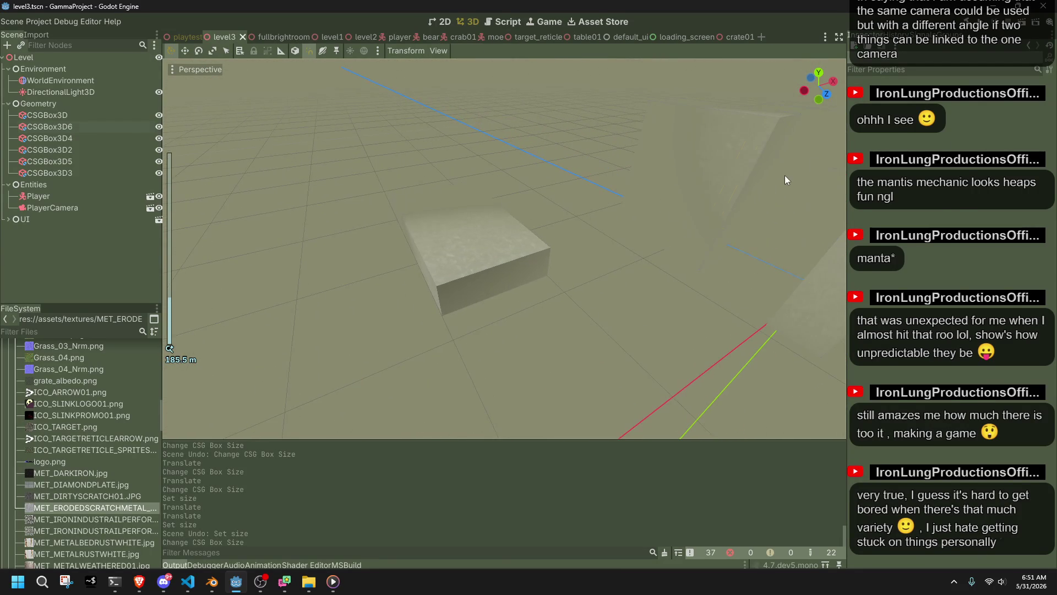
{"action": "left_click", "coordinate": [782, 200]}
{"action": "key", "text": "ctrl+d"}
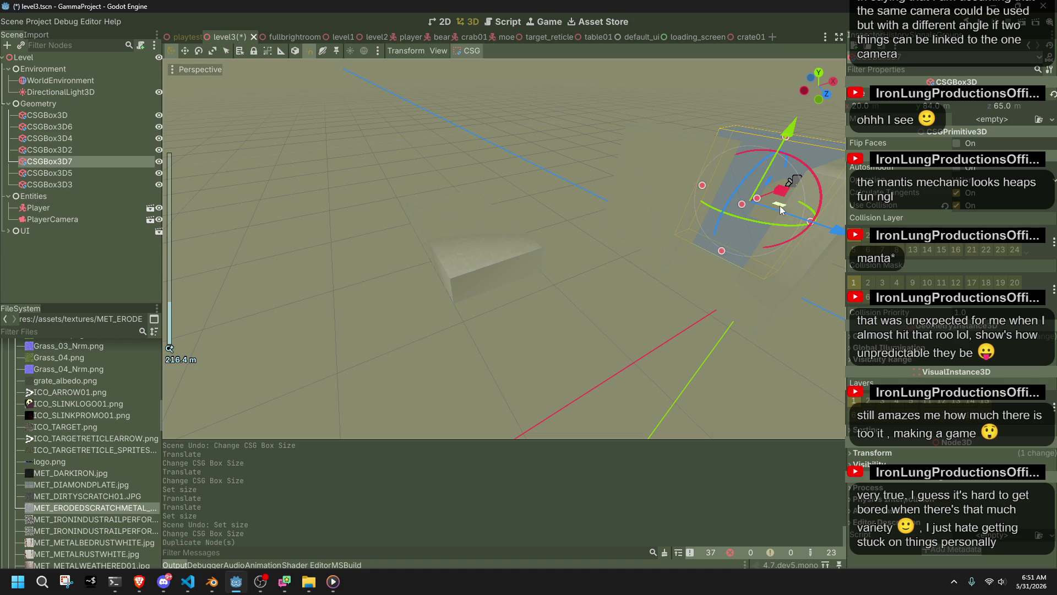
- Move the duplicate wall to a new floor spot and slide it along X
{"action": "left_click_drag", "start_coordinate": [450, 255], "coordinate": [438, 235]}
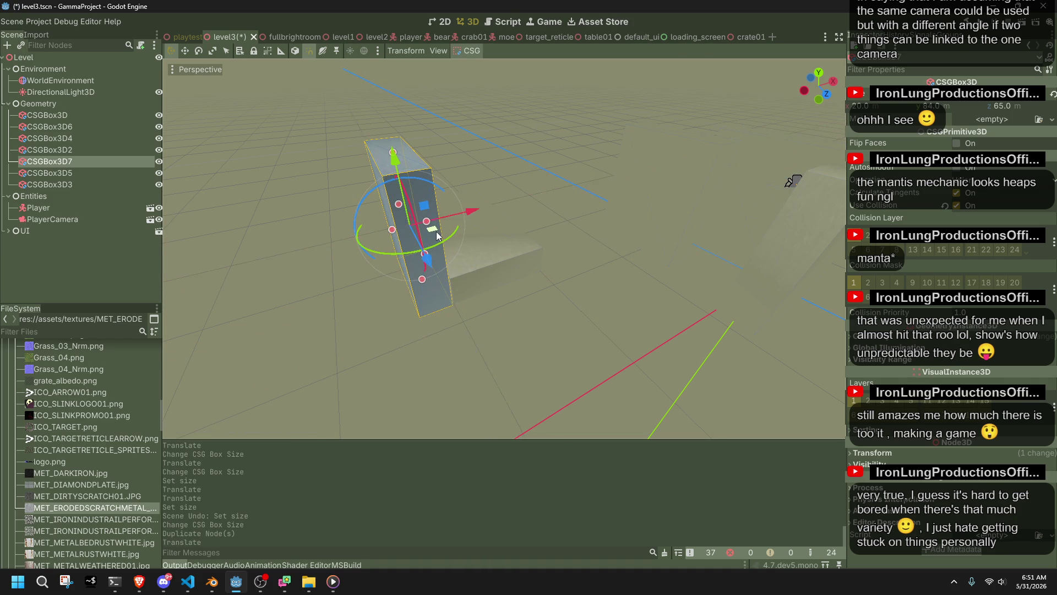
{"action": "scroll", "coordinate": [452, 238], "scroll_direction": "up", "scroll_amount": 5}
{"action": "scroll", "coordinate": [485, 187], "scroll_direction": "down", "scroll_amount": 3}
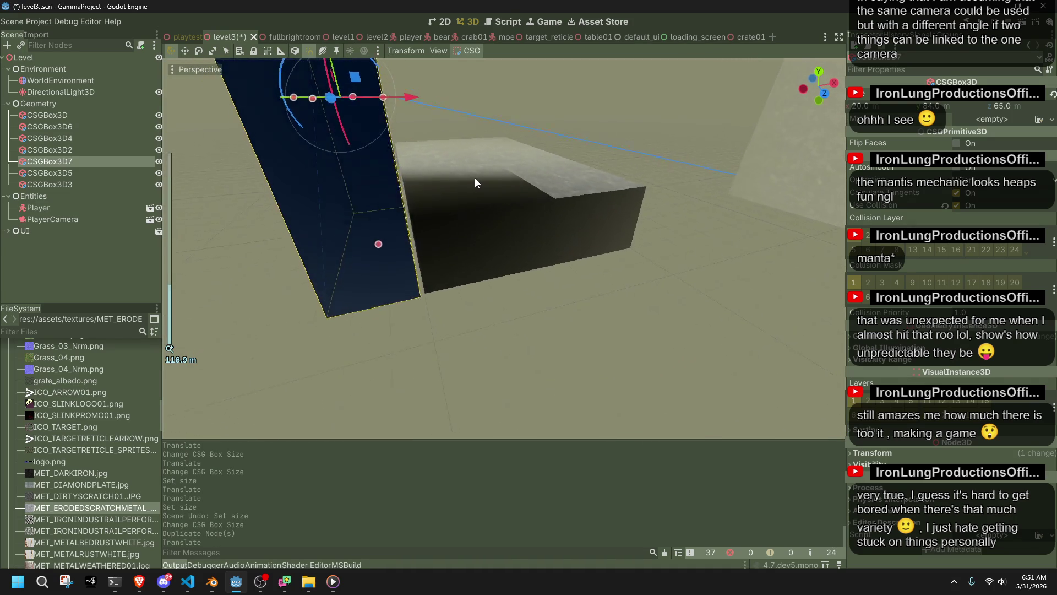
{"action": "left_click_drag", "start_coordinate": [431, 98], "coordinate": [432, 97]}
{"action": "scroll", "coordinate": [405, 170], "scroll_direction": "up", "scroll_amount": 5}
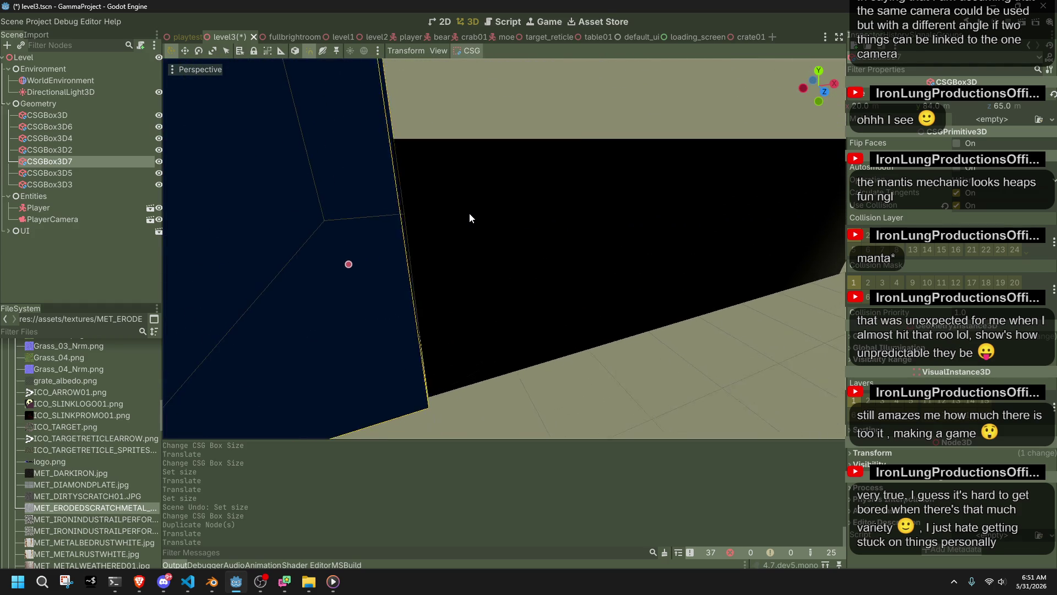
- Correct the platform CSGBox3D6's position through its Transform properties
{"action": "left_click", "coordinate": [472, 219]}
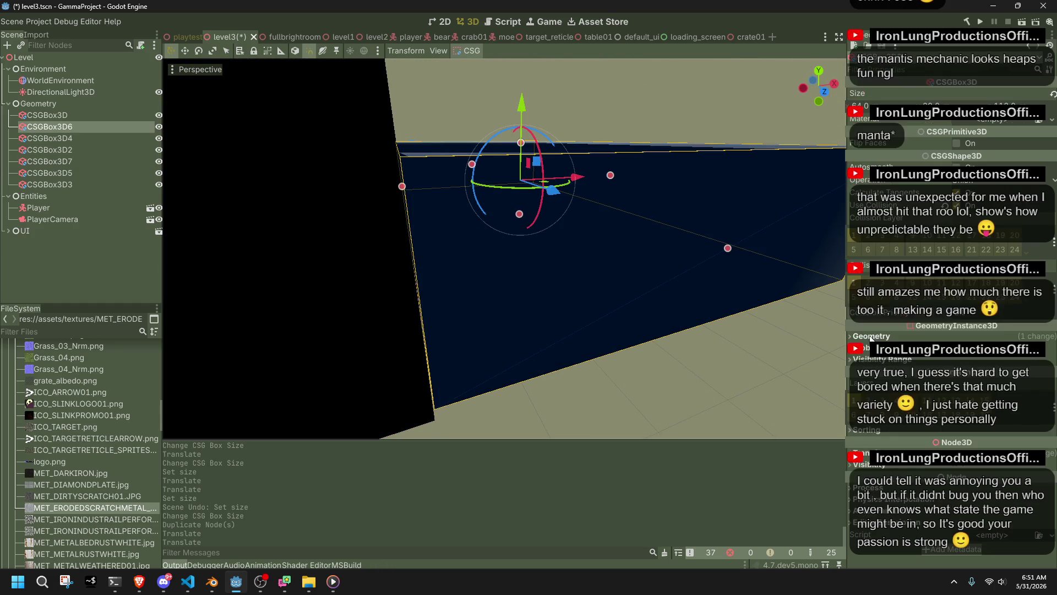
{"action": "left_click", "coordinate": [864, 454]}
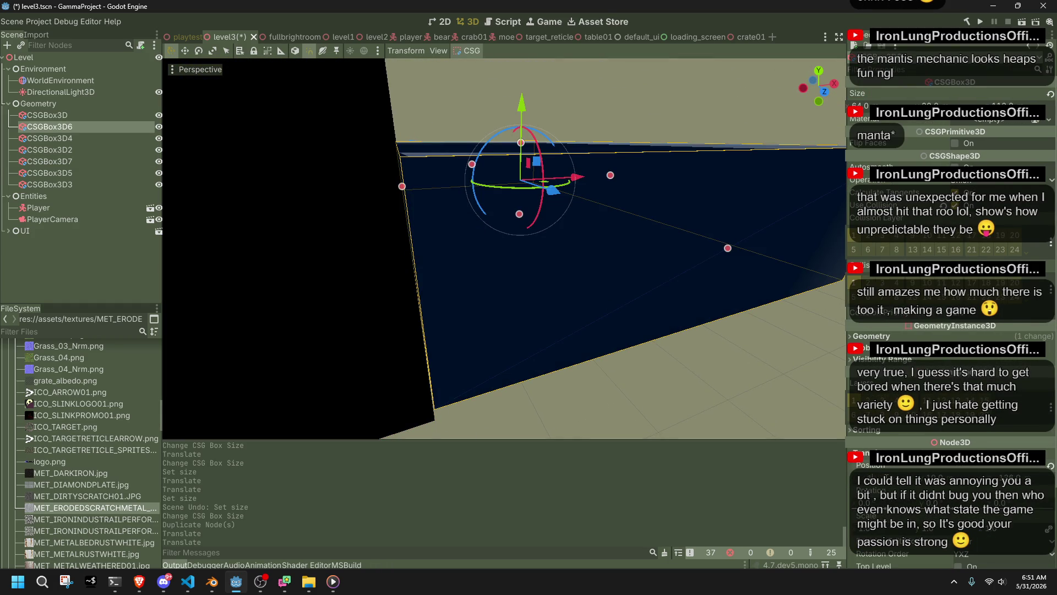
{"action": "key", "text": "Return"}
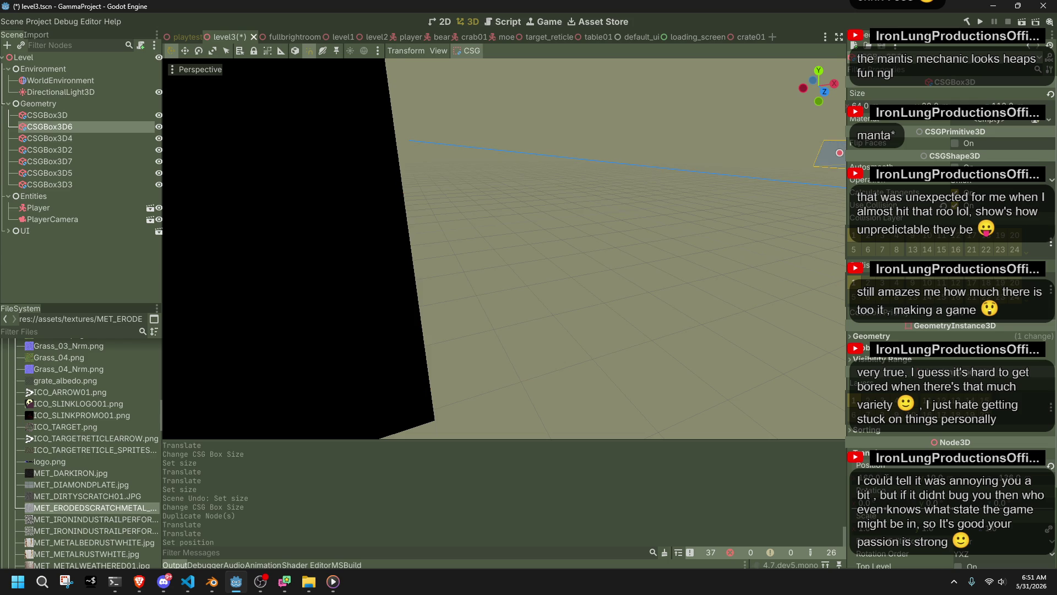
{"action": "key", "text": "ctrl+z"}
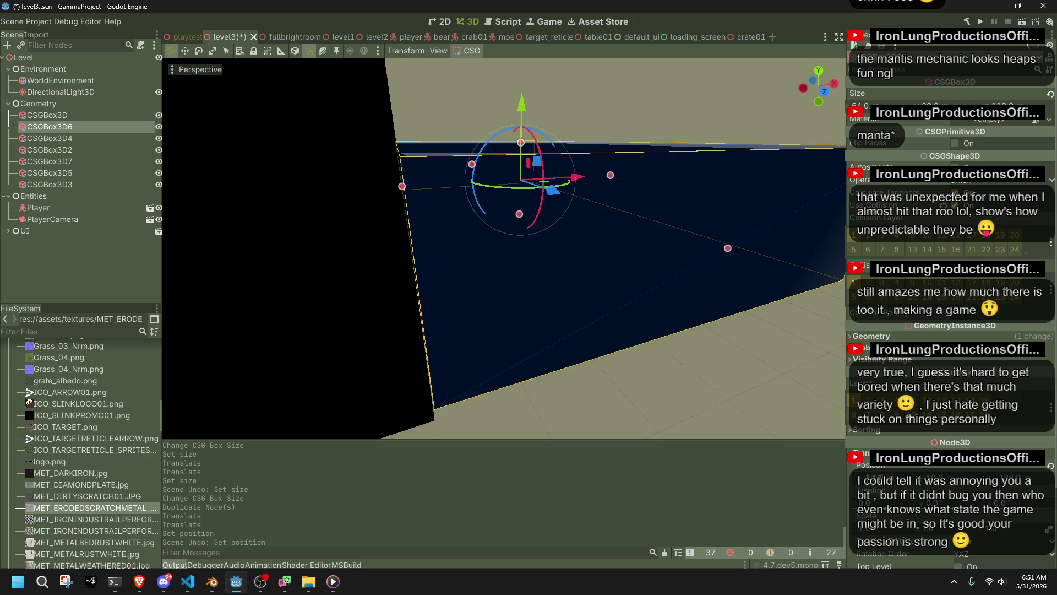
{"action": "key", "text": "Return"}
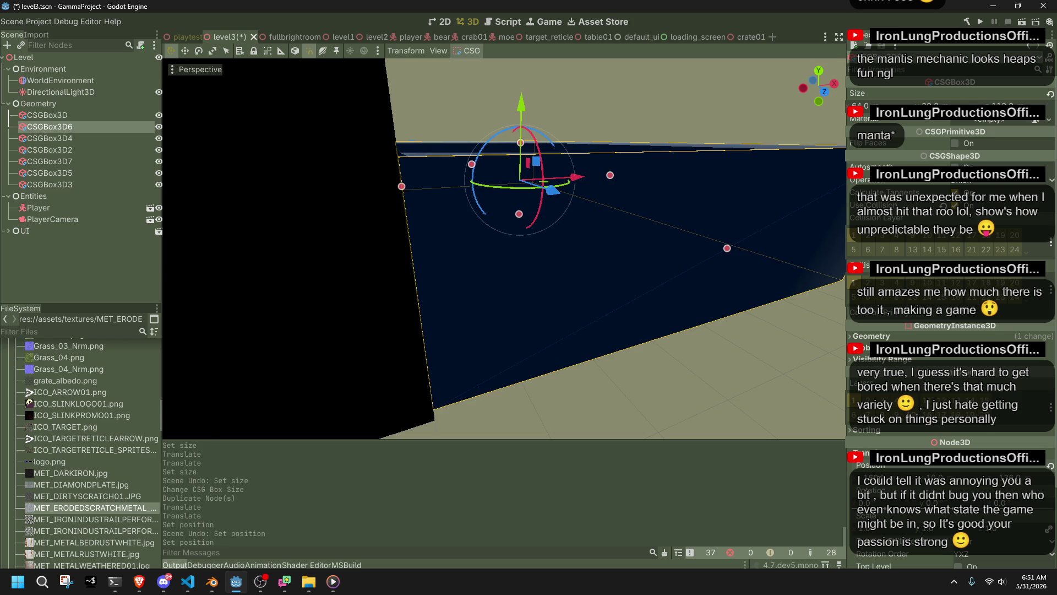
{"action": "scroll", "coordinate": [546, 388], "scroll_direction": "down", "scroll_amount": 5}
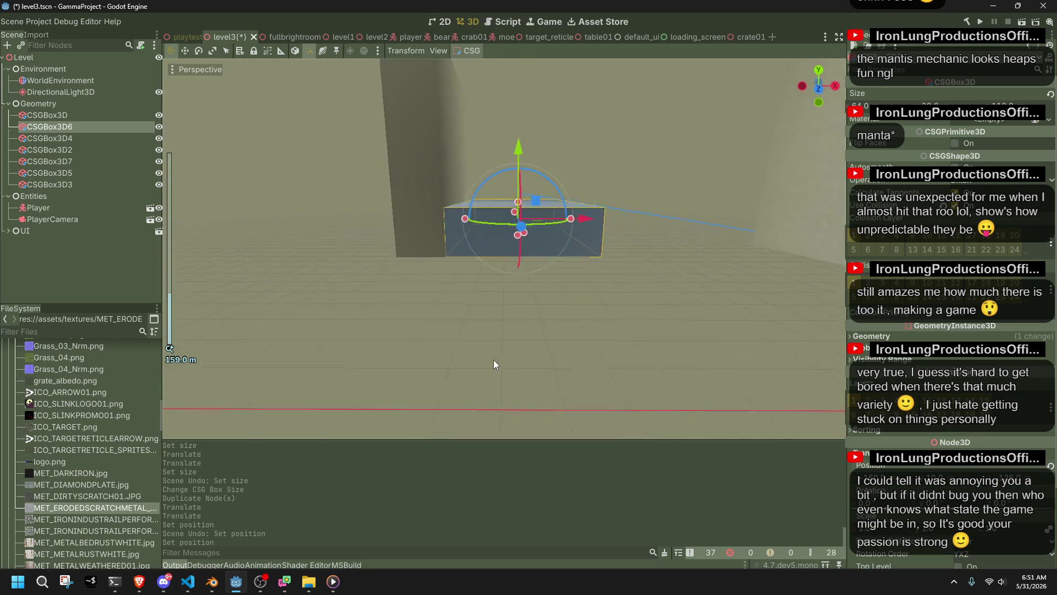
- Move the CSGBox3D7 wall 2.5 units along Z from top view
{"action": "left_click", "coordinate": [420, 149]}
{"action": "key", "text": "f"}
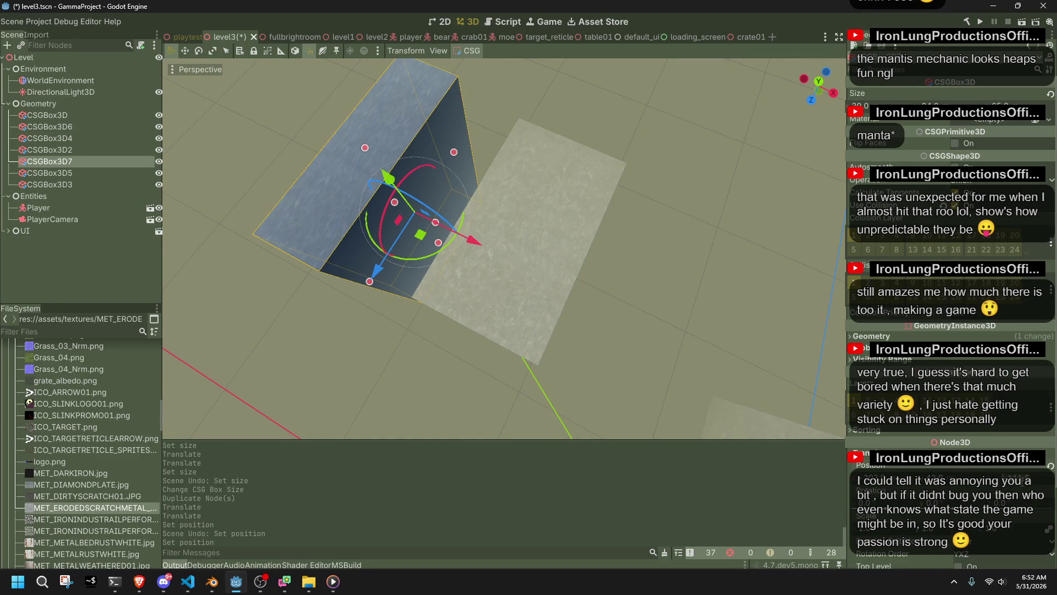
{"action": "left_click_drag", "start_coordinate": [1022, 481], "coordinate": [1023, 481]}
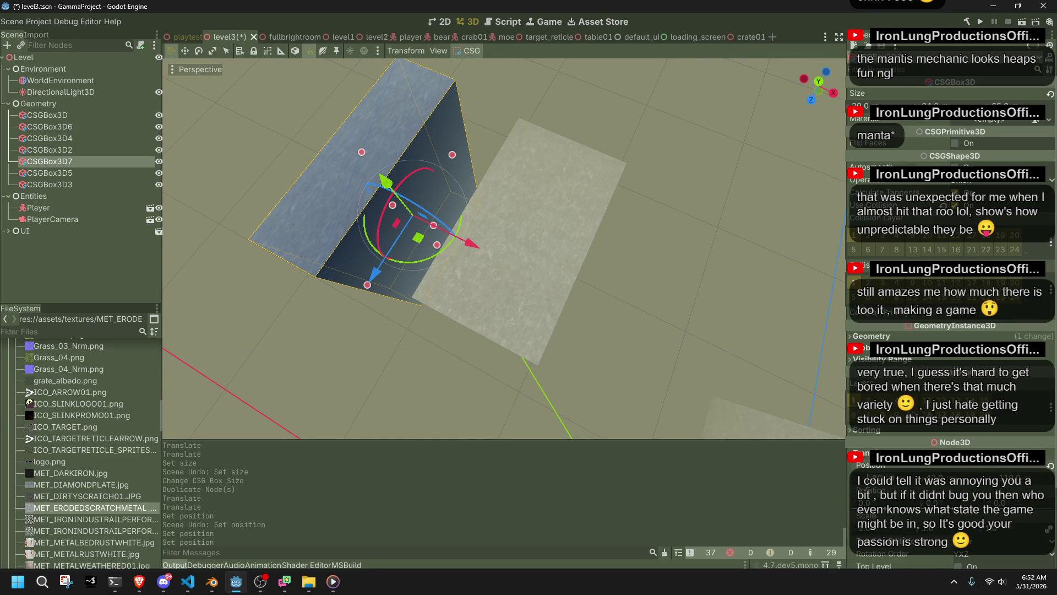
{"action": "left_click_drag", "start_coordinate": [1022, 480], "coordinate": [1025, 481]}
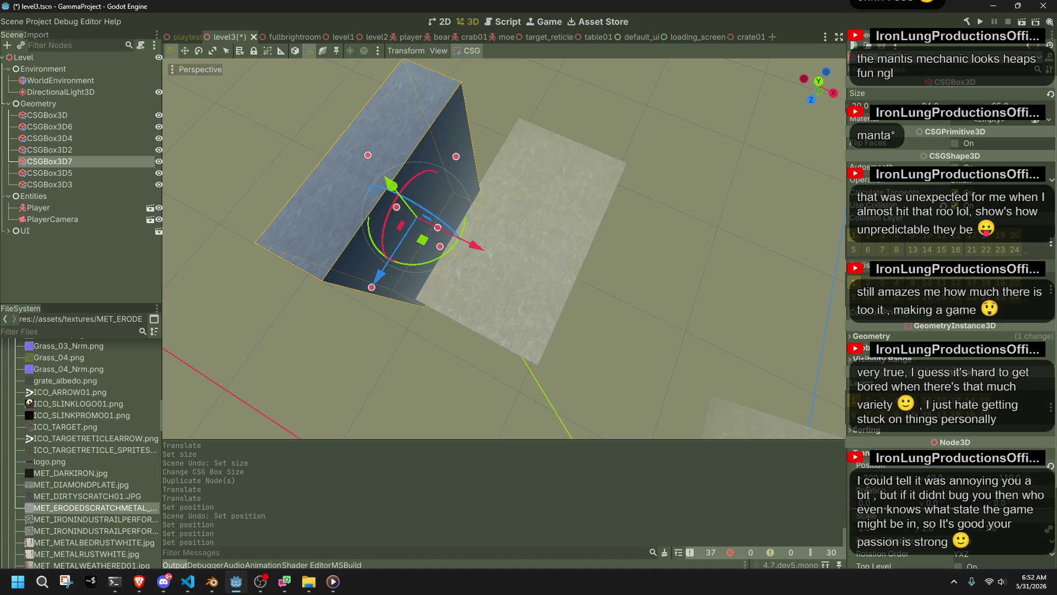
{"action": "key", "text": "ctrl+z"}
{"action": "scroll", "coordinate": [593, 241], "scroll_direction": "up", "scroll_amount": 5}
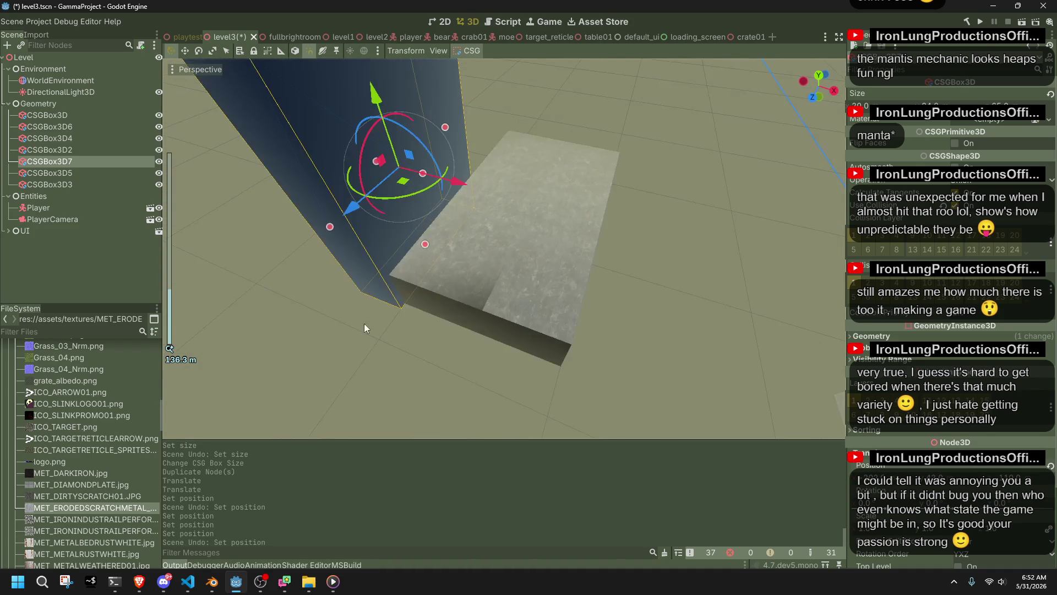
{"action": "key", "text": "KP_7"}
{"action": "scroll", "coordinate": [480, 262], "scroll_direction": "up", "scroll_amount": 10}
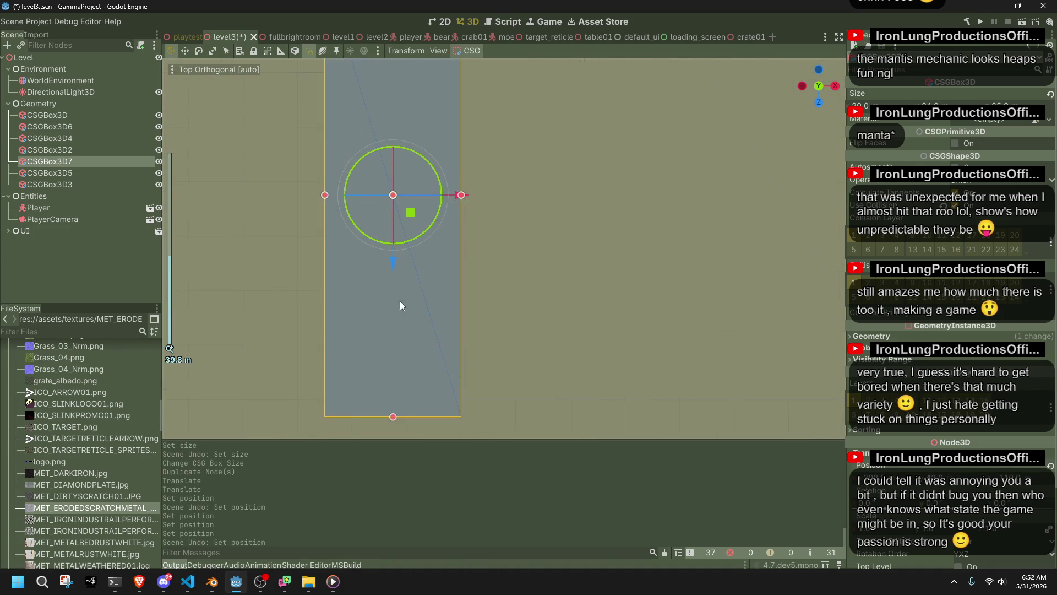
{"action": "left_click_drag", "start_coordinate": [392, 266], "coordinate": [394, 250]}
{"action": "scroll", "coordinate": [393, 249], "scroll_direction": "down", "scroll_amount": 10}
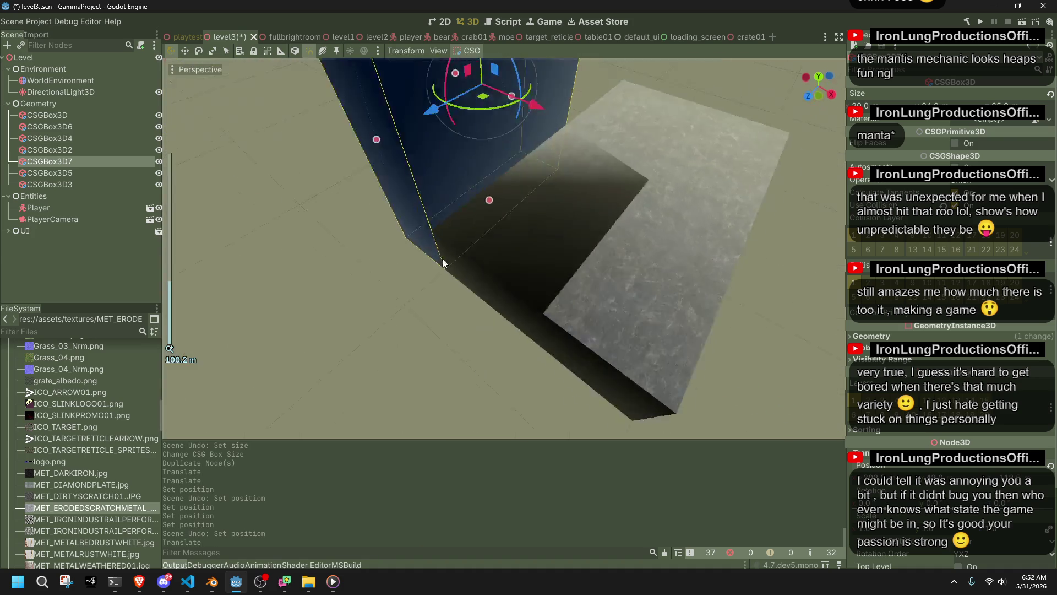
{"action": "left_click", "coordinate": [346, 207]}
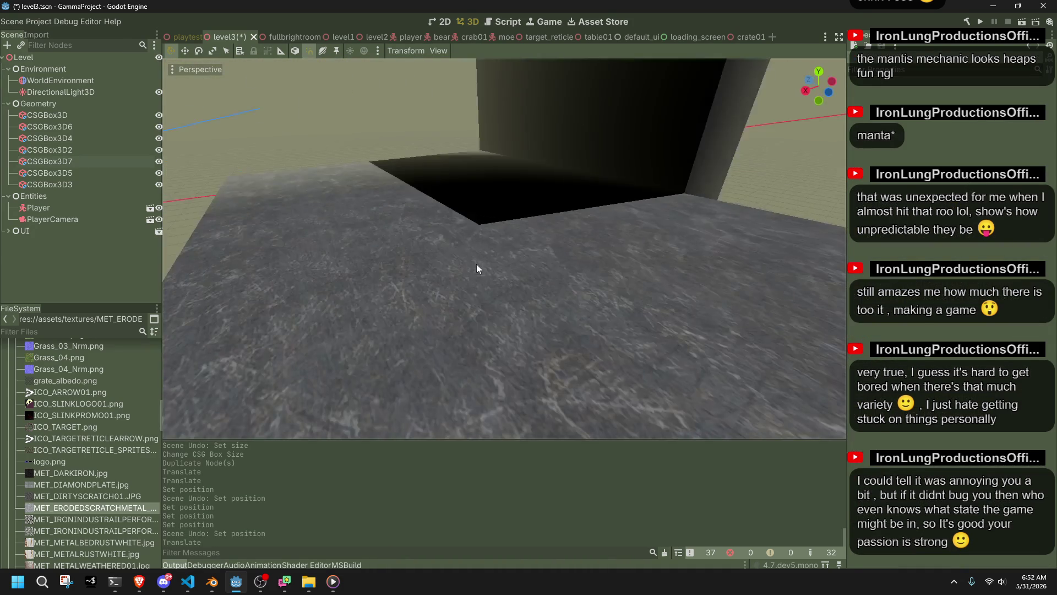
- Reposition the wall further along its Z axis, discarding an accidental X move
{"action": "scroll", "coordinate": [477, 263], "scroll_direction": "down", "scroll_amount": 10}
{"action": "scroll", "coordinate": [504, 240], "scroll_direction": "up", "scroll_amount": 5}
{"action": "left_click", "coordinate": [545, 220]}
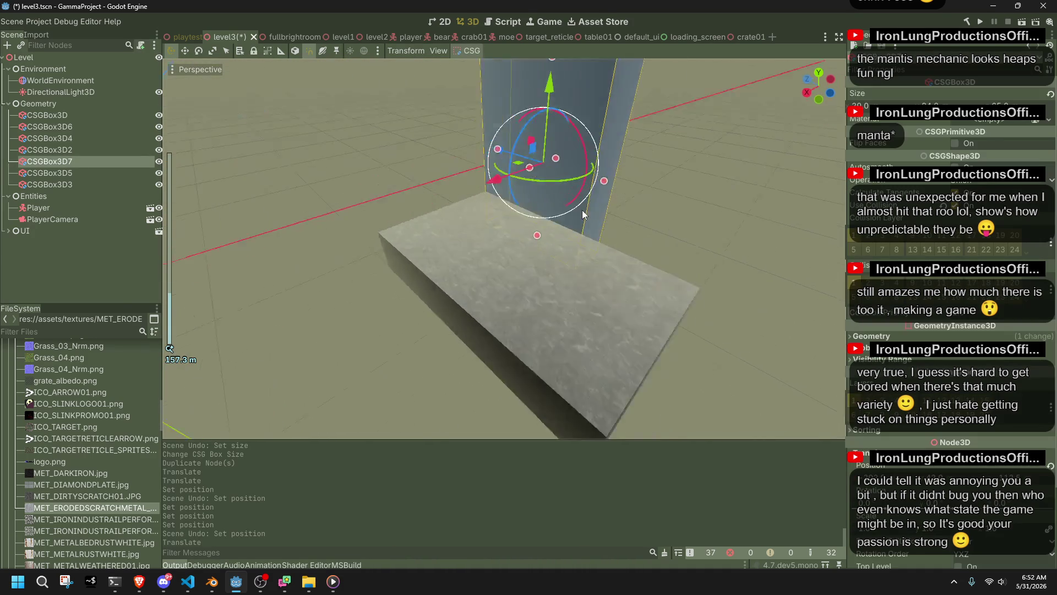
{"action": "mouse_move", "coordinate": [473, 163]}
{"action": "left_mouse_down"}
{"action": "mouse_move", "coordinate": [539, 194]}
{"action": "mouse_move", "coordinate": [740, 195]}
{"action": "left_mouse_up"}
{"action": "key", "text": "ctrl+z"}
{"action": "left_click", "coordinate": [820, 74]}
{"action": "scroll", "coordinate": [457, 386], "scroll_direction": "up", "scroll_amount": 5}
{"action": "left_click_drag", "start_coordinate": [457, 407], "coordinate": [450, 255]}
{"action": "left_click", "coordinate": [411, 332]}
- Check the wall and platform from low angles, then run the level to playtest it
{"action": "mouse_move", "coordinate": [486, 326]}
{"action": "left_mouse_down"}
{"action": "mouse_move", "coordinate": [740, 228]}
{"action": "mouse_move", "coordinate": [253, 209]}
{"action": "mouse_move", "coordinate": [352, 223]}
{"action": "left_mouse_up"}
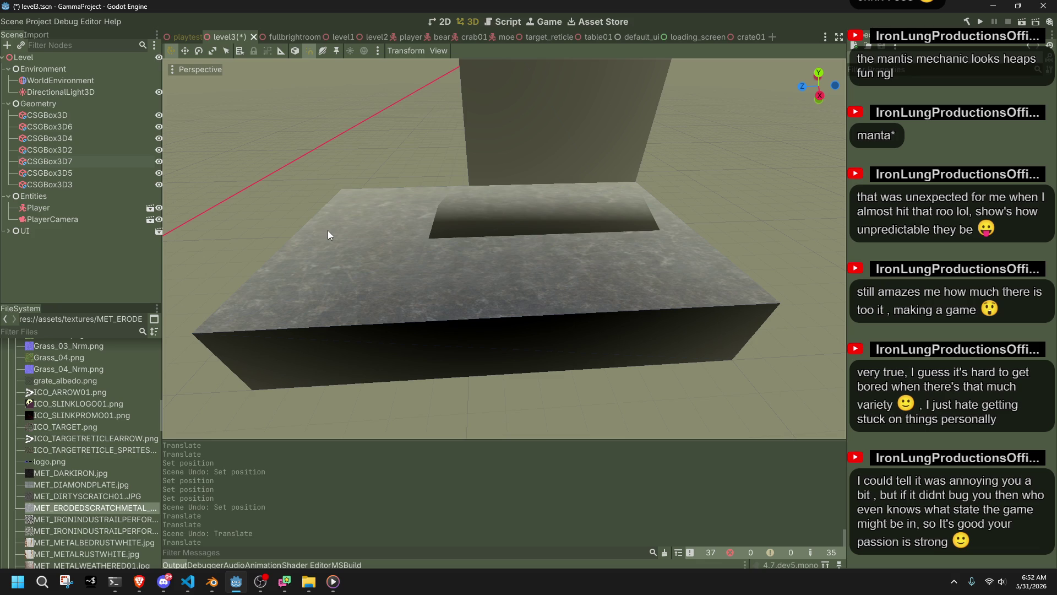
{"action": "scroll", "coordinate": [459, 206], "scroll_direction": "up", "scroll_amount": 3}
{"action": "scroll", "coordinate": [492, 259], "scroll_direction": "down", "scroll_amount": 3}
{"action": "scroll", "coordinate": [655, 325], "scroll_direction": "up", "scroll_amount": 5}
{"action": "mouse_move", "coordinate": [656, 326]}
{"action": "left_mouse_down"}
{"action": "mouse_move", "coordinate": [789, 306]}
{"action": "mouse_move", "coordinate": [803, 279]}
{"action": "left_mouse_up"}
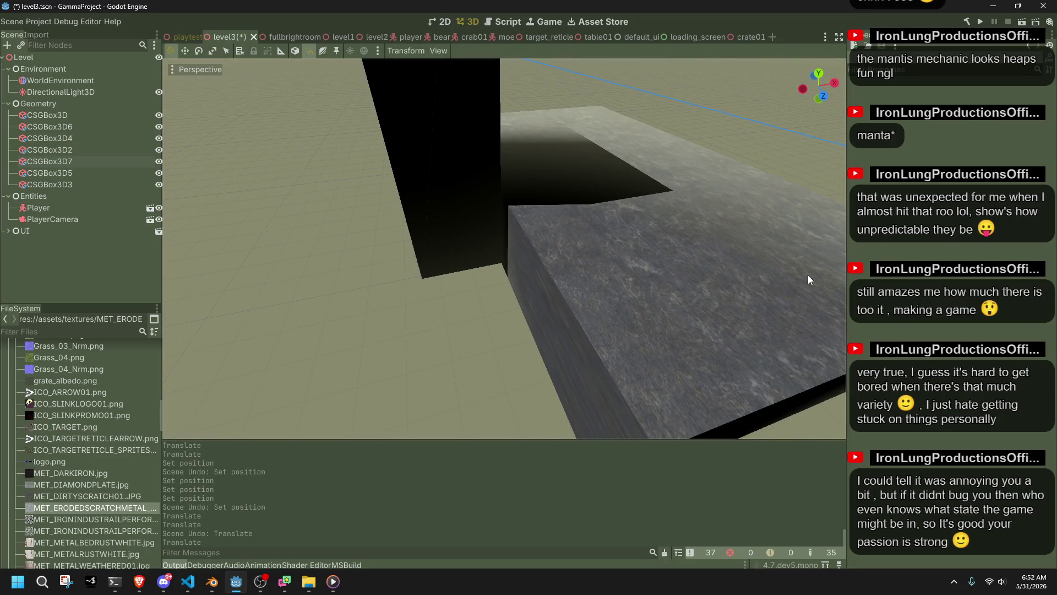
{"action": "scroll", "coordinate": [342, 202], "scroll_direction": "down", "scroll_amount": 10}
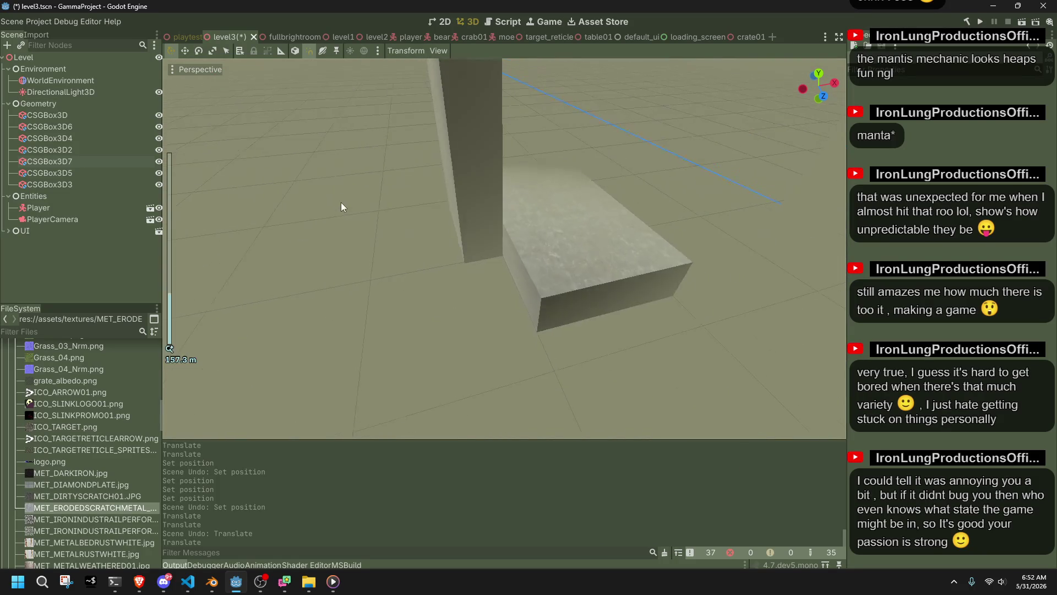
{"action": "scroll", "coordinate": [552, 272], "scroll_direction": "up", "scroll_amount": 5}
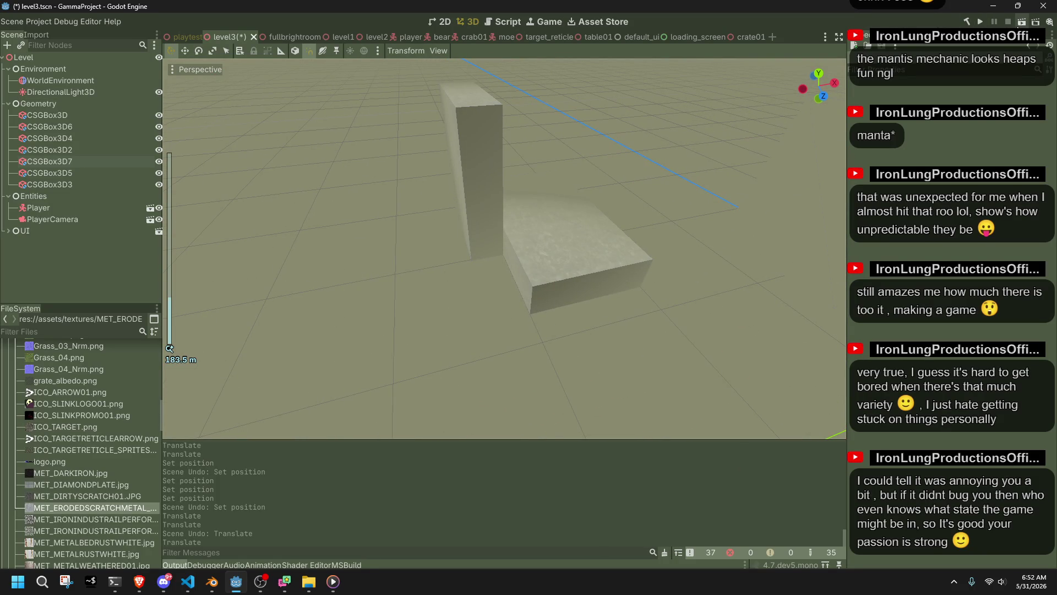
{"action": "left_click", "coordinate": [1022, 21]}
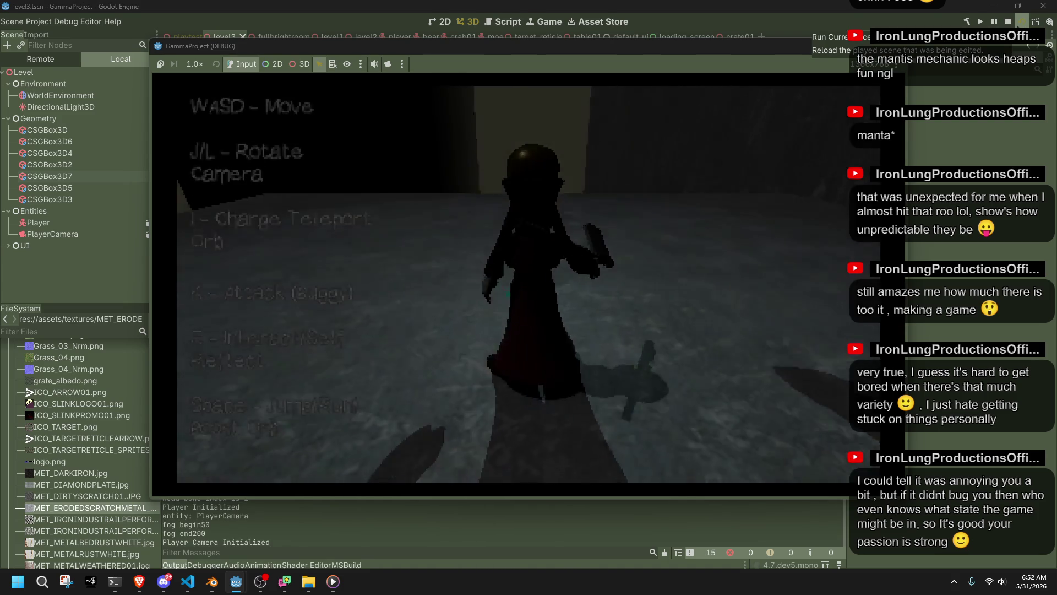
- Walk toward the wall, shoot the teleport orb and look around with J/L
{"action": "key", "text": "w"}
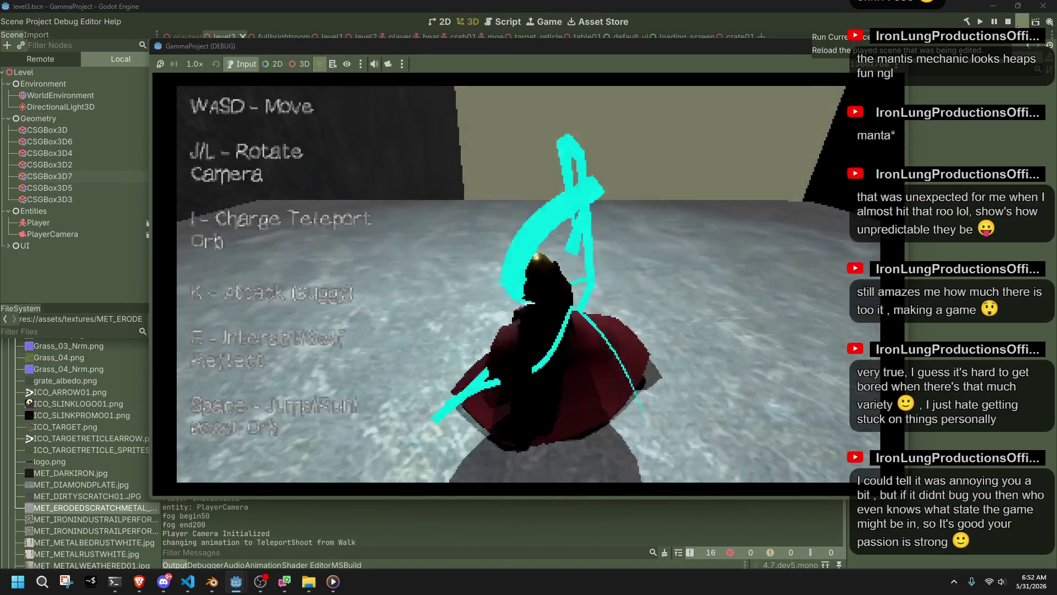
{"action": "key", "text": "i"}
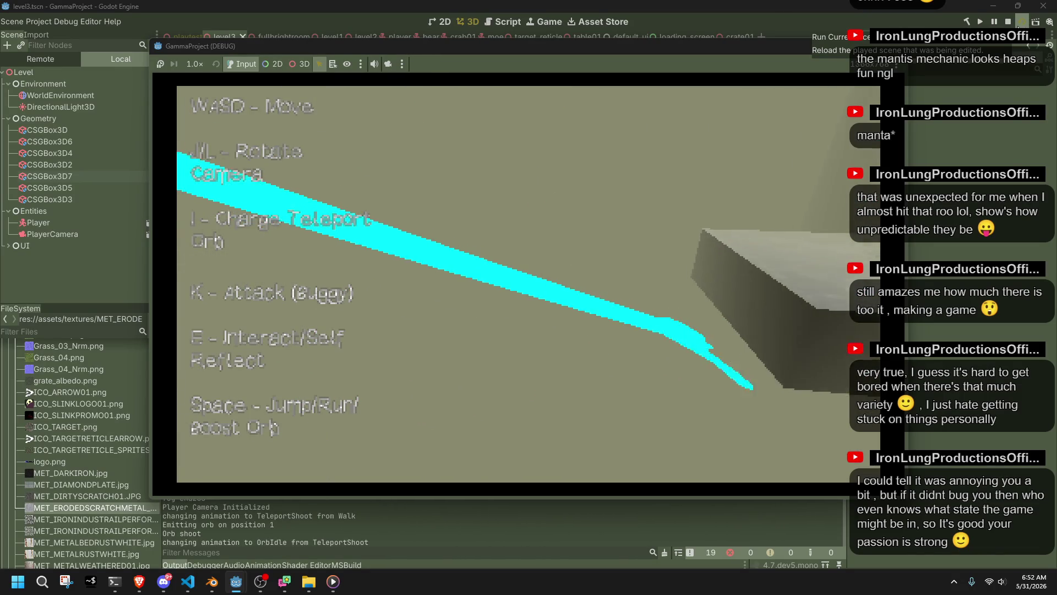
{"action": "key", "text": "l"}
{"action": "key", "text": "j"}
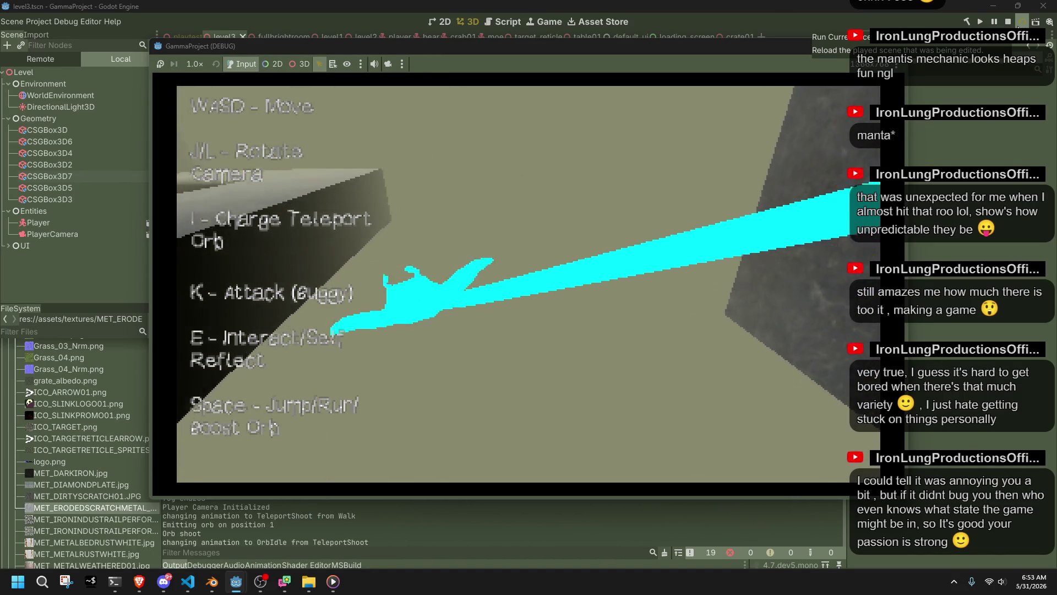
{"action": "key", "text": "j"}
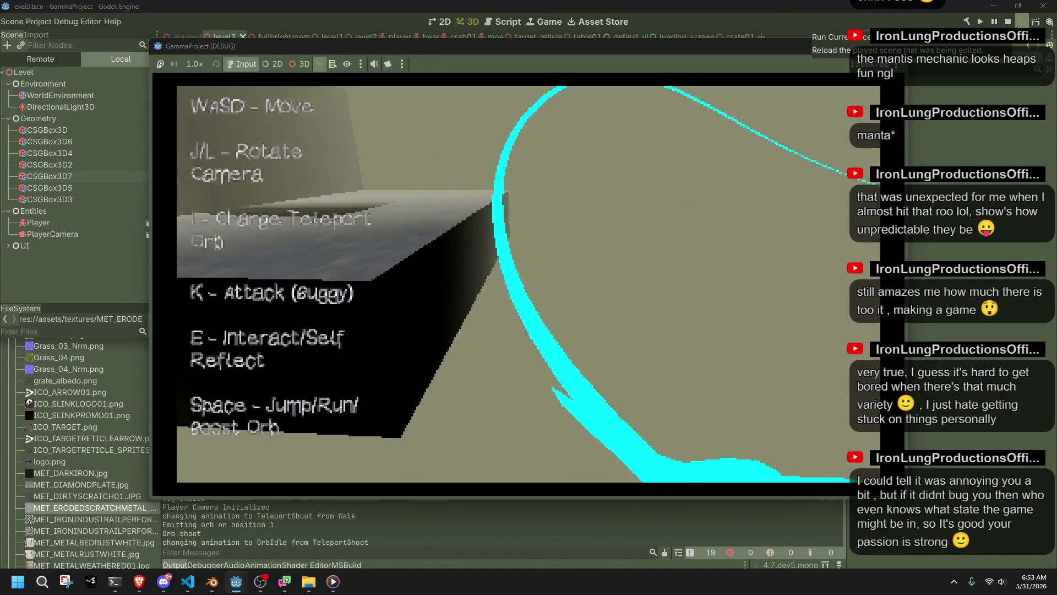
{"action": "key", "text": "l"}
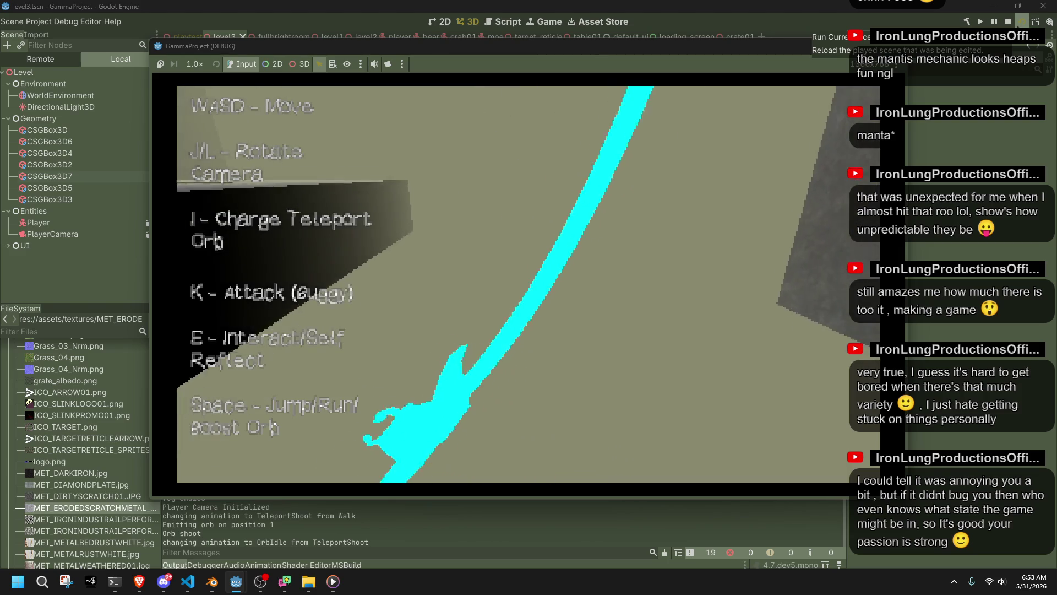
{"action": "key", "text": "l"}
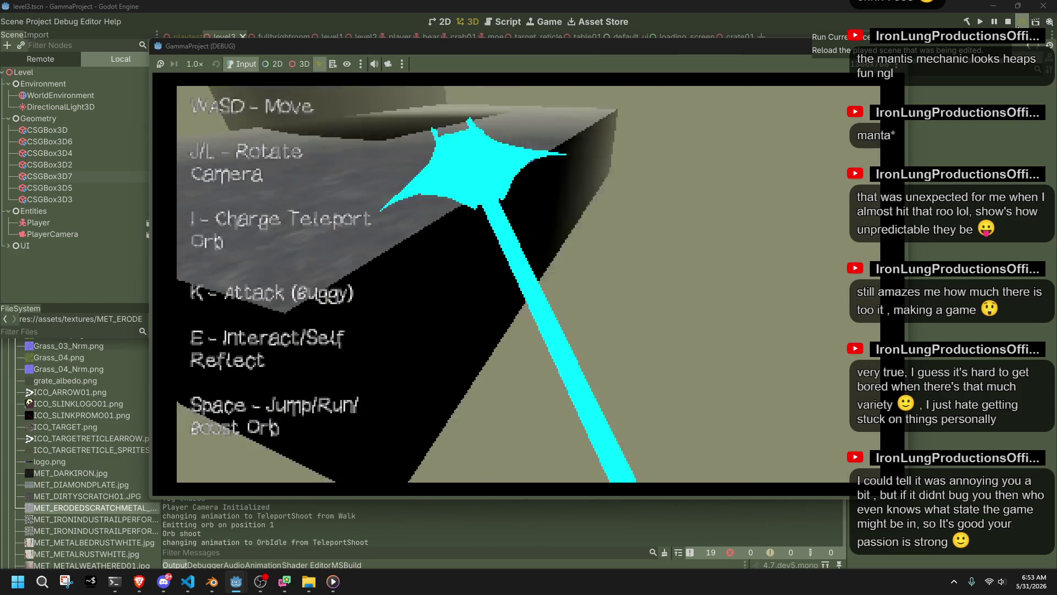
{"action": "key", "text": "j"}
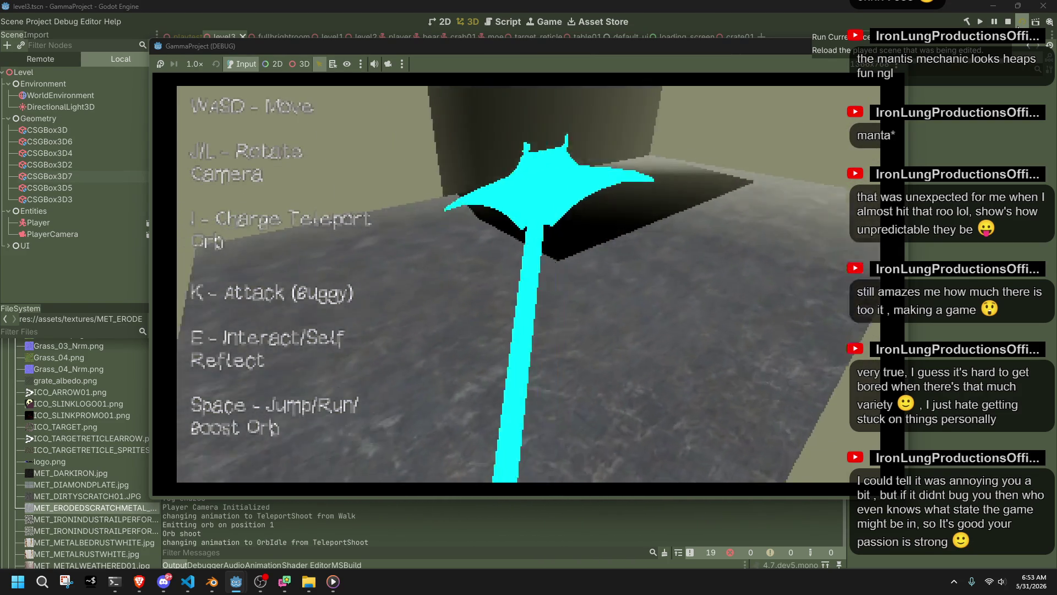
{"action": "key", "text": "l"}
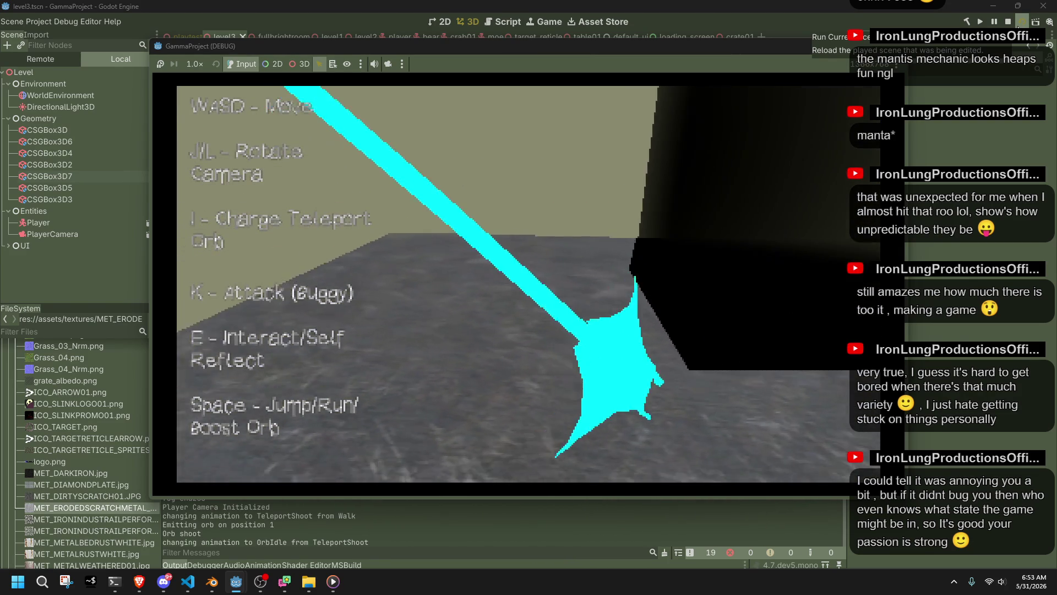
{"action": "key", "text": "l"}
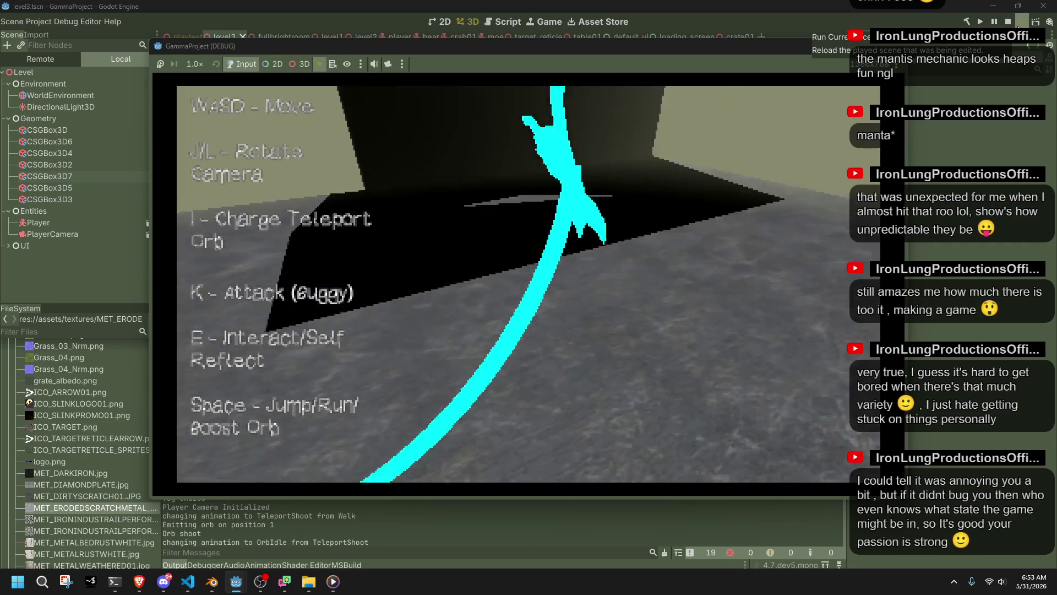
{"action": "key", "text": "j"}
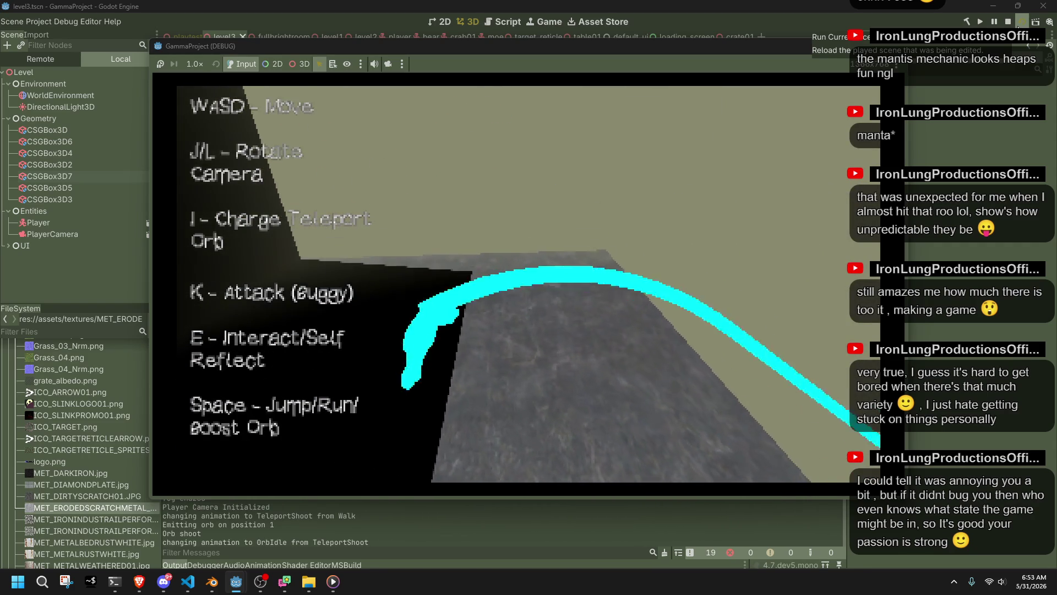
{"action": "key", "text": "l"}
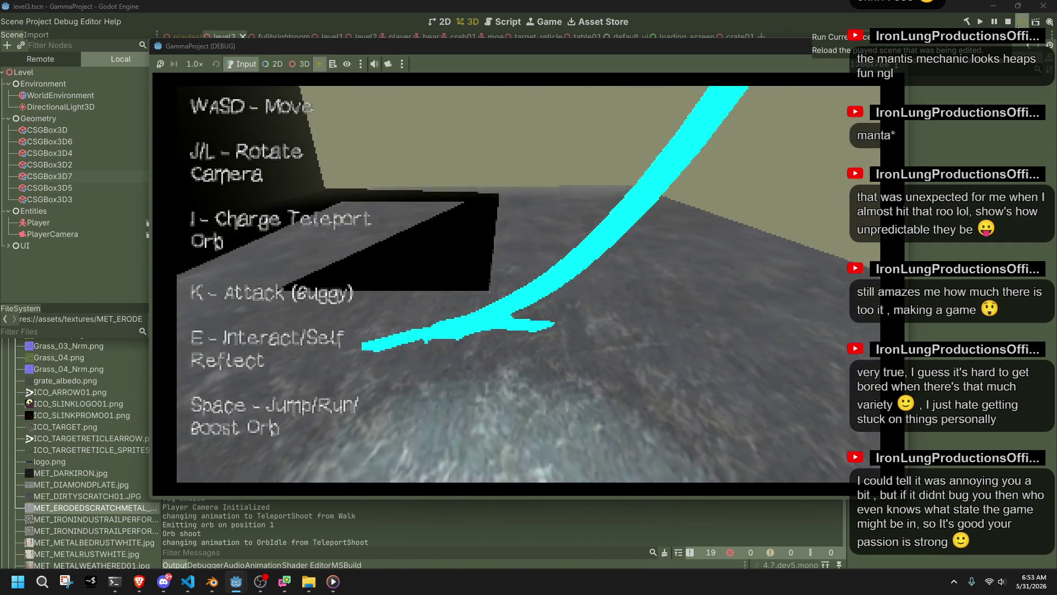
{"action": "key", "text": "j"}
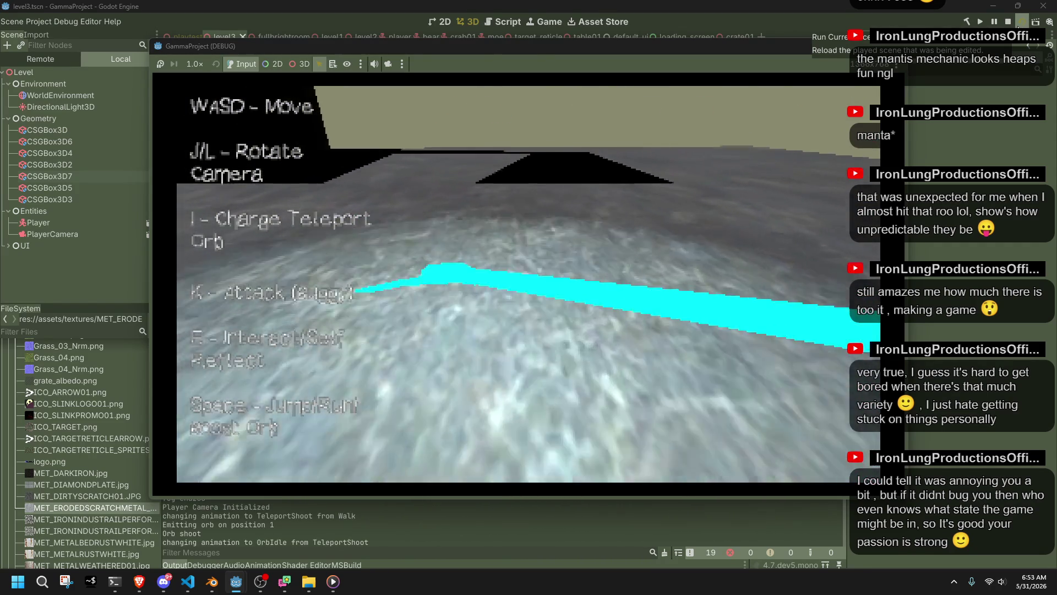
{"action": "key", "text": "l"}
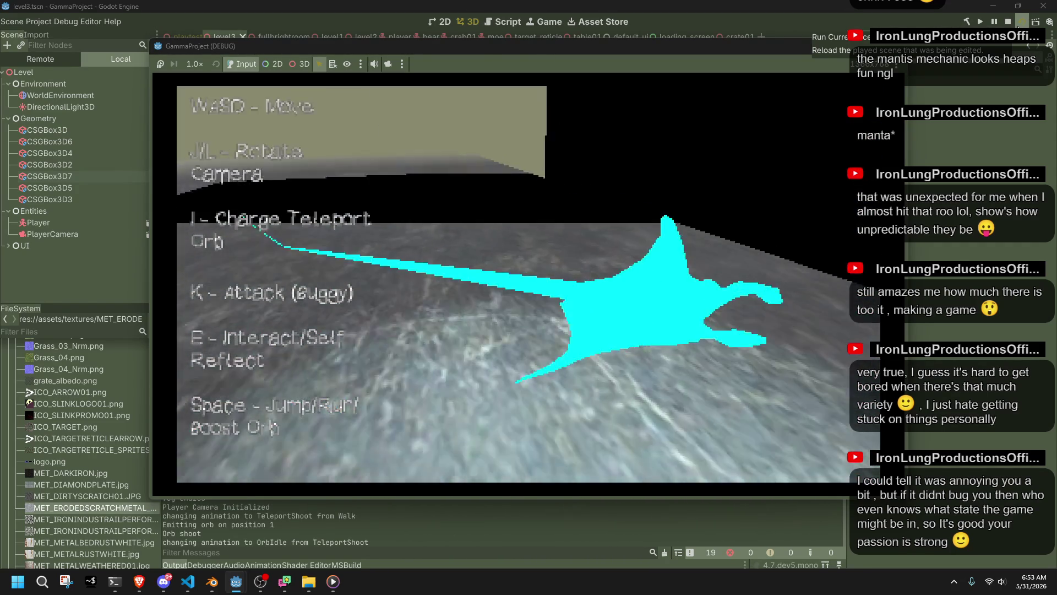
- Move across the floor, look toward the beige wall, then stop the game
{"action": "key", "text": "w"}
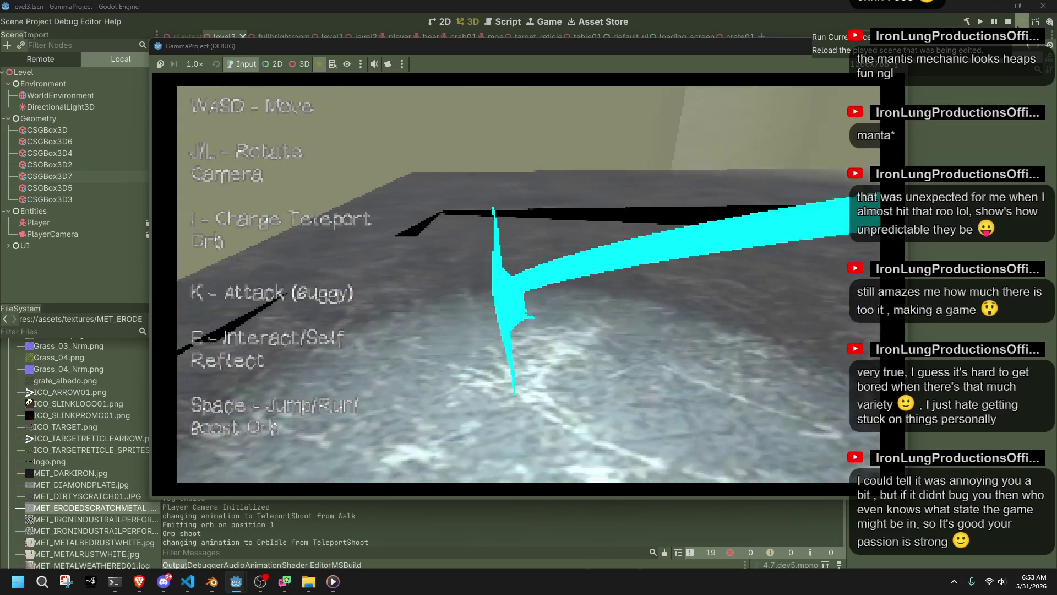
{"action": "key", "text": "j"}
{"action": "key", "text": "l"}
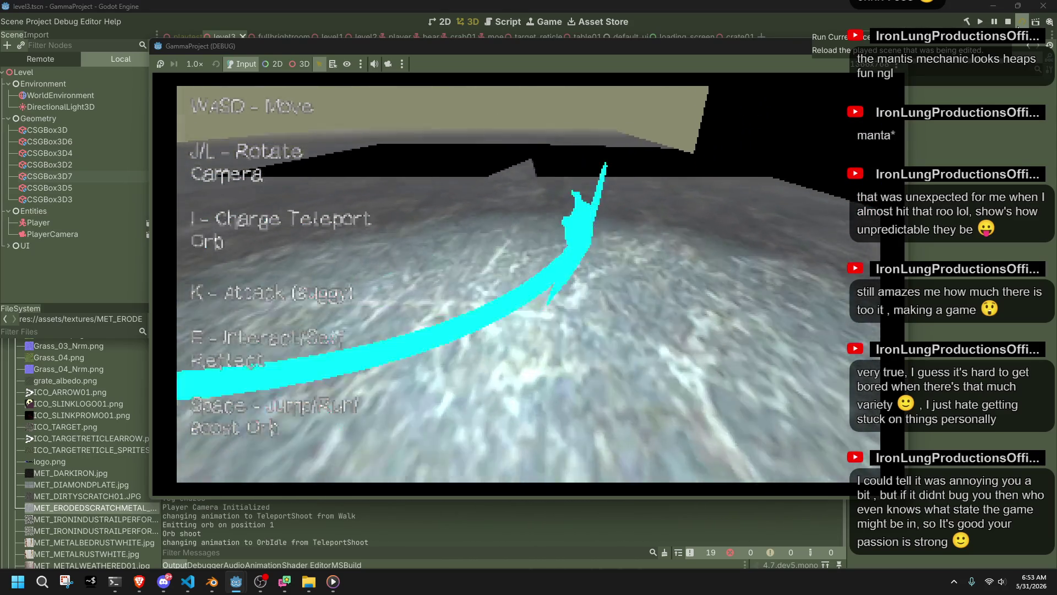
{"action": "key", "text": "j"}
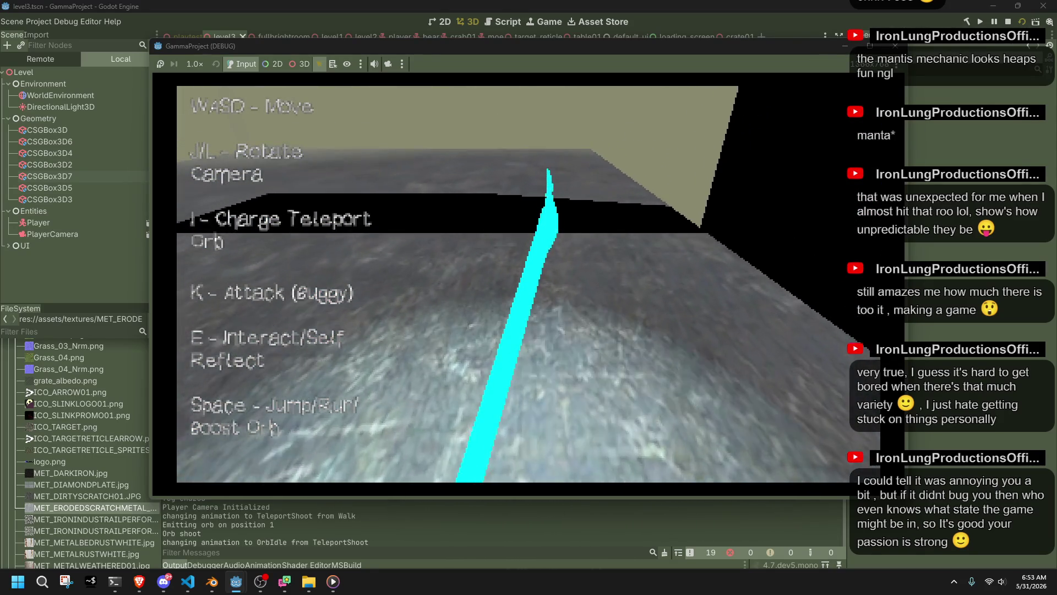
{"action": "key", "text": "j"}
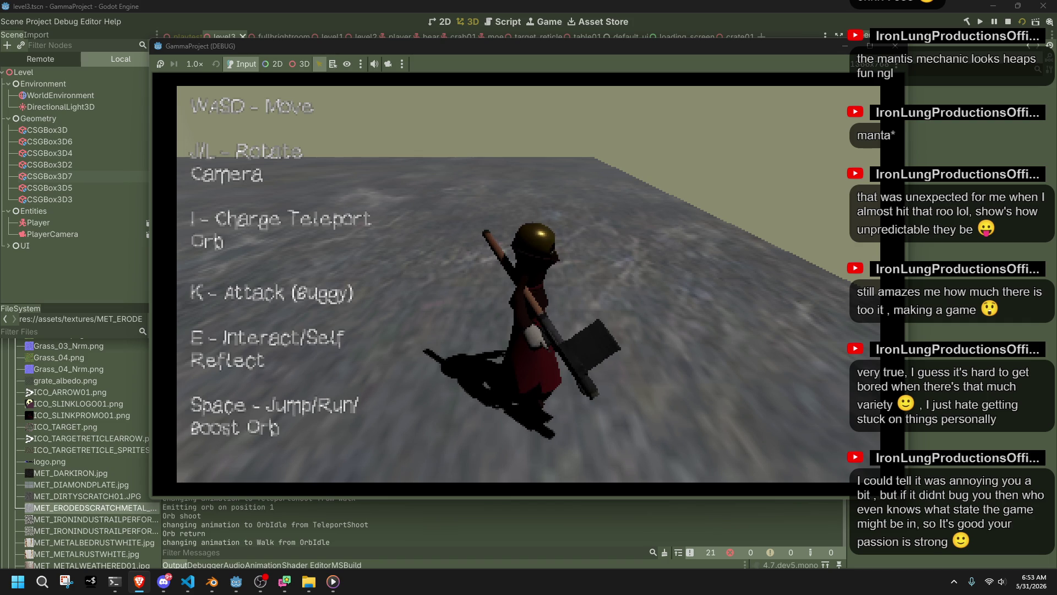
{"action": "key", "text": "Escape"}
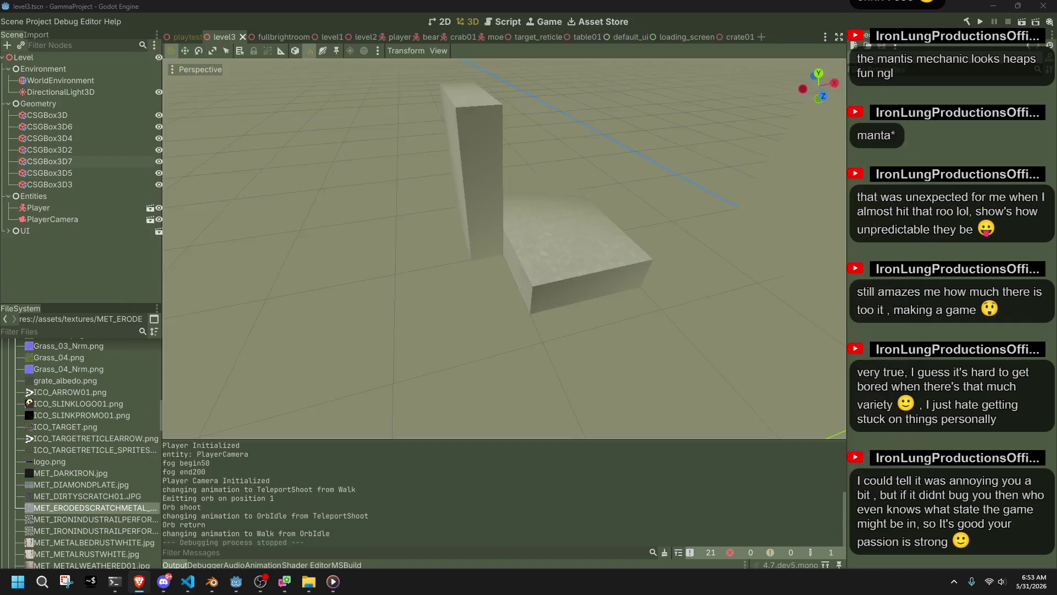
- Search Editor Settings for 'shado', browse the results, then clear the filter
{"action": "scroll", "coordinate": [601, 252], "scroll_direction": "up", "scroll_amount": 2}
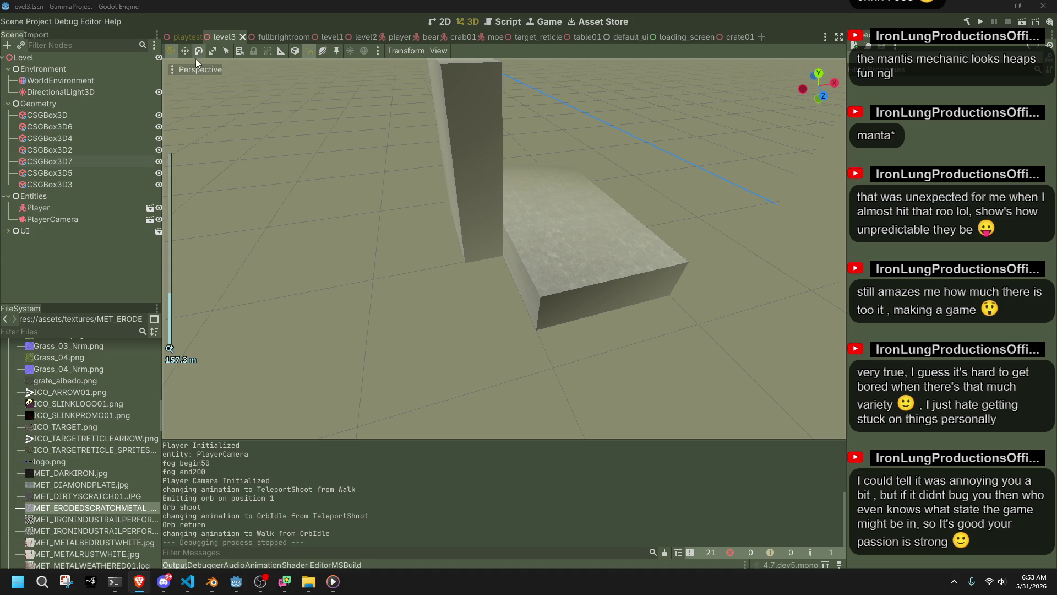
{"action": "left_click", "coordinate": [207, 67]}
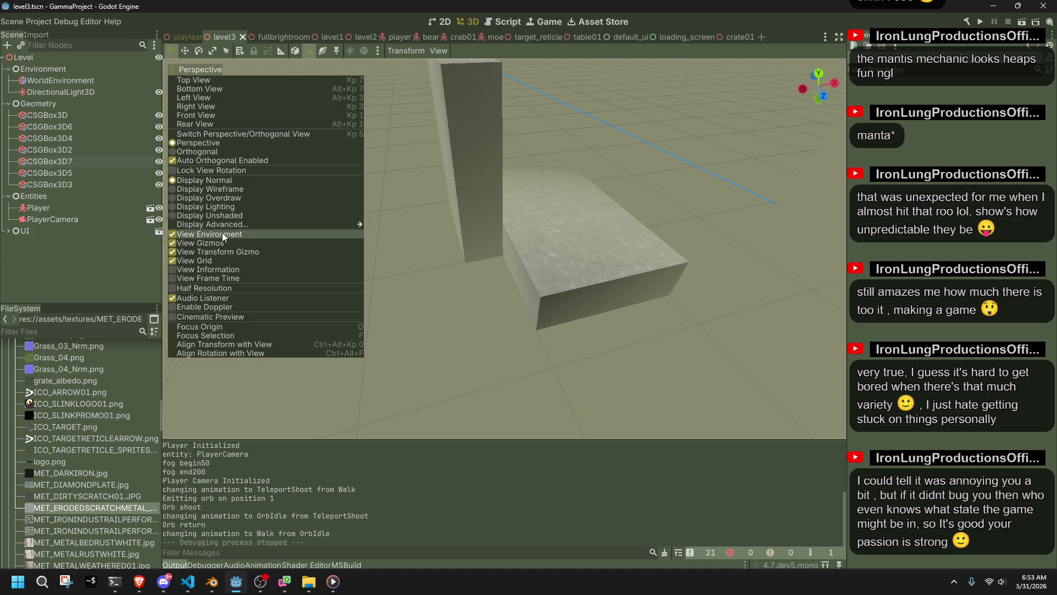
{"action": "left_click", "coordinate": [80, 22]}
{"action": "left_click", "coordinate": [95, 31]}
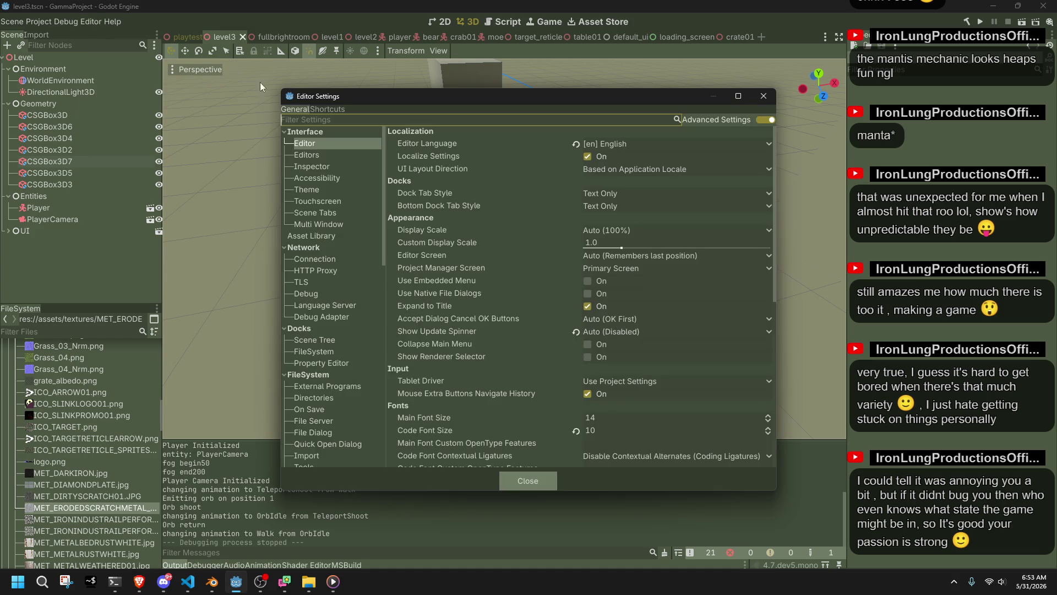
{"action": "type", "text": "shado"}
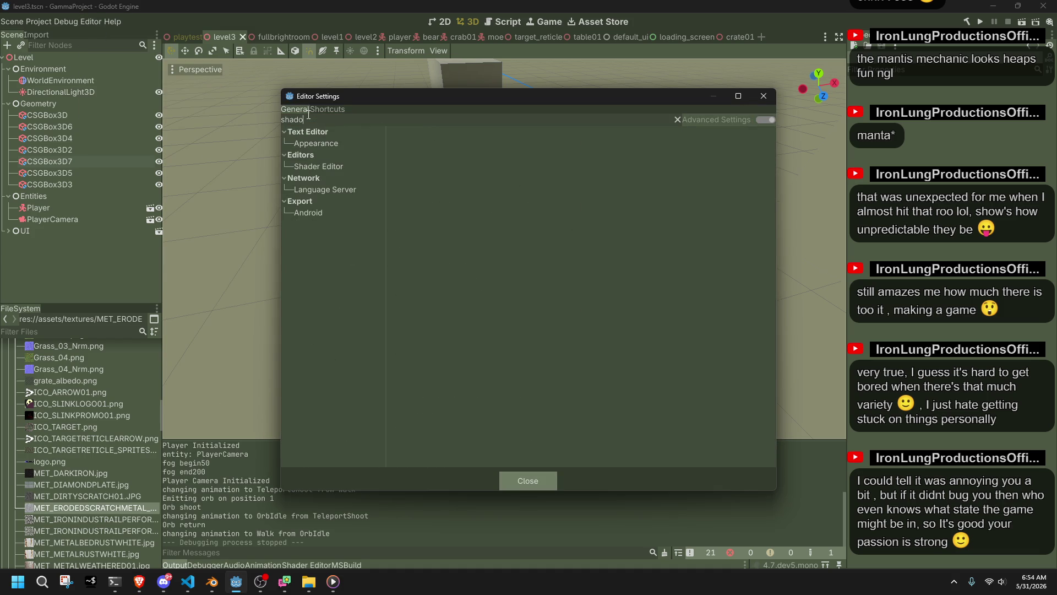
{"action": "left_click", "coordinate": [316, 164]}
{"action": "left_click", "coordinate": [316, 142]}
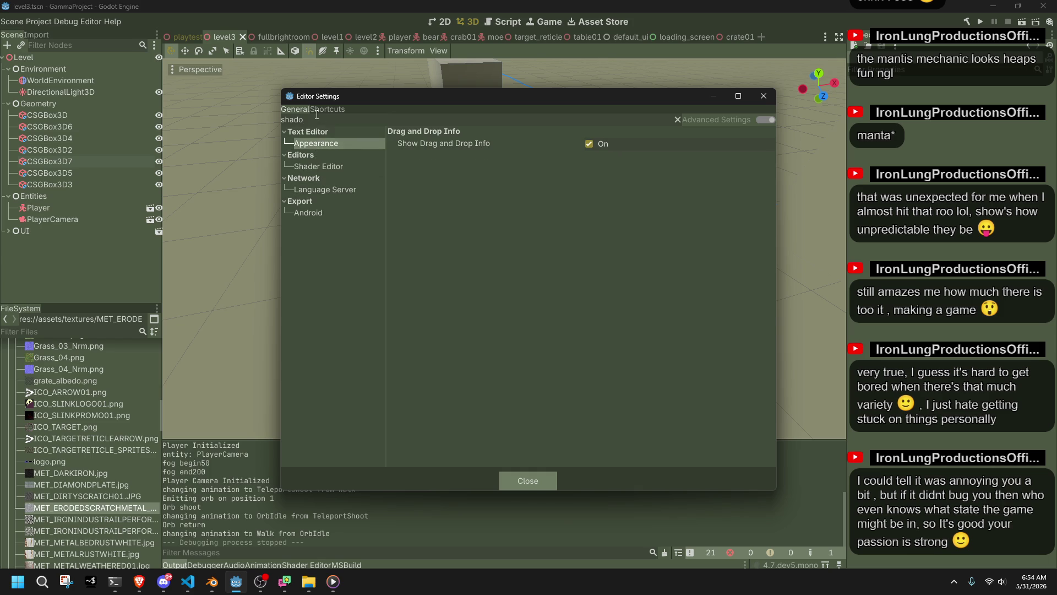
{"action": "double_click", "coordinate": [317, 117]}
{"action": "key", "text": "BackSpace"}
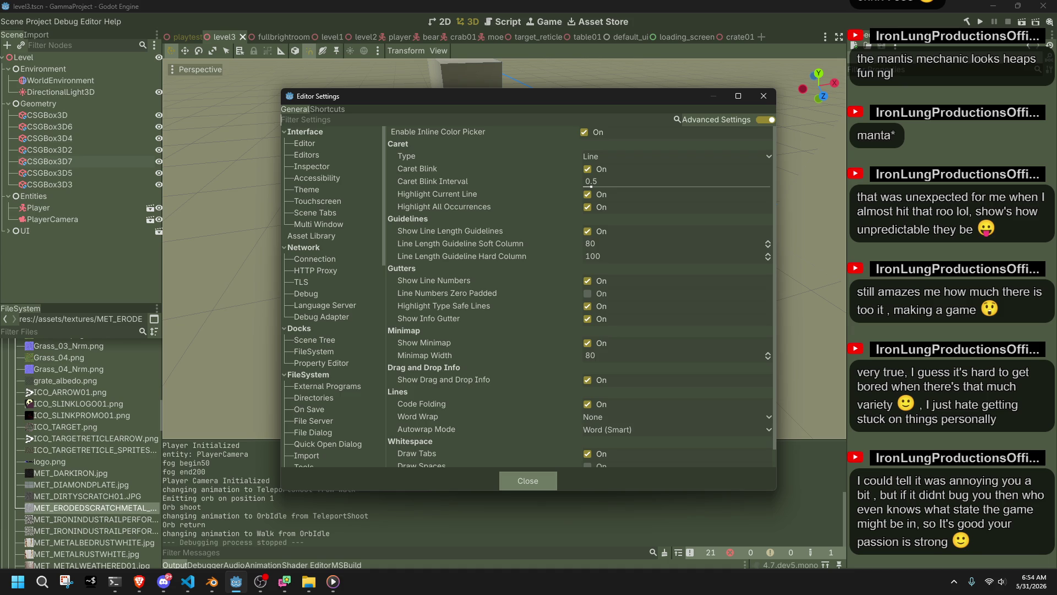
- Close the Editor Settings window and go to the Project menu
{"action": "key", "text": "alt+Tab"}
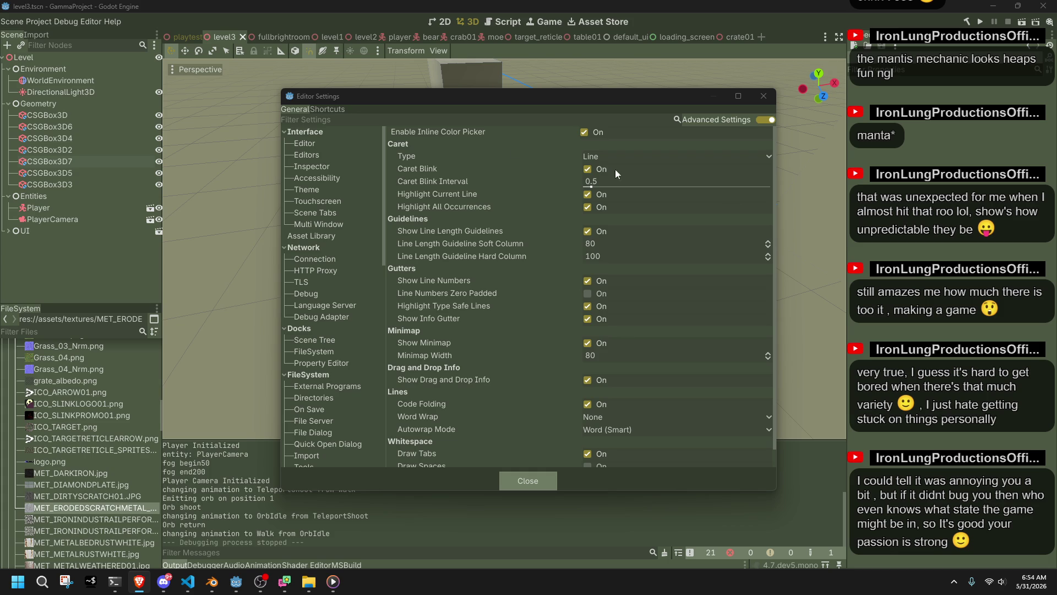
{"action": "left_click", "coordinate": [540, 480]}
{"action": "left_click", "coordinate": [47, 22]}
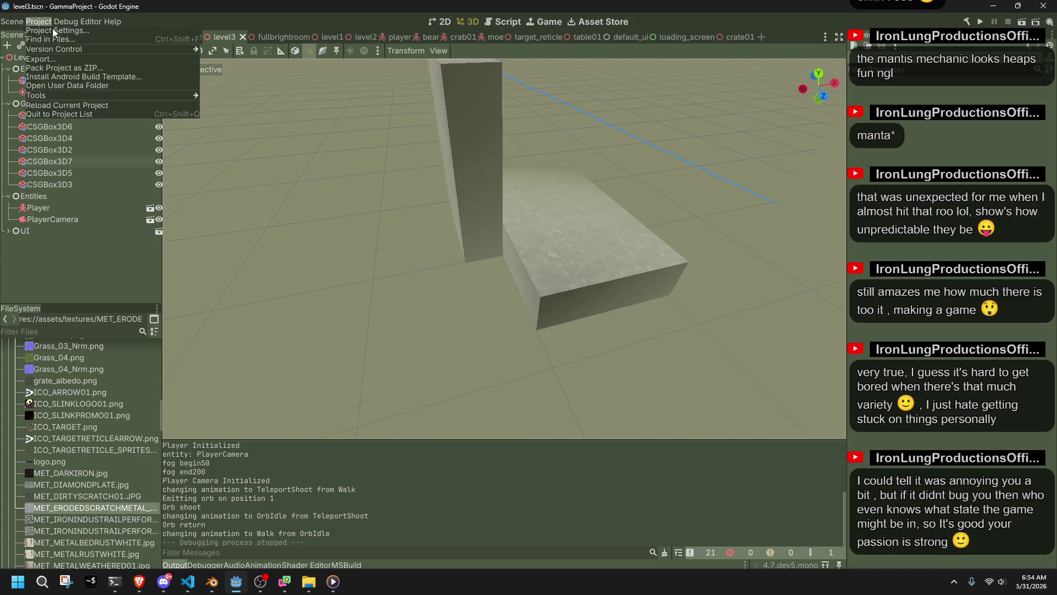
{"action": "left_click", "coordinate": [52, 30]}
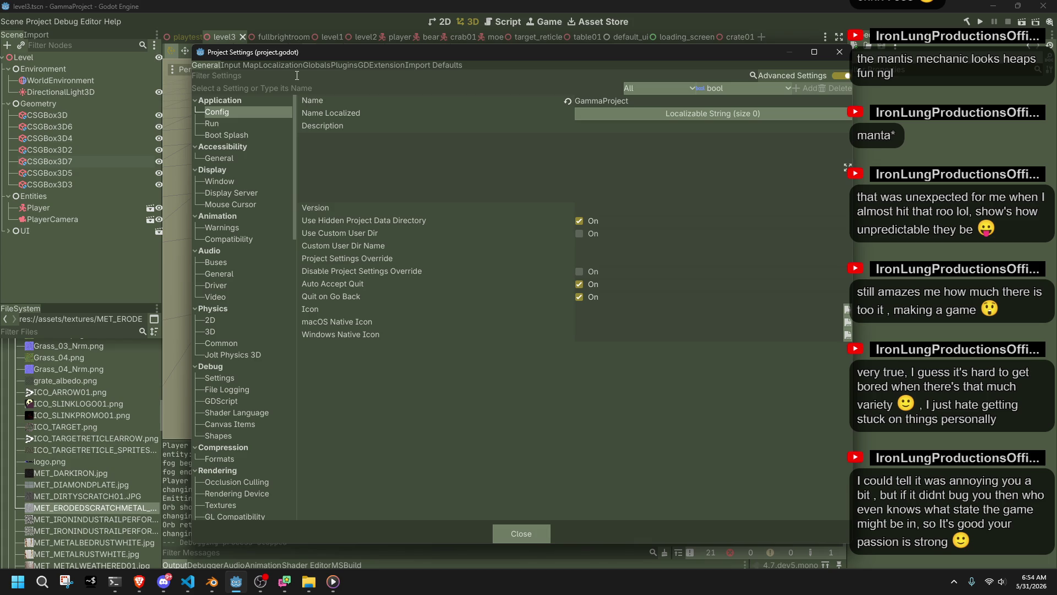
{"action": "type", "text": "shadow"}
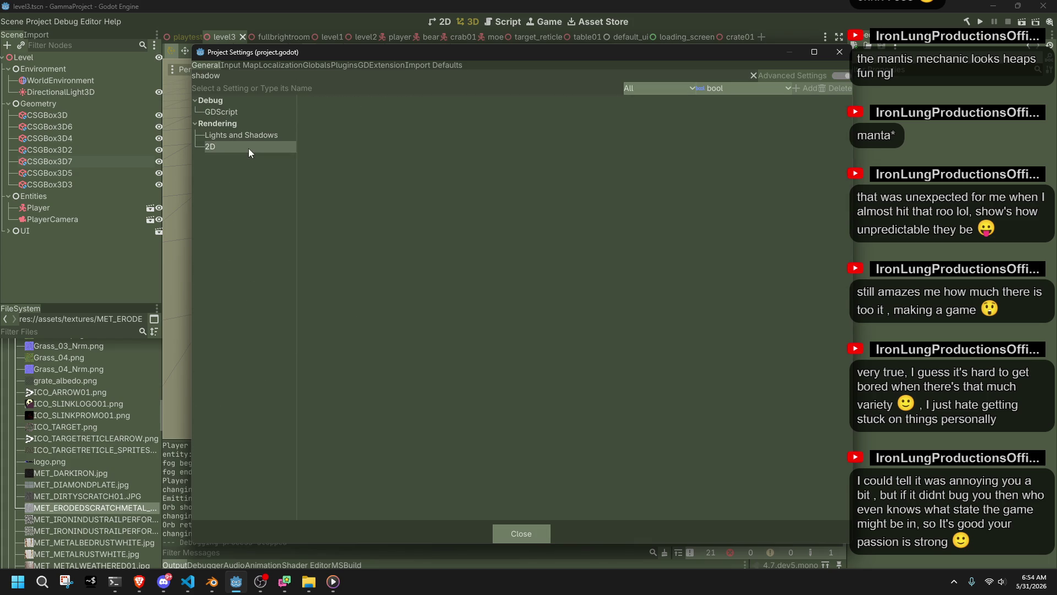
{"action": "left_click", "coordinate": [237, 135]}
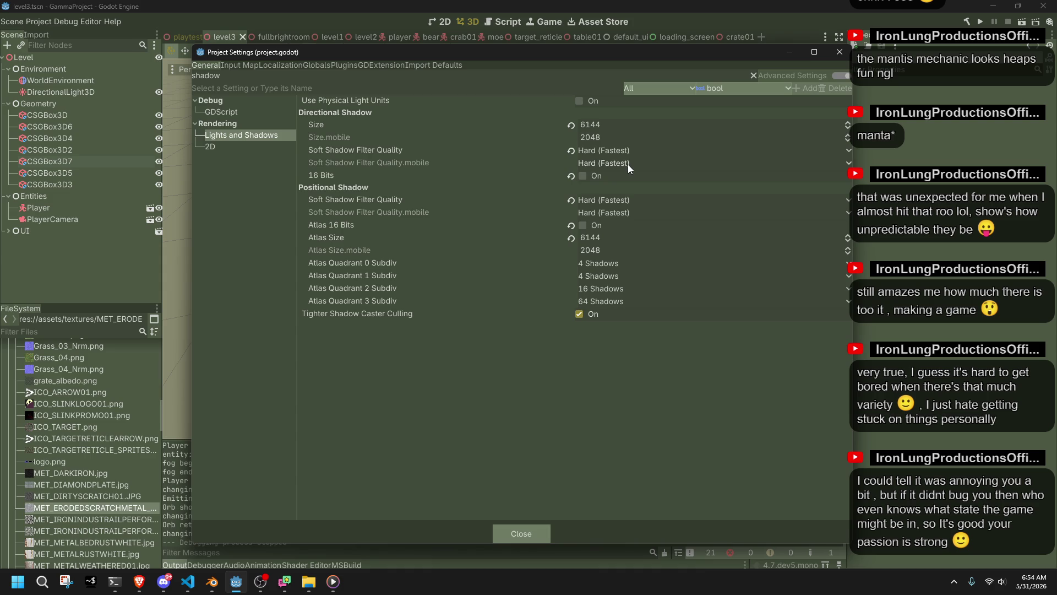
{"action": "left_click", "coordinate": [509, 538]}
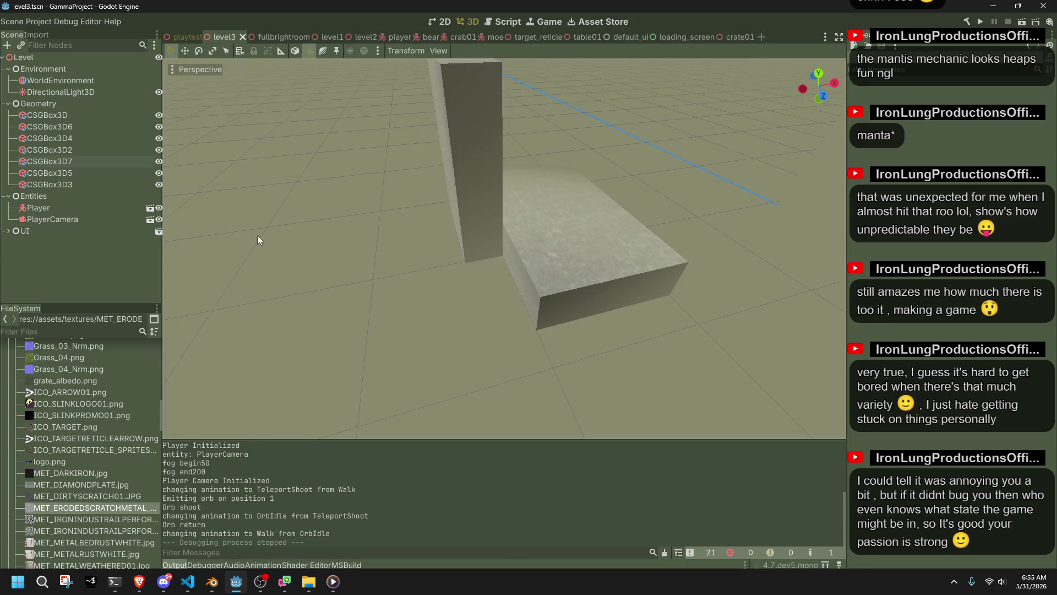
{"action": "left_click", "coordinate": [35, 25]}
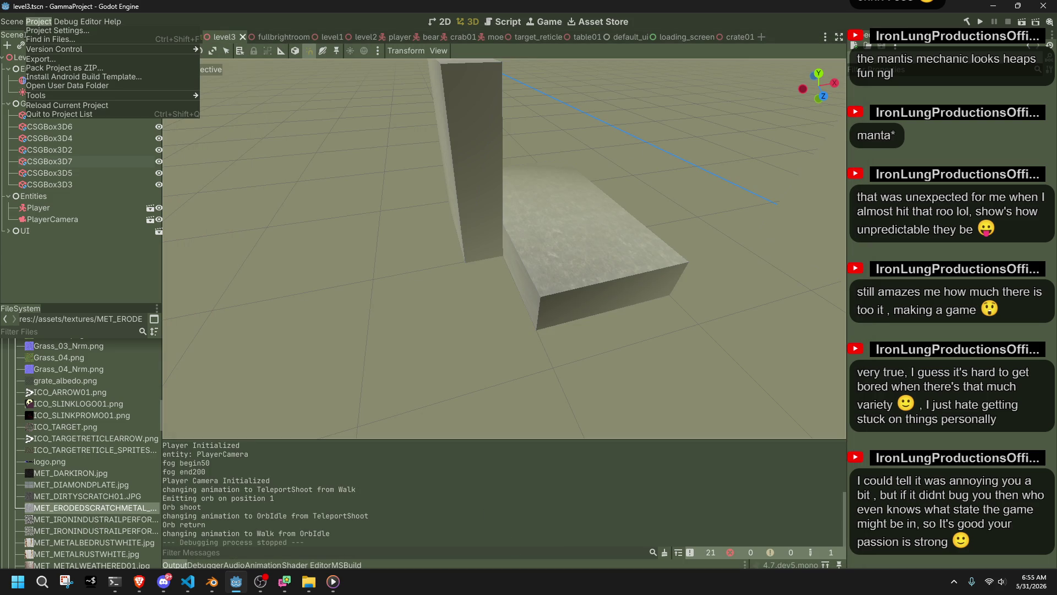
{"action": "key", "text": "alt+Tab"}
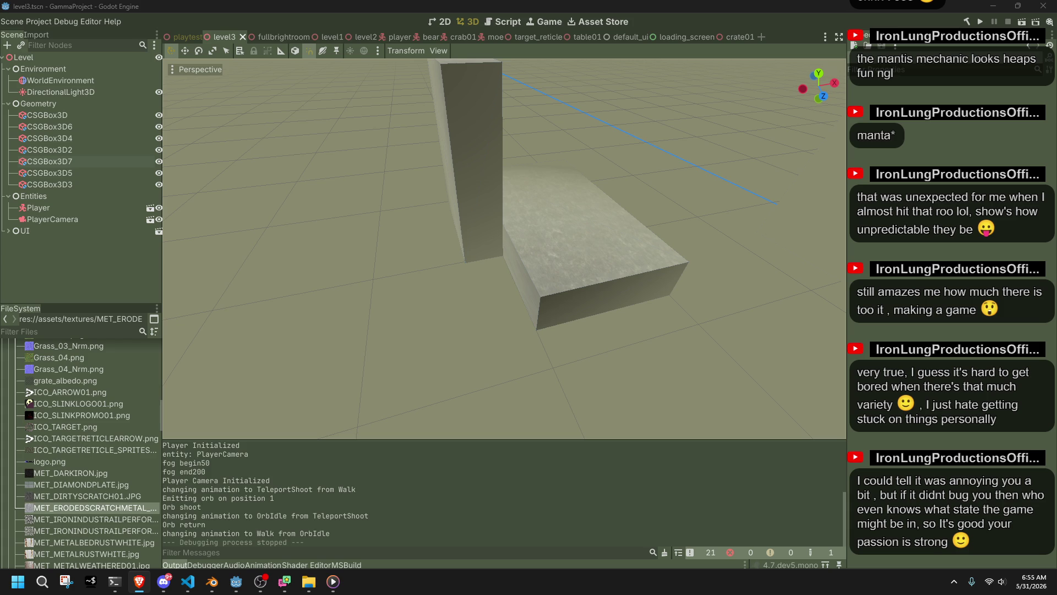
- On DirectionalLight3D, enable Reverse Cull Face and drop Normal Bias to 0.0, then save and run with F6
{"action": "left_click_drag", "start_coordinate": [640, 305], "coordinate": [336, 233]}
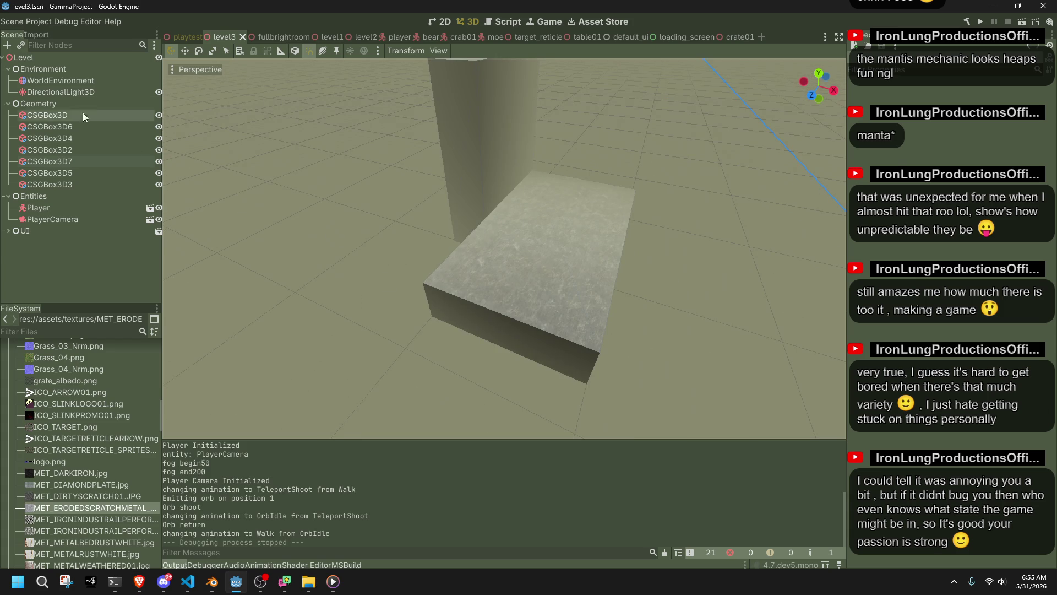
{"action": "left_click", "coordinate": [64, 92]}
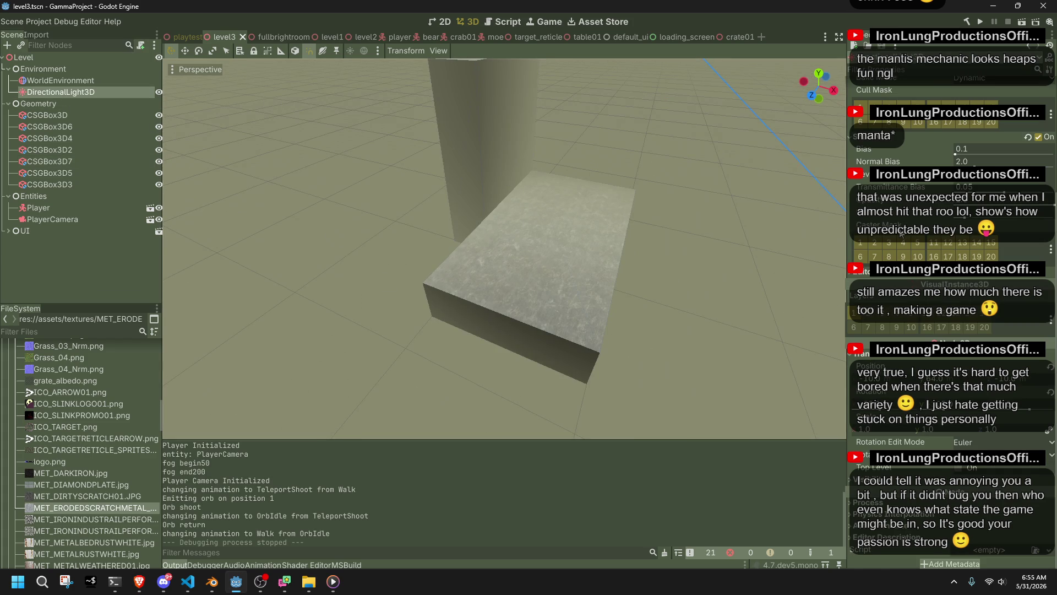
{"action": "scroll", "coordinate": [1012, 224], "scroll_direction": "up", "scroll_amount": 3}
{"action": "scroll", "coordinate": [804, 218], "scroll_direction": "up", "scroll_amount": 4}
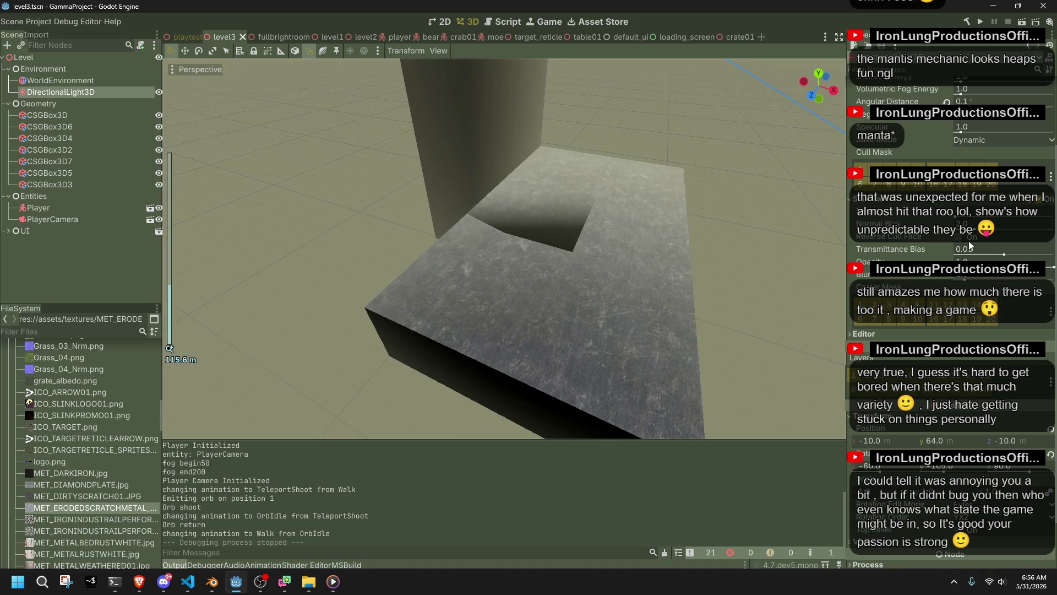
{"action": "left_click", "coordinate": [960, 239]}
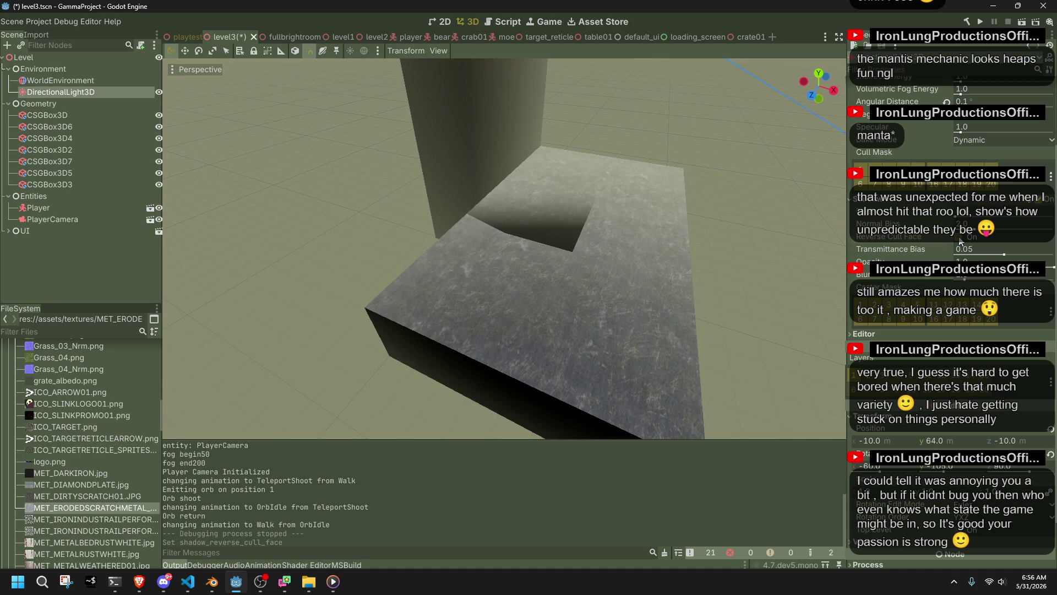
{"action": "left_click", "coordinate": [973, 228]}
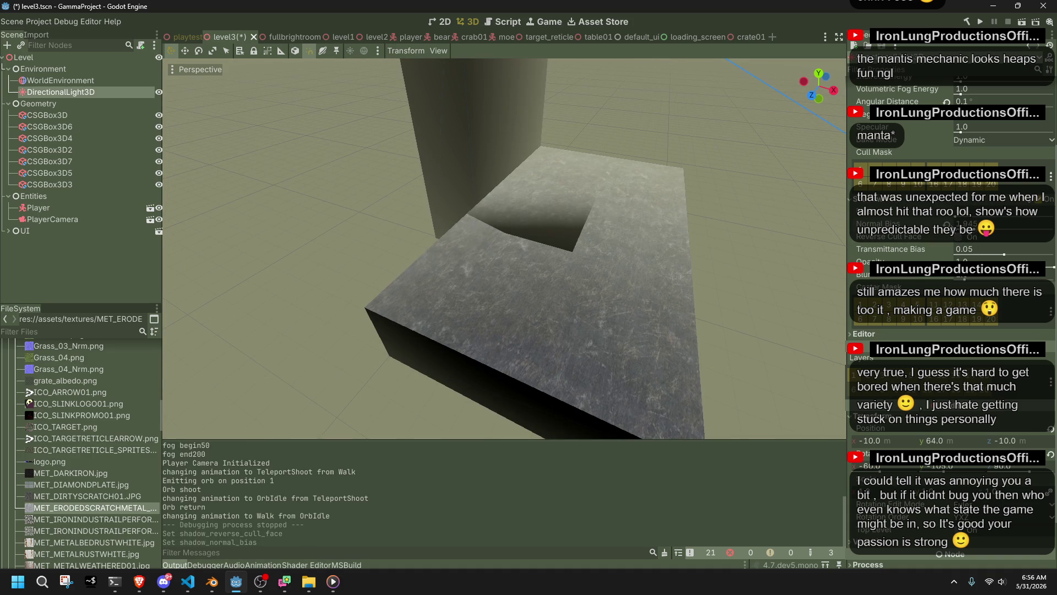
{"action": "left_click", "coordinate": [958, 216]}
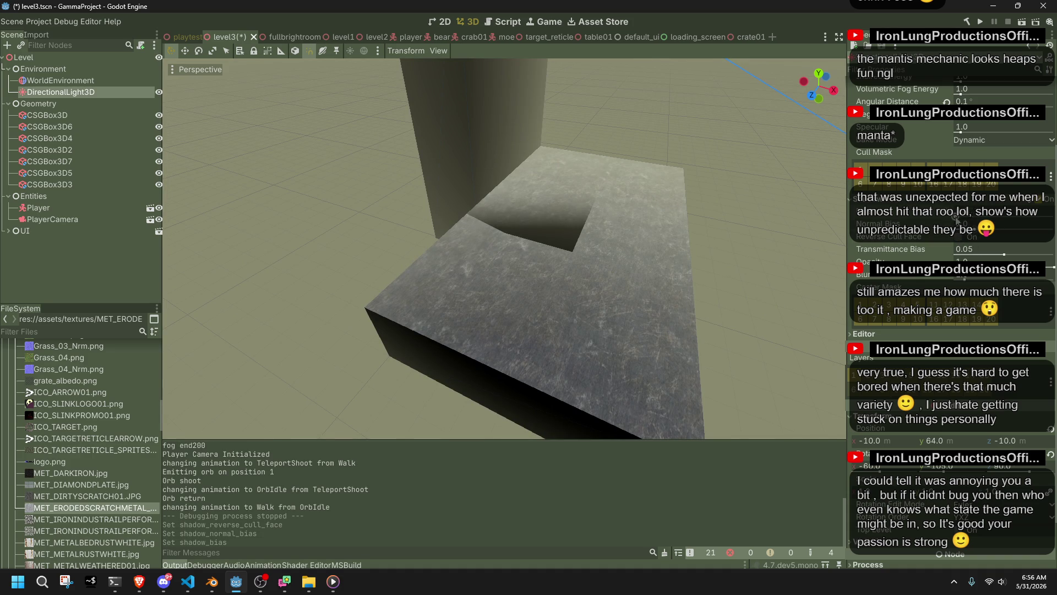
{"action": "left_click", "coordinate": [976, 232]}
{"action": "left_click_drag", "start_coordinate": [1043, 229], "coordinate": [961, 231]}
{"action": "scroll", "coordinate": [624, 274], "scroll_direction": "up", "scroll_amount": 3}
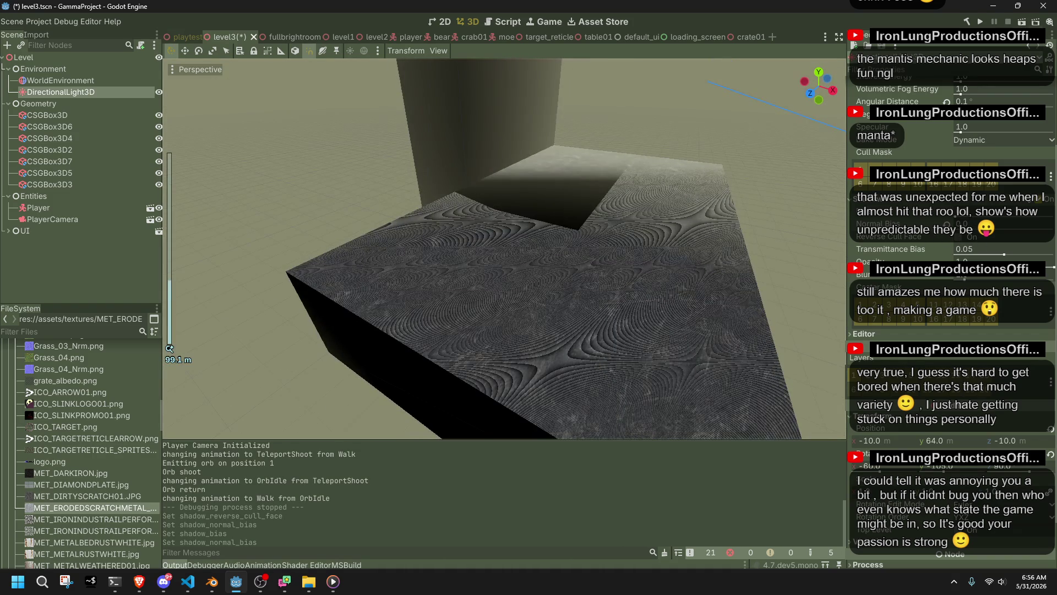
{"action": "key", "text": "F6"}
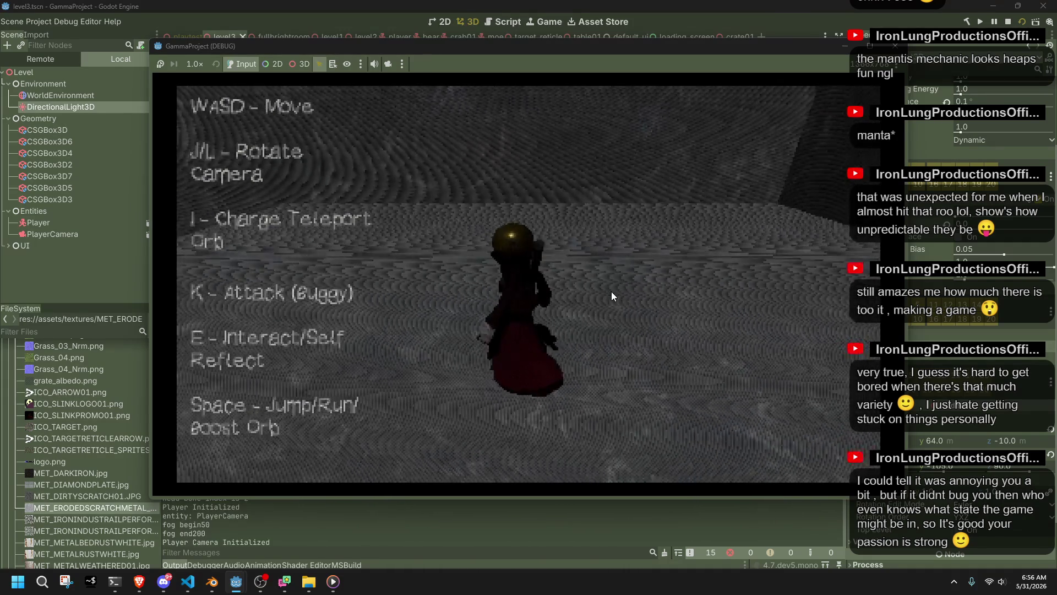
- Walk the character forward, turn the camera, swing the axe and charge the teleport orb, then stop the game
{"action": "key", "text": "w"}
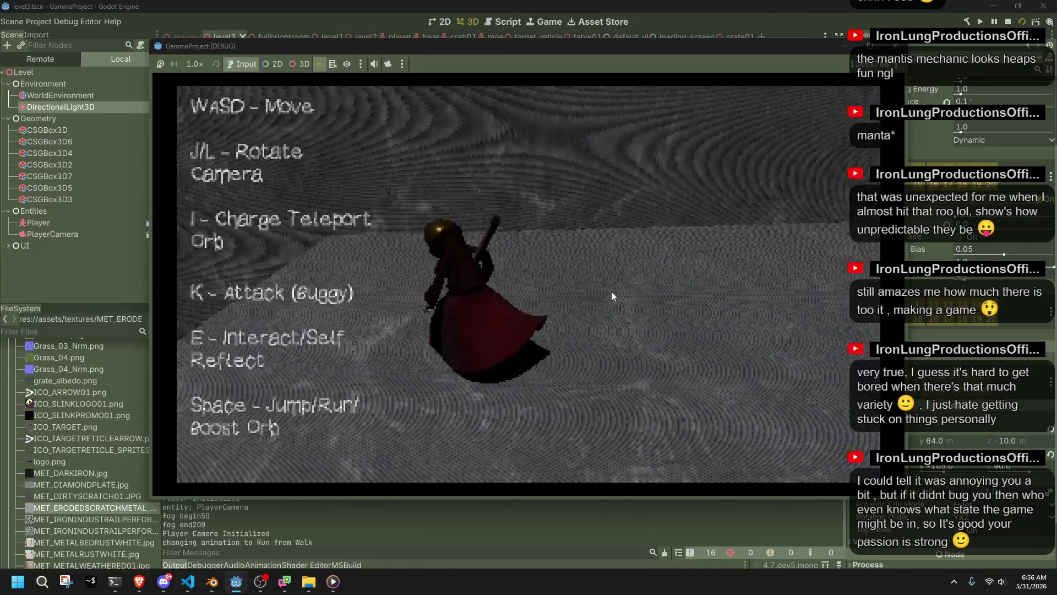
{"action": "key", "text": "l"}
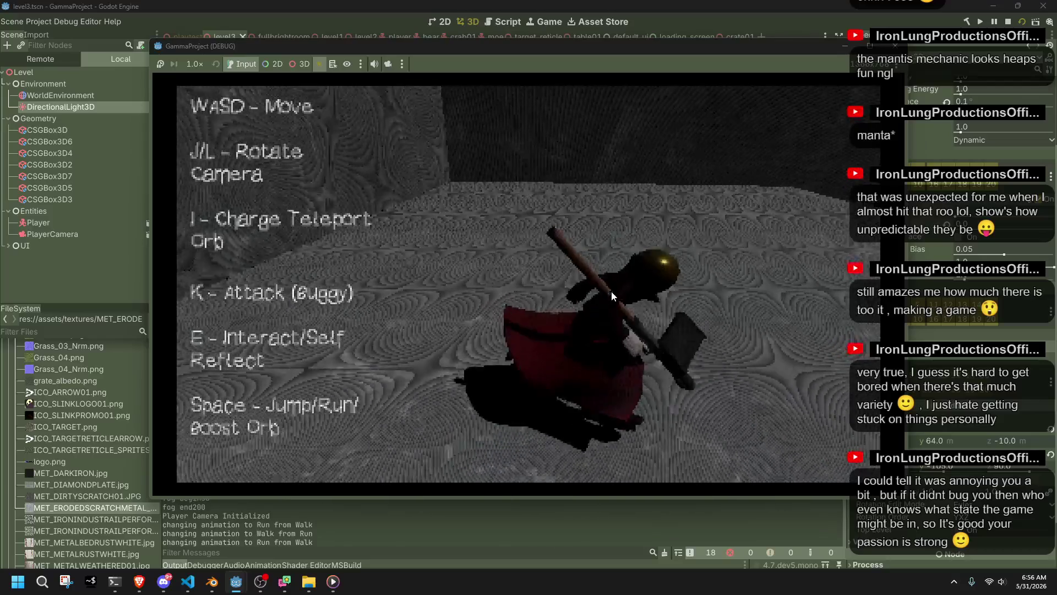
{"action": "key", "text": "w"}
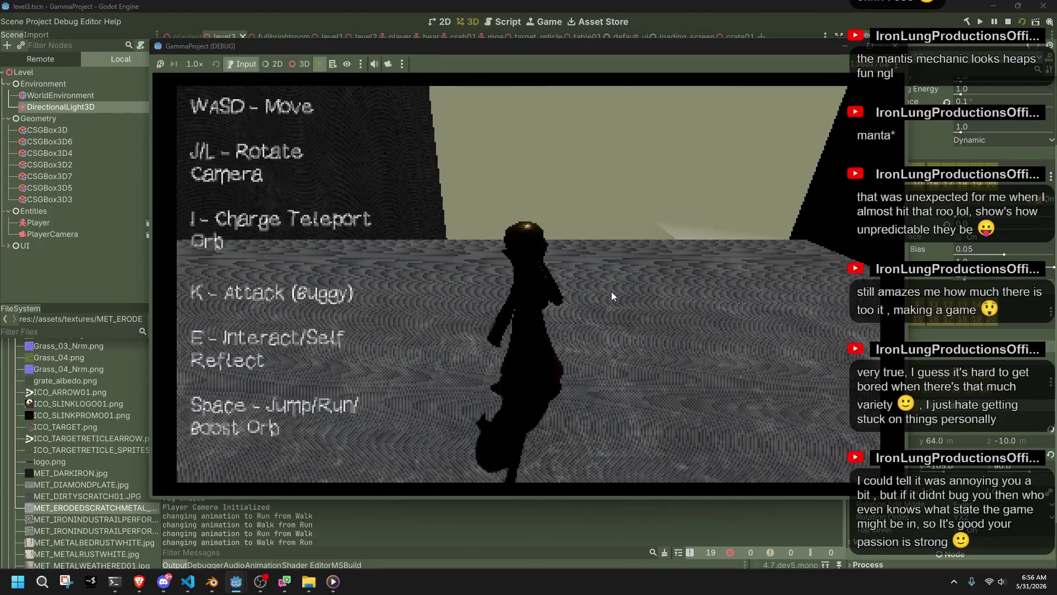
{"action": "key", "text": "k"}
{"action": "key", "text": "i"}
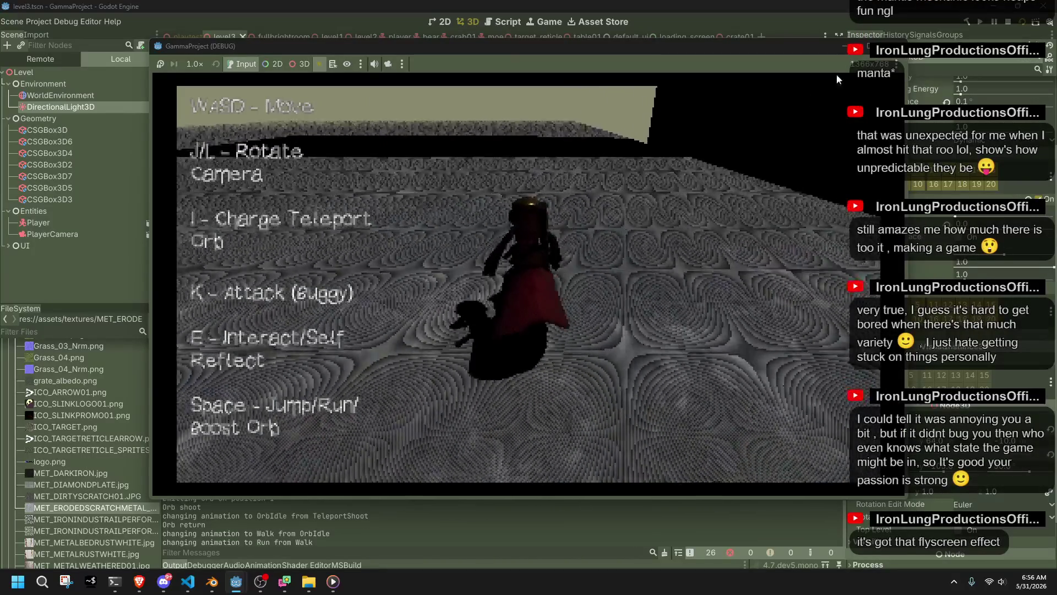
{"action": "left_click", "coordinate": [869, 46]}
- Reset the directional light's Normal Bias to clear the shadow acne on the floor
{"action": "left_click", "coordinate": [977, 236]}
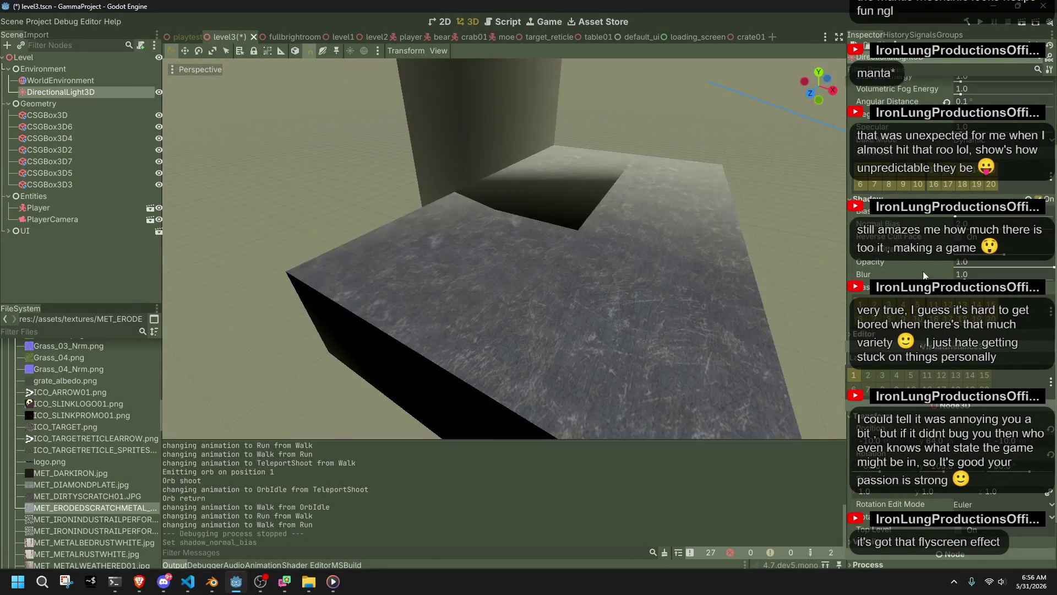
{"action": "scroll", "coordinate": [676, 240], "scroll_direction": "down", "scroll_amount": 4}
{"action": "scroll", "coordinate": [676, 240], "scroll_direction": "up", "scroll_amount": 3}
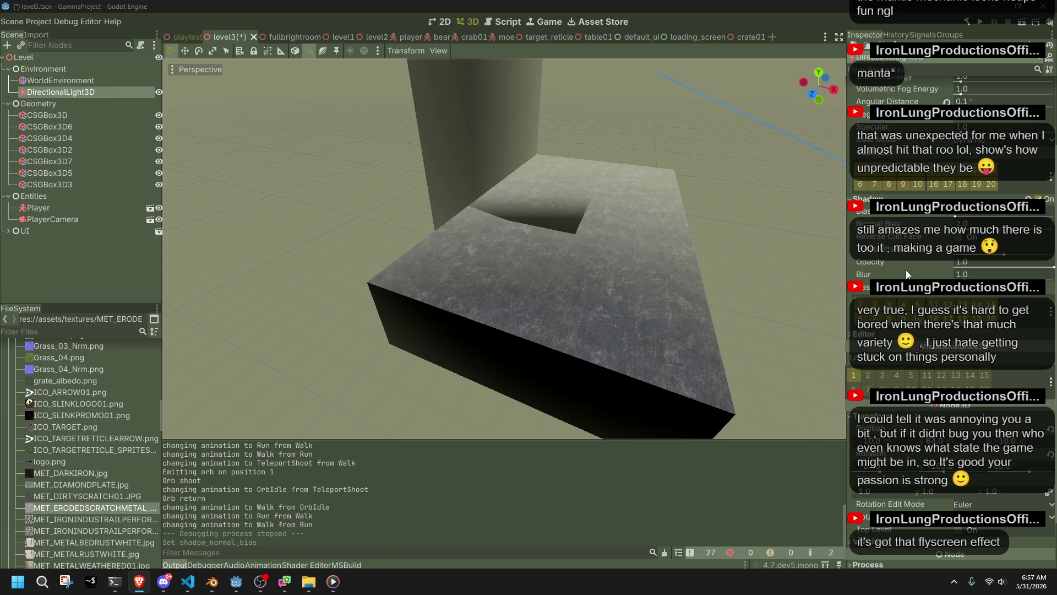
{"action": "scroll", "coordinate": [906, 270], "scroll_direction": "up", "scroll_amount": 3}
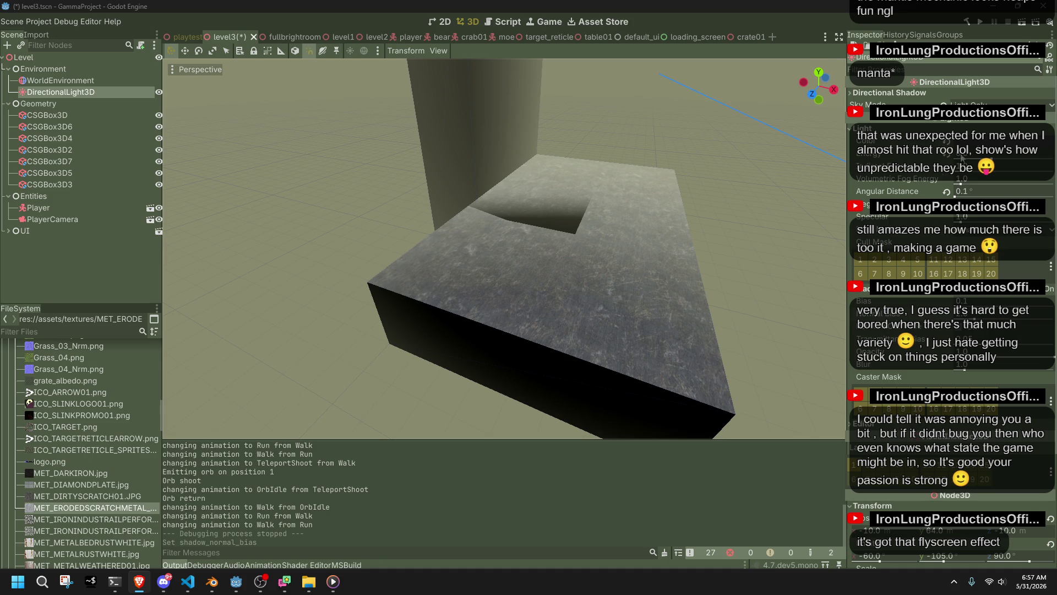
{"action": "scroll", "coordinate": [903, 214], "scroll_direction": "down", "scroll_amount": 3}
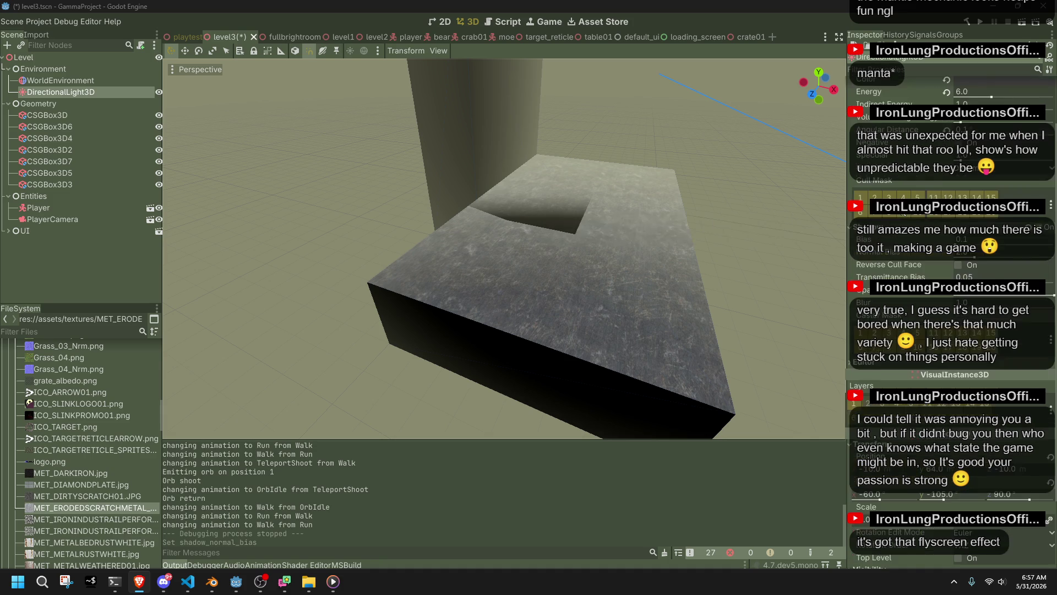
{"action": "scroll", "coordinate": [903, 214], "scroll_direction": "down", "scroll_amount": 4}
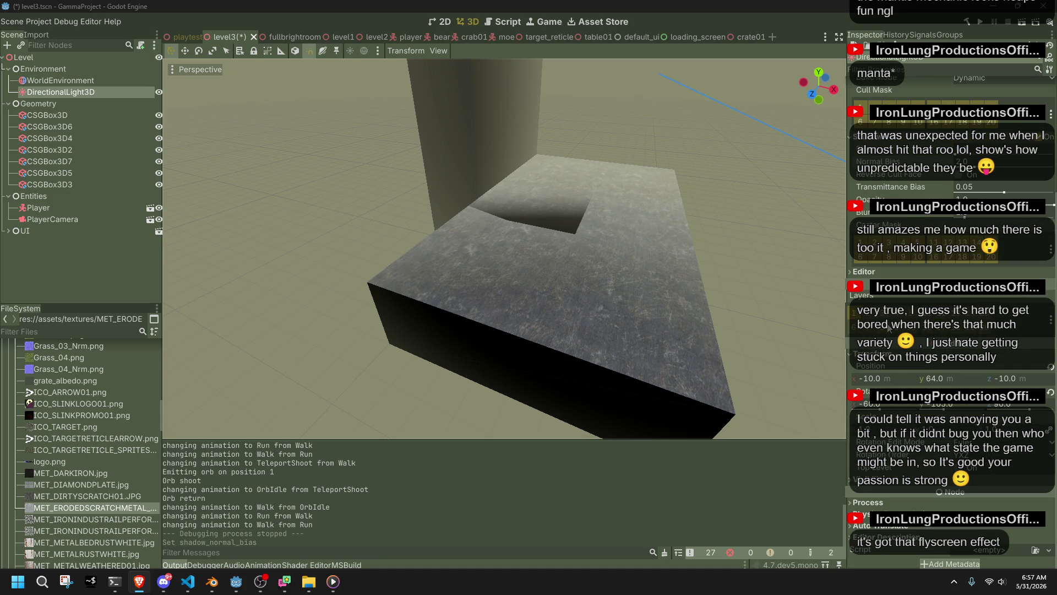
- Toggle the light's Editor Only property and its Shadow setting off and back on
{"action": "left_click", "coordinate": [862, 271]}
{"action": "left_click", "coordinate": [961, 283]}
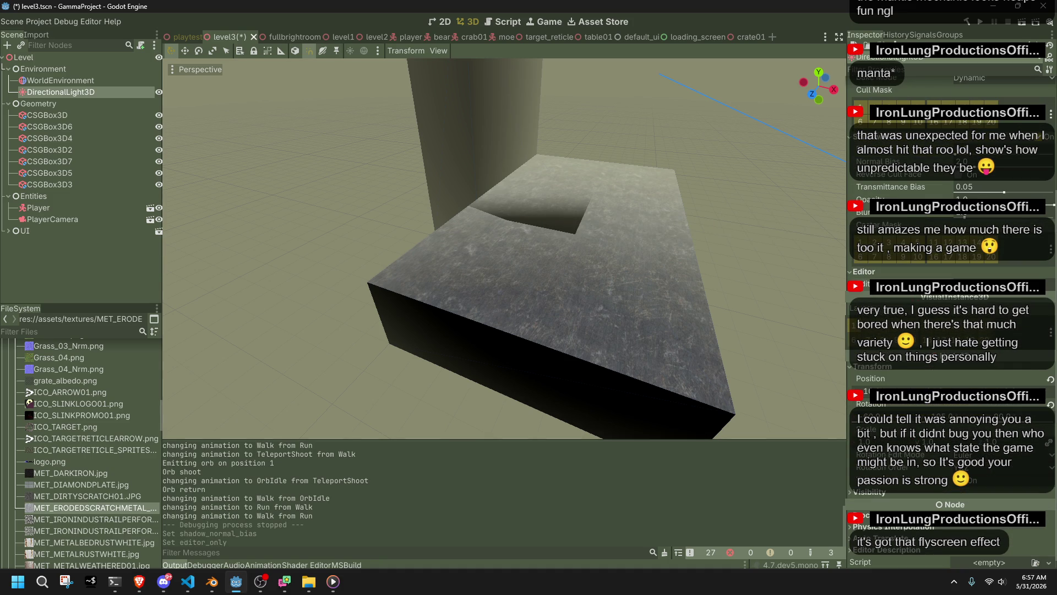
{"action": "left_click", "coordinate": [961, 283]}
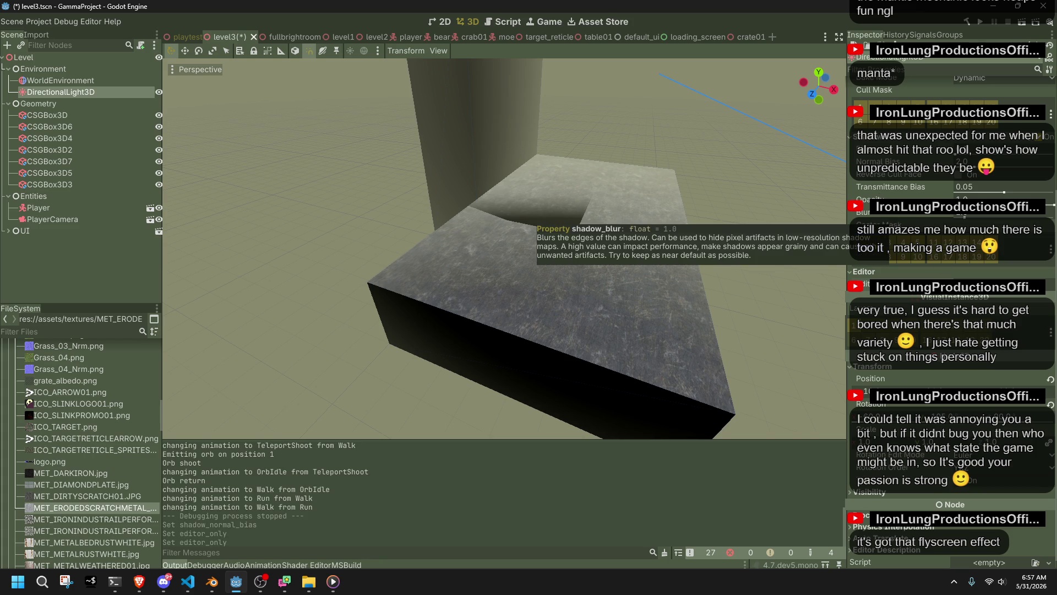
{"action": "scroll", "coordinate": [894, 179], "scroll_direction": "up", "scroll_amount": 2}
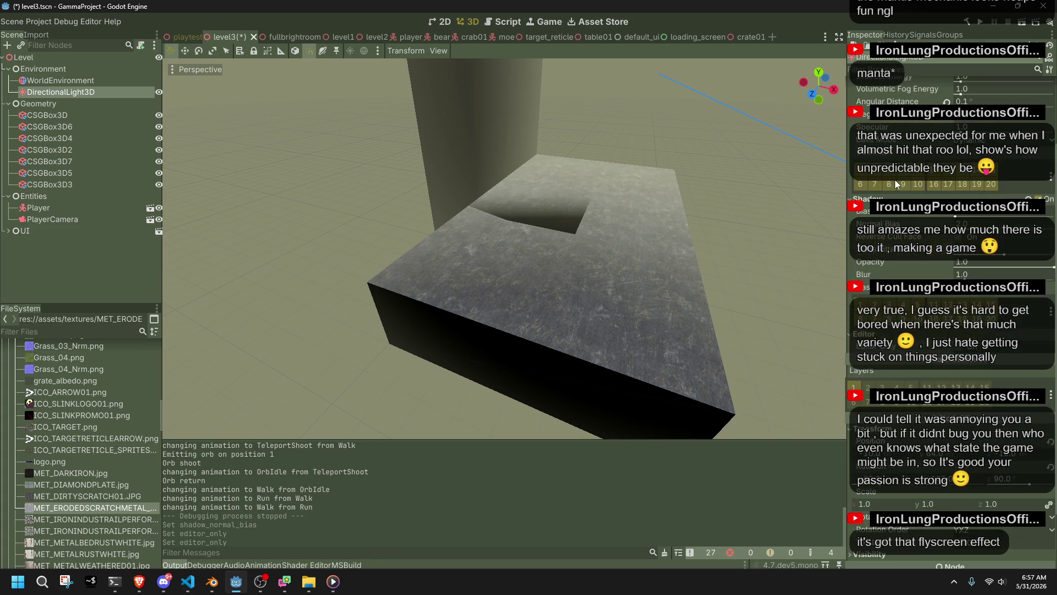
{"action": "left_click", "coordinate": [1029, 197]}
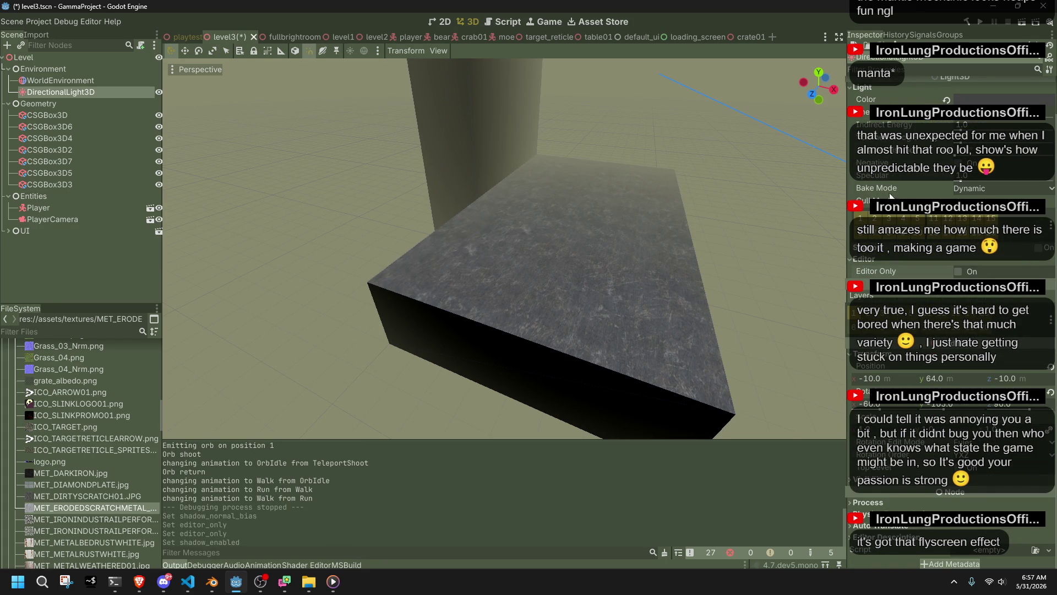
{"action": "scroll", "coordinate": [611, 230], "scroll_direction": "down", "scroll_amount": 4}
{"action": "scroll", "coordinate": [611, 230], "scroll_direction": "up", "scroll_amount": 6}
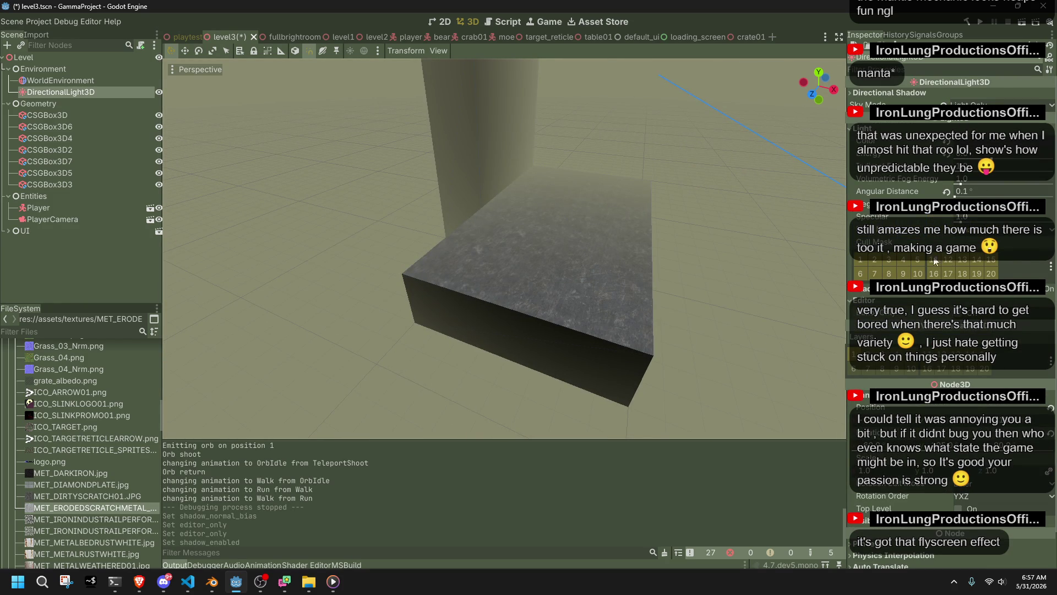
{"action": "left_click", "coordinate": [1036, 299]}
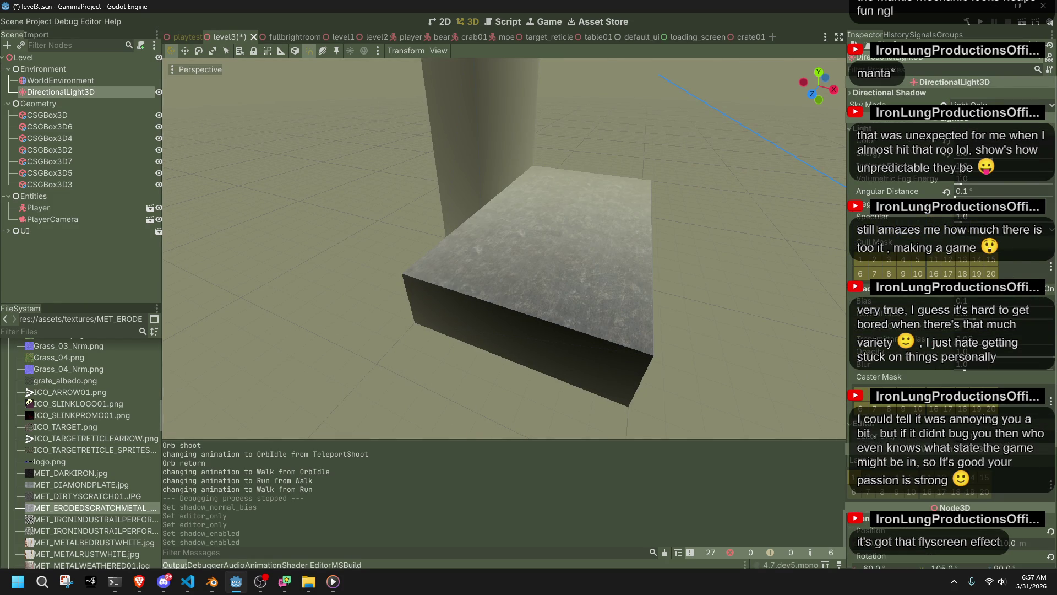
- Lower the directional light's Energy to darken the box
{"action": "left_click_drag", "start_coordinate": [961, 155], "coordinate": [939, 156]}
{"action": "scroll", "coordinate": [747, 227], "scroll_direction": "up", "scroll_amount": 6}
{"action": "scroll", "coordinate": [747, 227], "scroll_direction": "down", "scroll_amount": 4}
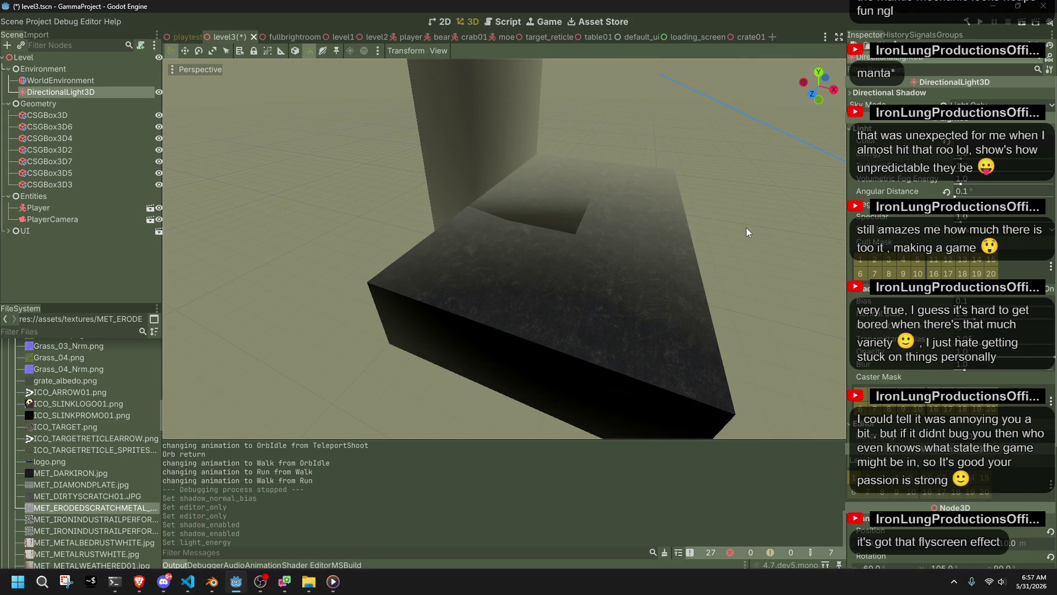
{"action": "scroll", "coordinate": [747, 227], "scroll_direction": "up", "scroll_amount": 2}
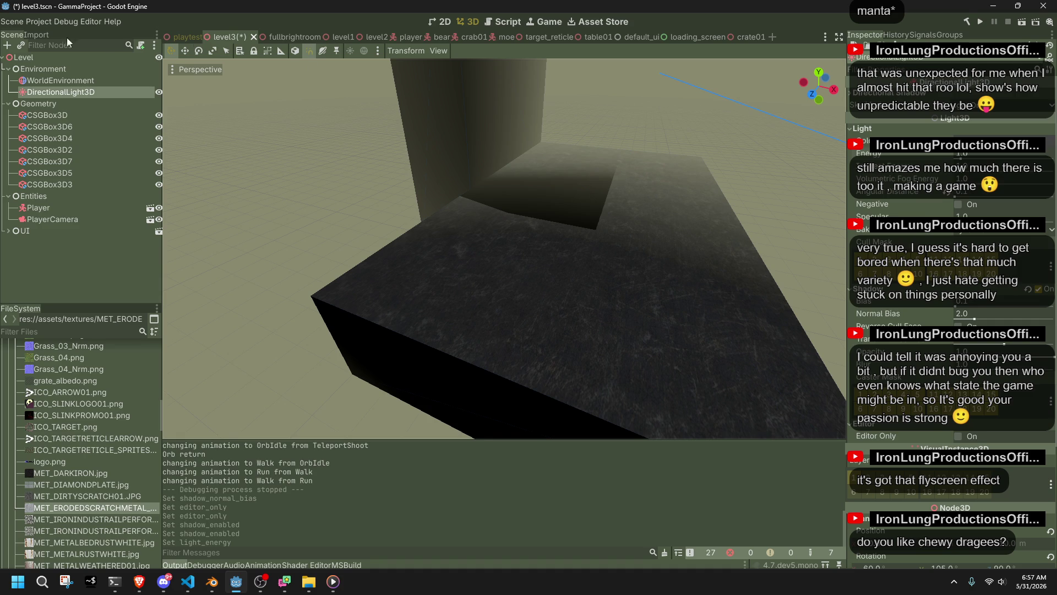
{"action": "left_click", "coordinate": [34, 21]}
- Open Project Settings filtered to shadow and toggle Tighter Shadow Caster Culling off and back on
{"action": "left_click", "coordinate": [62, 34]}
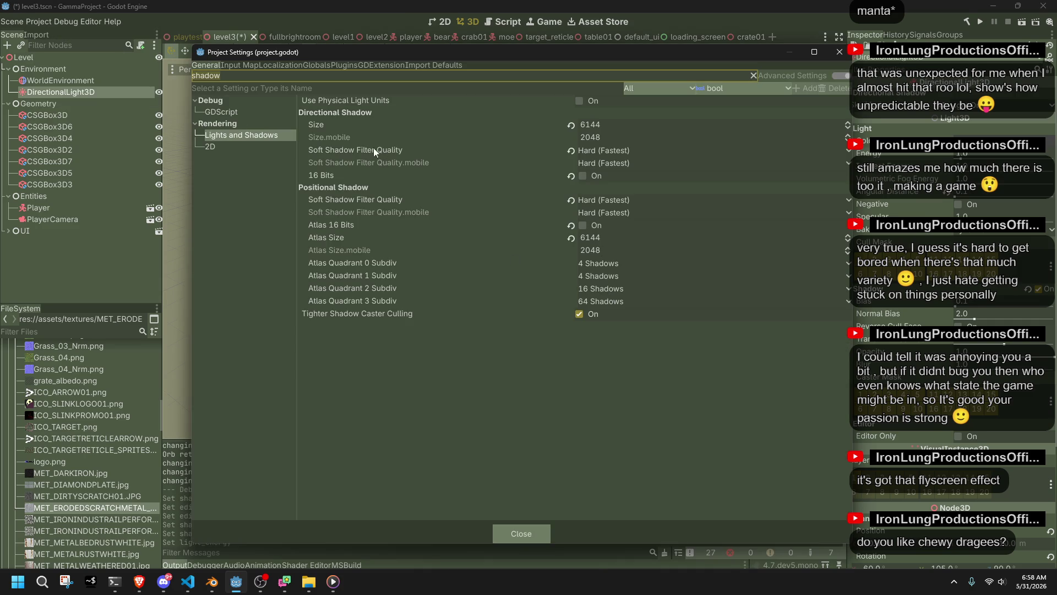
{"action": "mouse_move", "coordinate": [350, 126]}
{"action": "left_click", "coordinate": [455, 355]}
{"action": "mouse_move", "coordinate": [404, 313]}
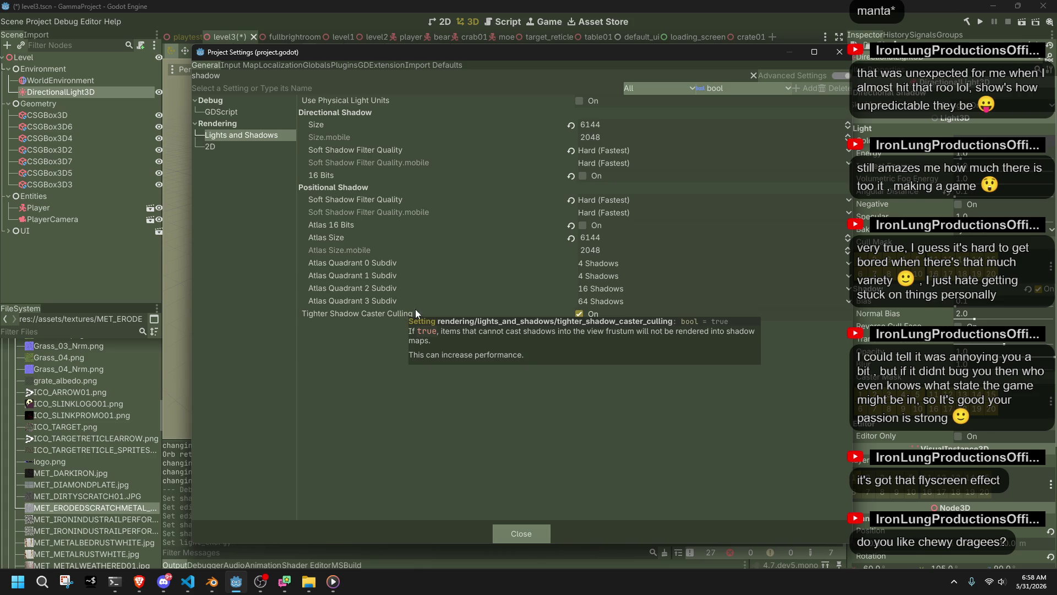
{"action": "left_click", "coordinate": [579, 313]}
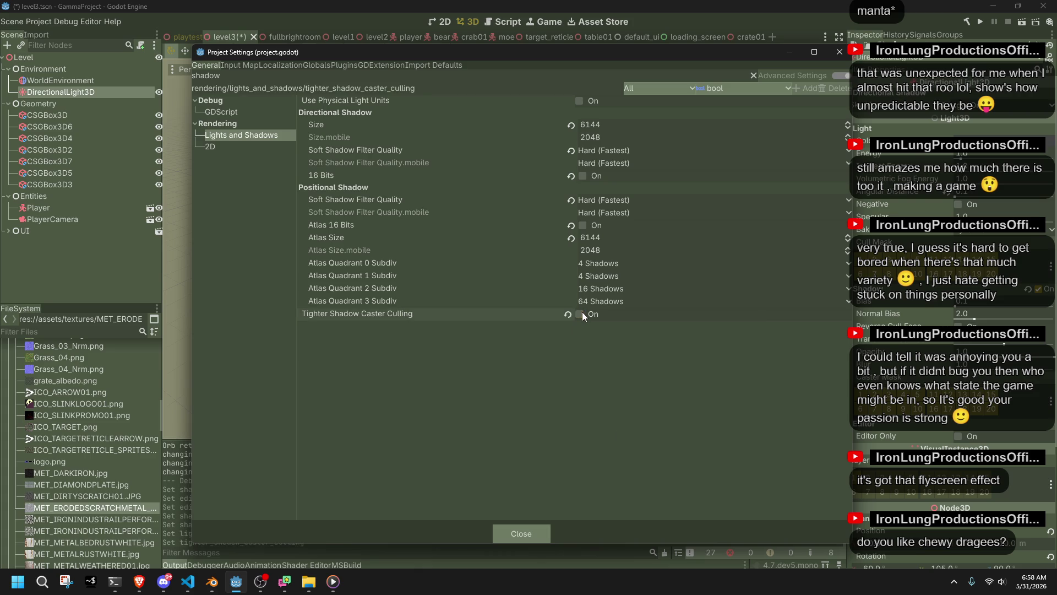
{"action": "left_click", "coordinate": [581, 313]}
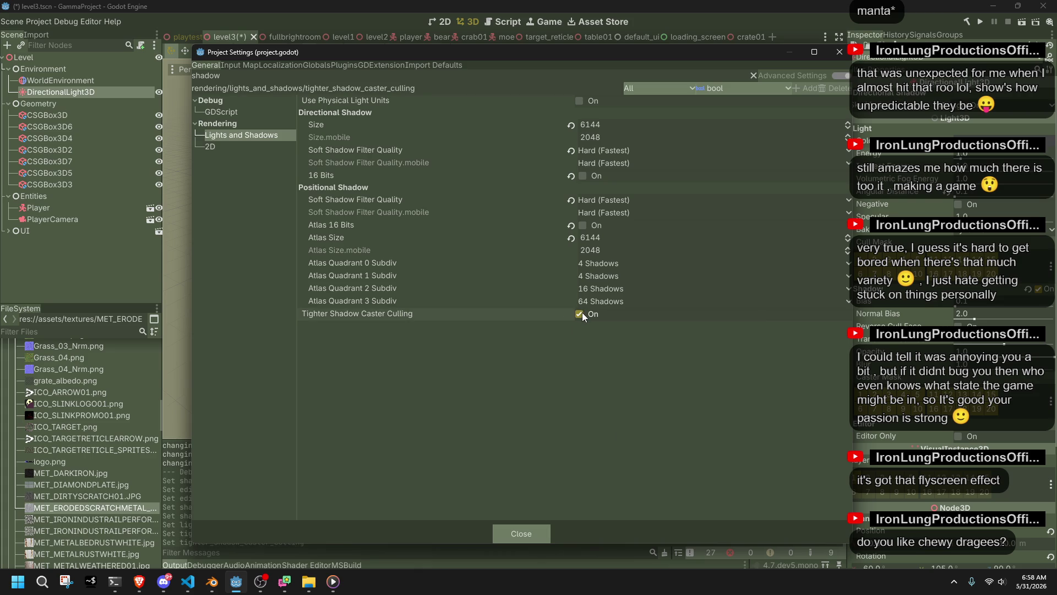
- Keep Atlas Quadrant 1 Subdiv at 4 Shadows and inspect the mobile atlas size value
{"action": "left_click", "coordinate": [583, 276]}
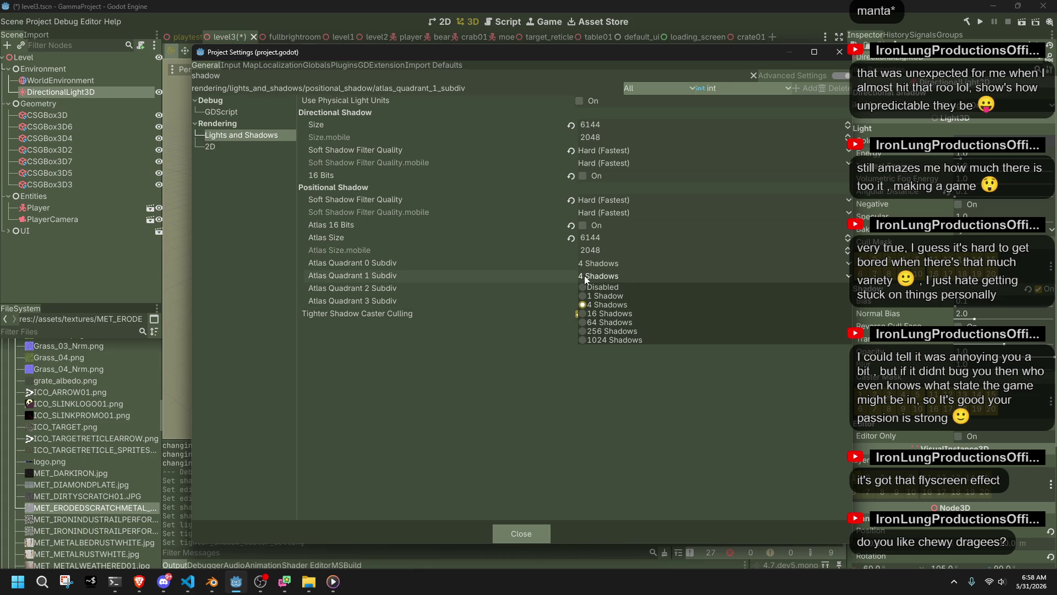
{"action": "left_click", "coordinate": [583, 276]}
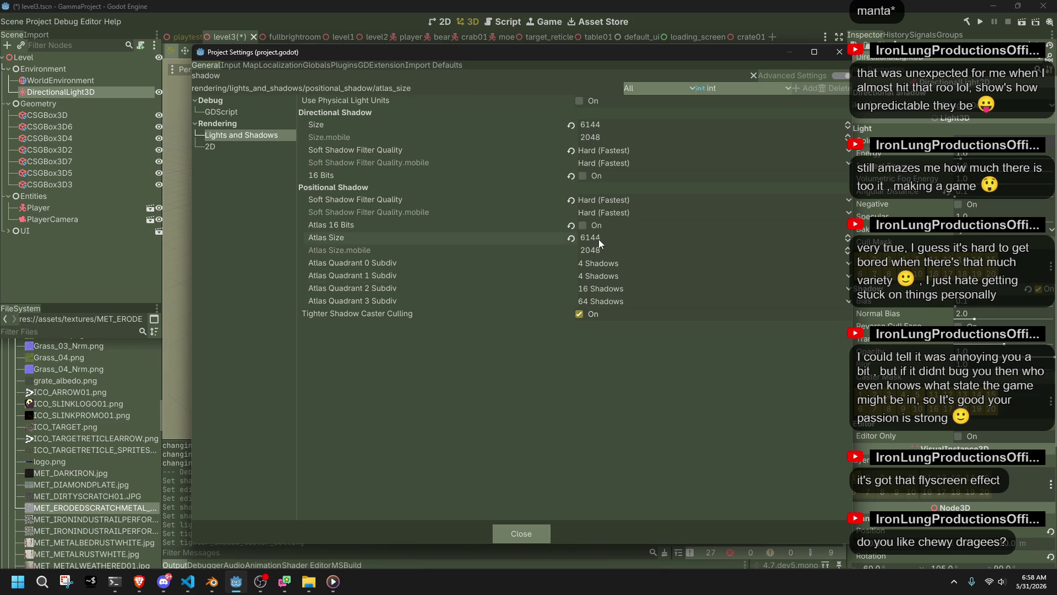
{"action": "left_click", "coordinate": [595, 250]}
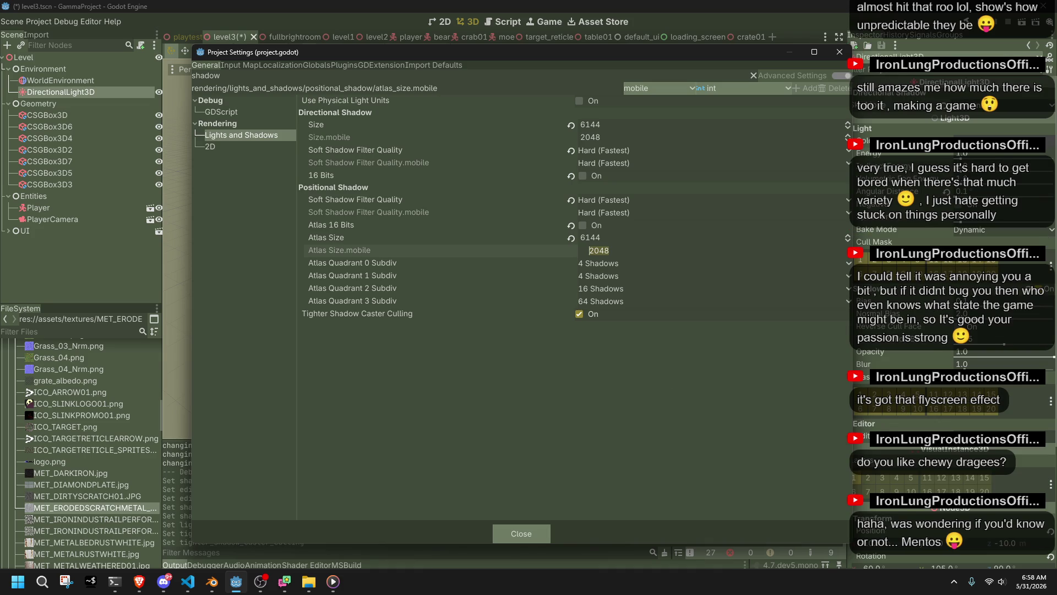
{"action": "key", "text": "alt+Tab"}
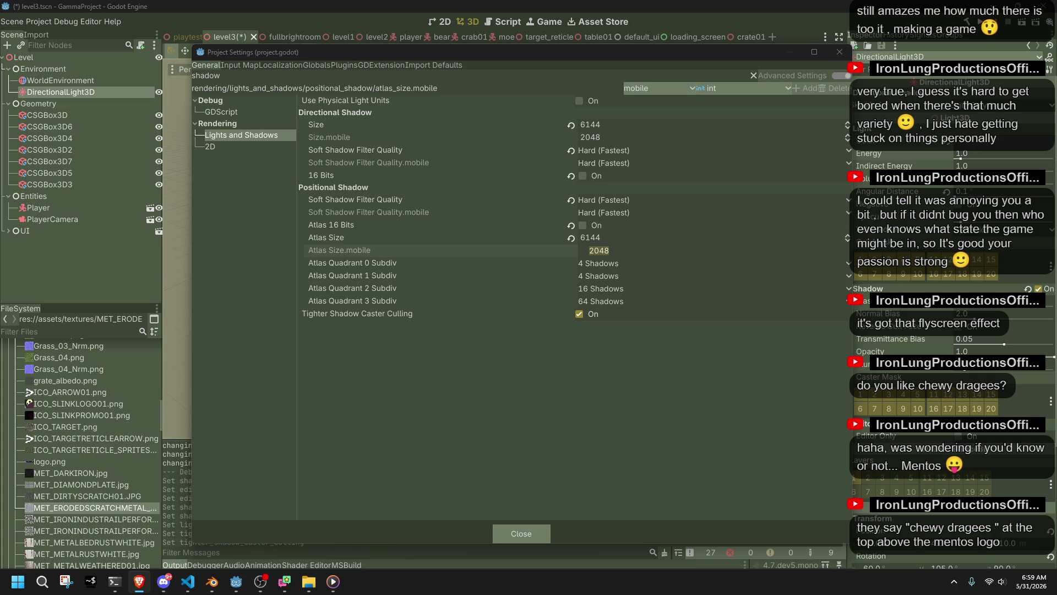
- Preview the Mentos Fruit, Sour Mix and Discovery chewy dragees image results, then close the browser
{"action": "key", "text": "alt+Tab"}
{"action": "left_click_drag", "start_coordinate": [697, 145], "coordinate": [639, 48]}
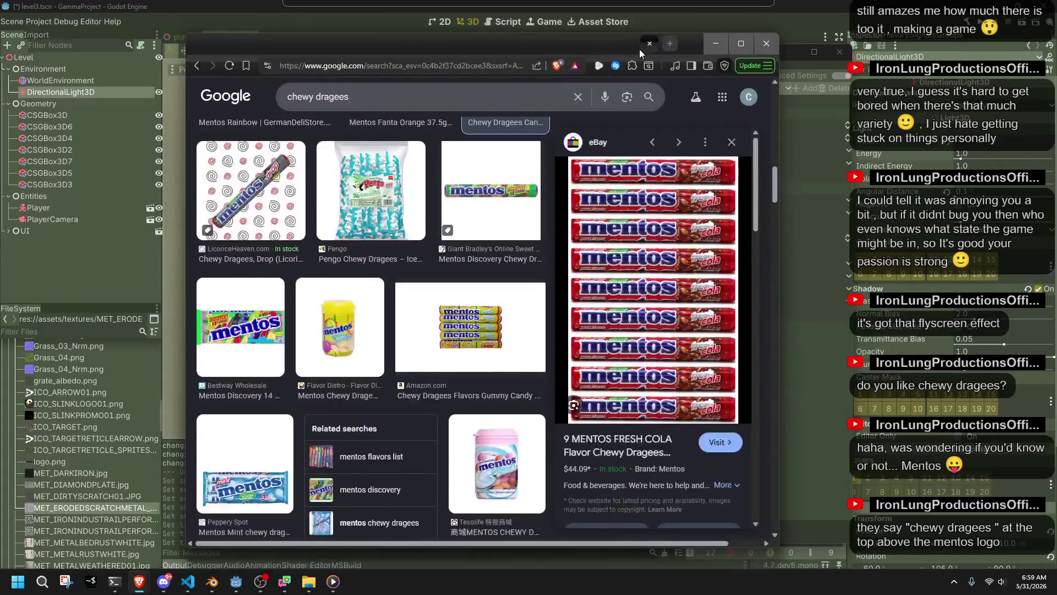
{"action": "scroll", "coordinate": [445, 262], "scroll_direction": "down", "scroll_amount": 5}
{"action": "left_click", "coordinate": [337, 230]}
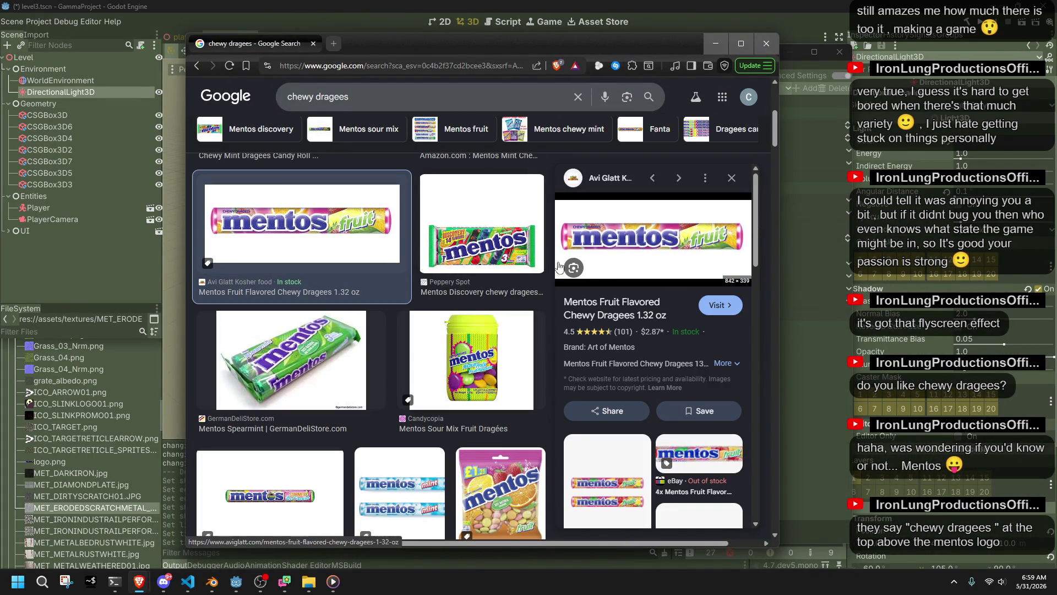
{"action": "left_click", "coordinate": [543, 327]}
{"action": "key", "text": "Up"}
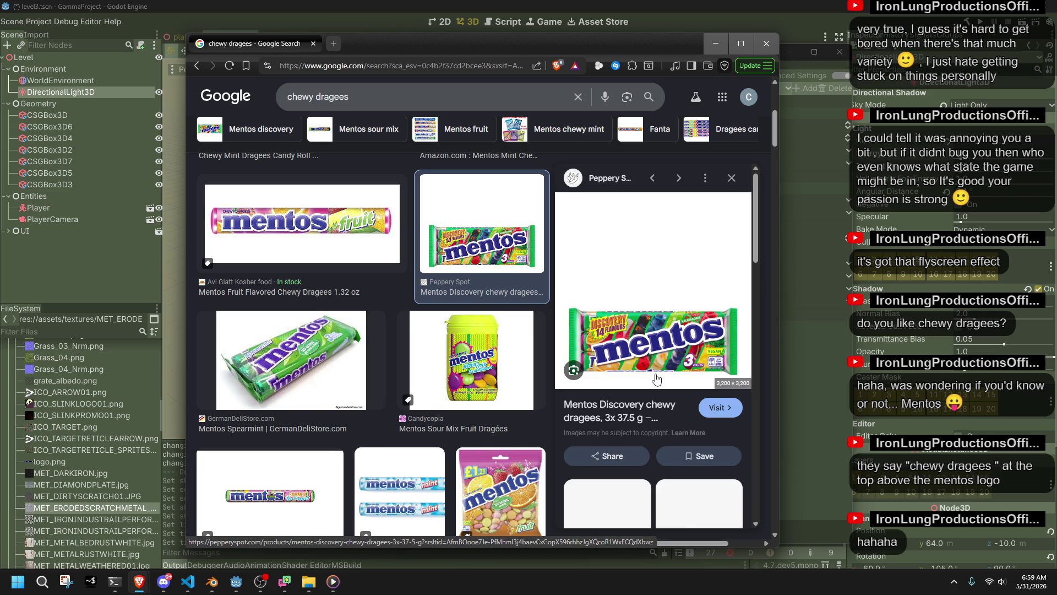
{"action": "scroll", "coordinate": [292, 352], "scroll_direction": "down", "scroll_amount": 5}
{"action": "scroll", "coordinate": [291, 352], "scroll_direction": "down", "scroll_amount": 8}
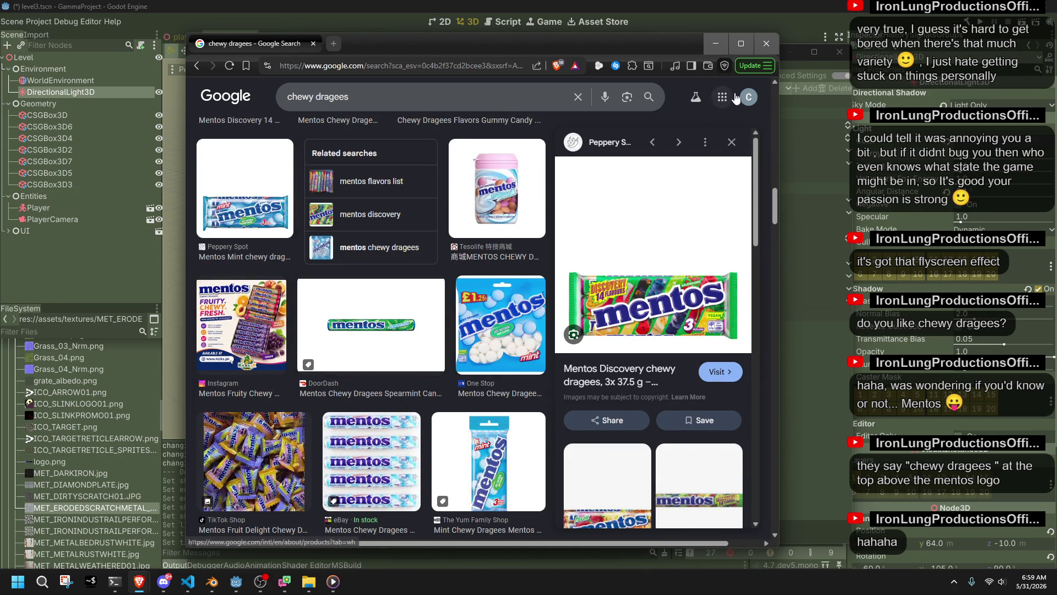
{"action": "left_click", "coordinate": [759, 51]}
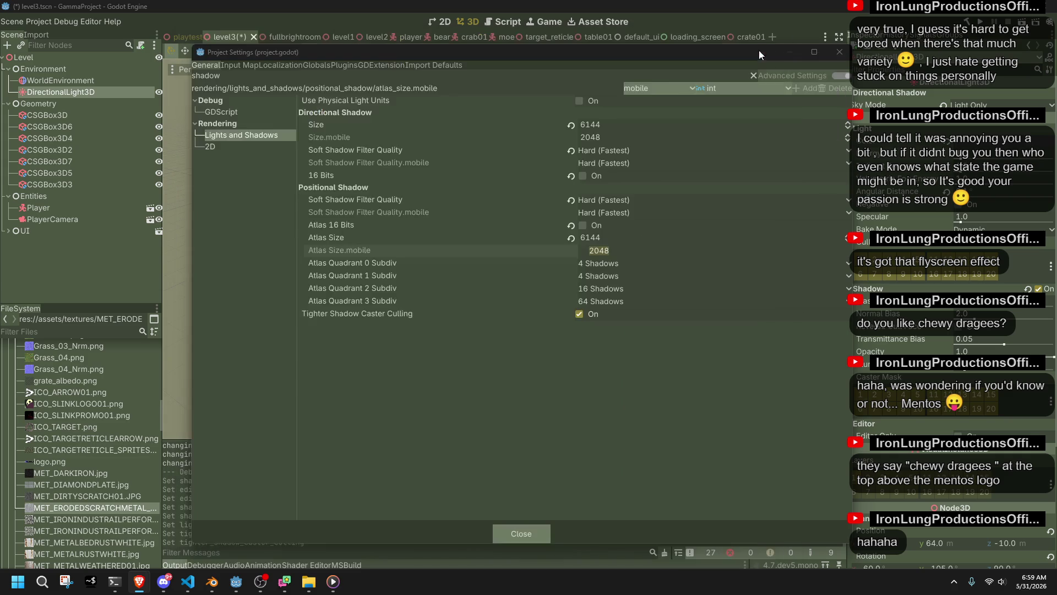
- Confirm Soft Shadow Filter Quality stays Hard (Fastest) and close Project Settings
{"action": "left_click", "coordinate": [245, 114]}
{"action": "left_click", "coordinate": [246, 140]}
{"action": "left_click", "coordinate": [246, 147]}
{"action": "left_click", "coordinate": [243, 140]}
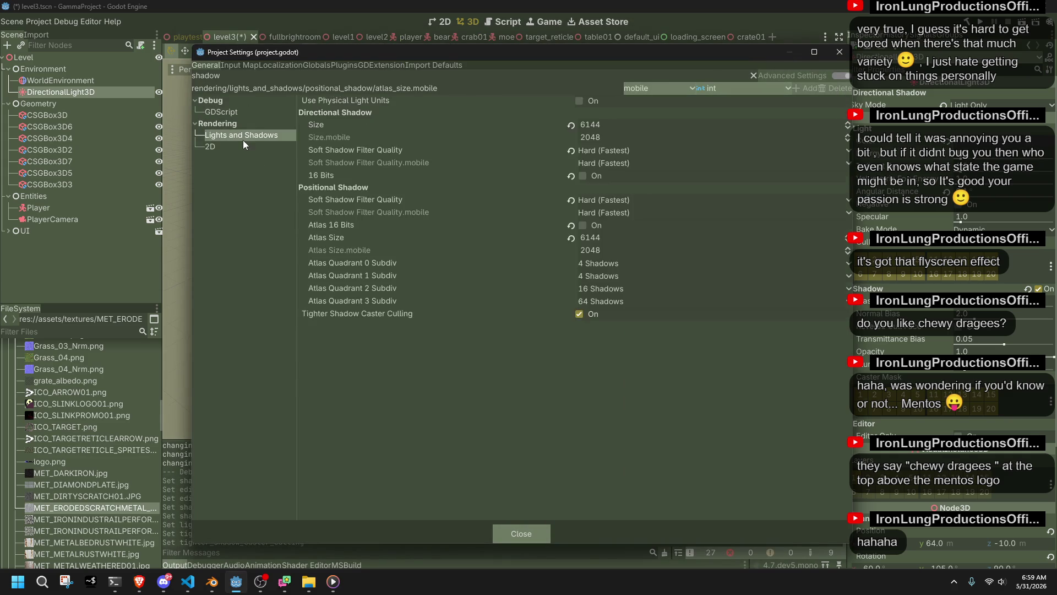
{"action": "left_click", "coordinate": [634, 151]}
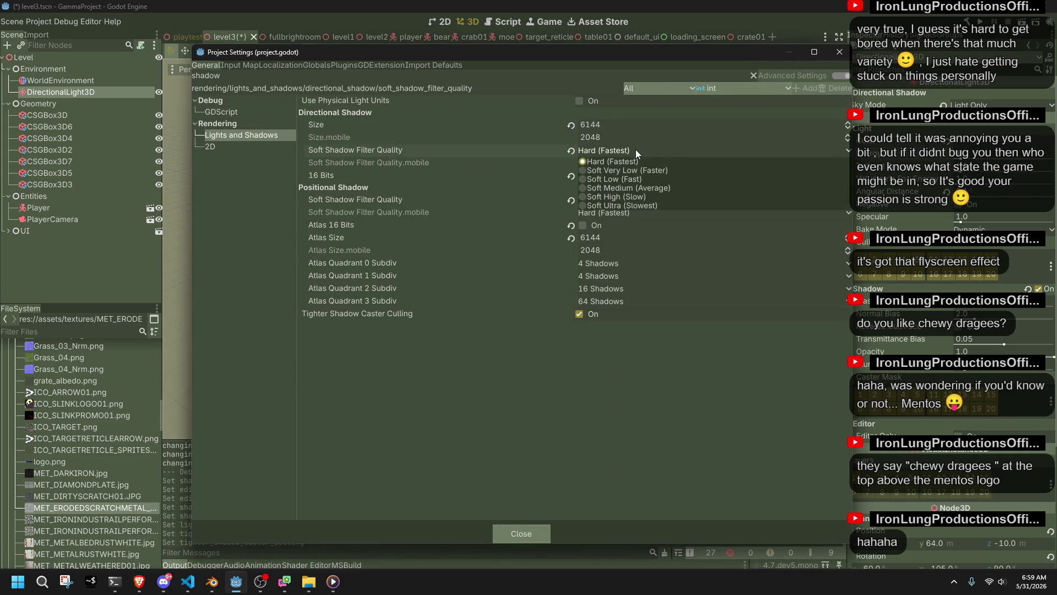
{"action": "left_click", "coordinate": [636, 149]}
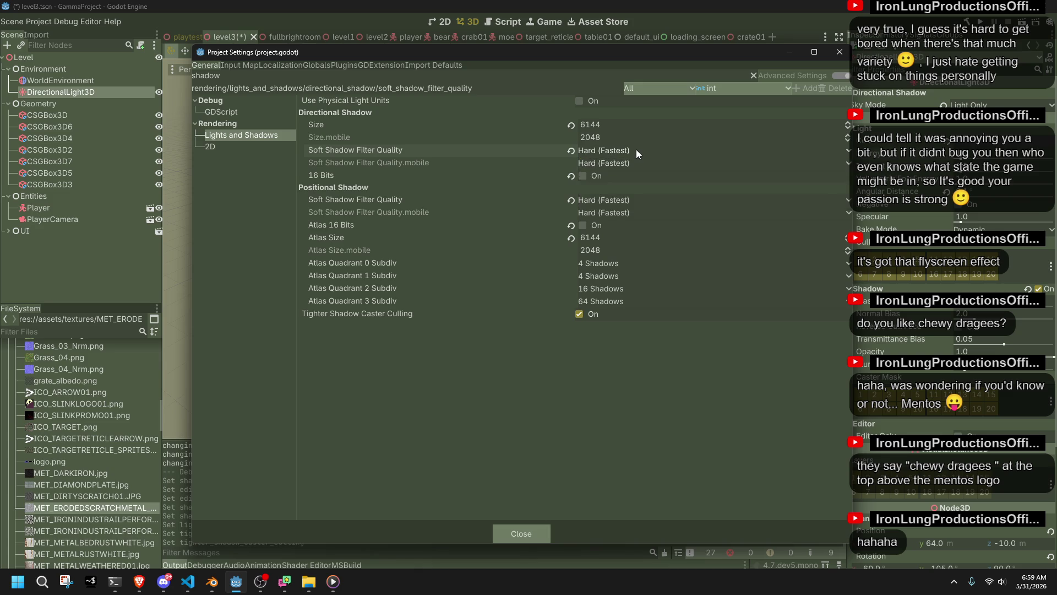
{"action": "left_click", "coordinate": [511, 529]}
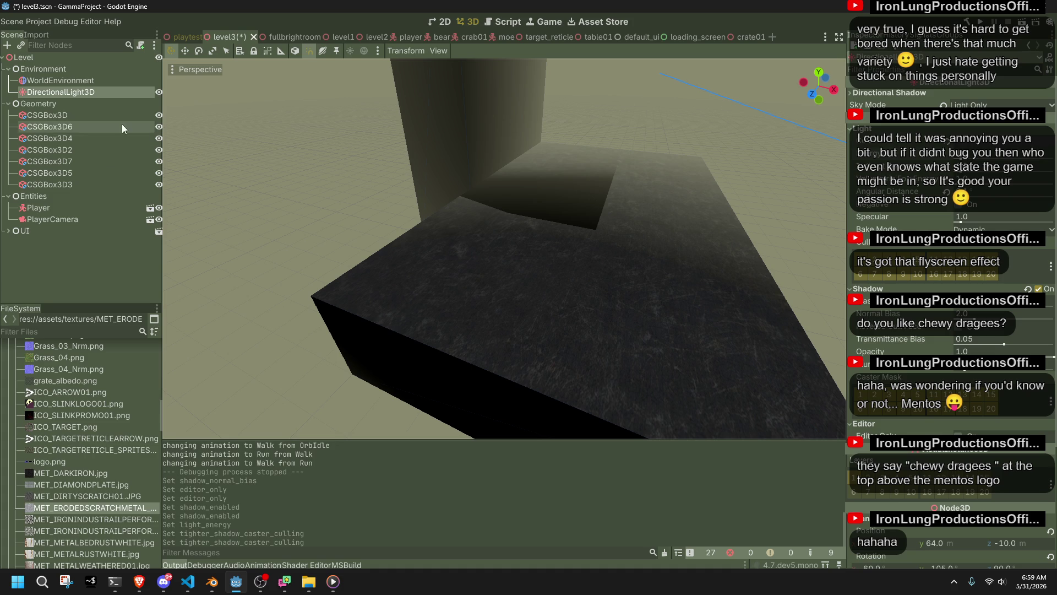
{"action": "left_click", "coordinate": [58, 218]}
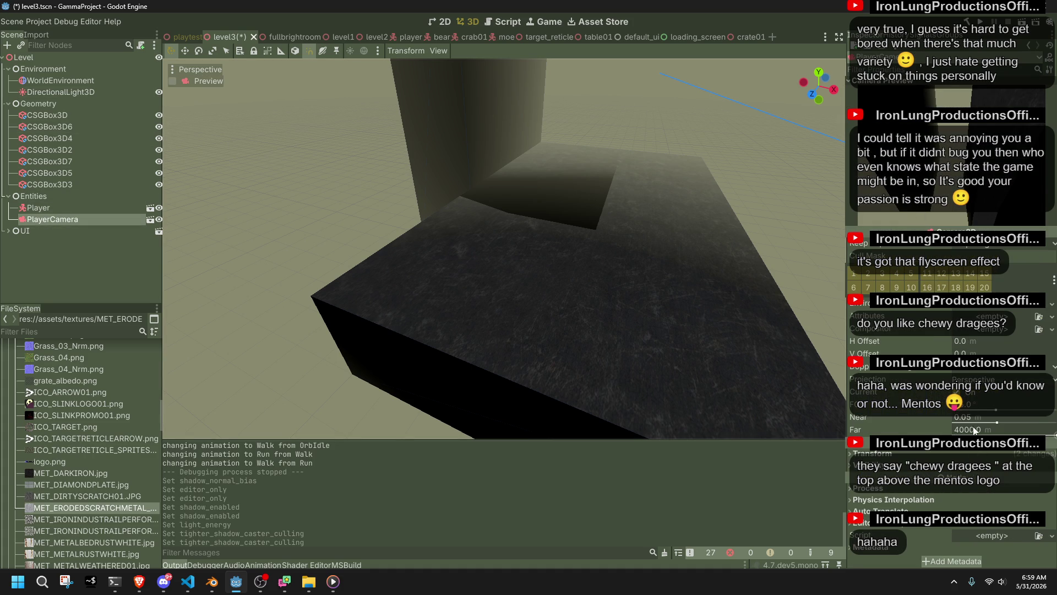
- Try lowering the PlayerCamera's Far distance, then undo it and a position tweak
{"action": "left_click_drag", "start_coordinate": [975, 430], "coordinate": [936, 429]}
{"action": "left_click_drag", "start_coordinate": [1036, 433], "coordinate": [1034, 433]}
{"action": "key", "text": "ctrl+z"}
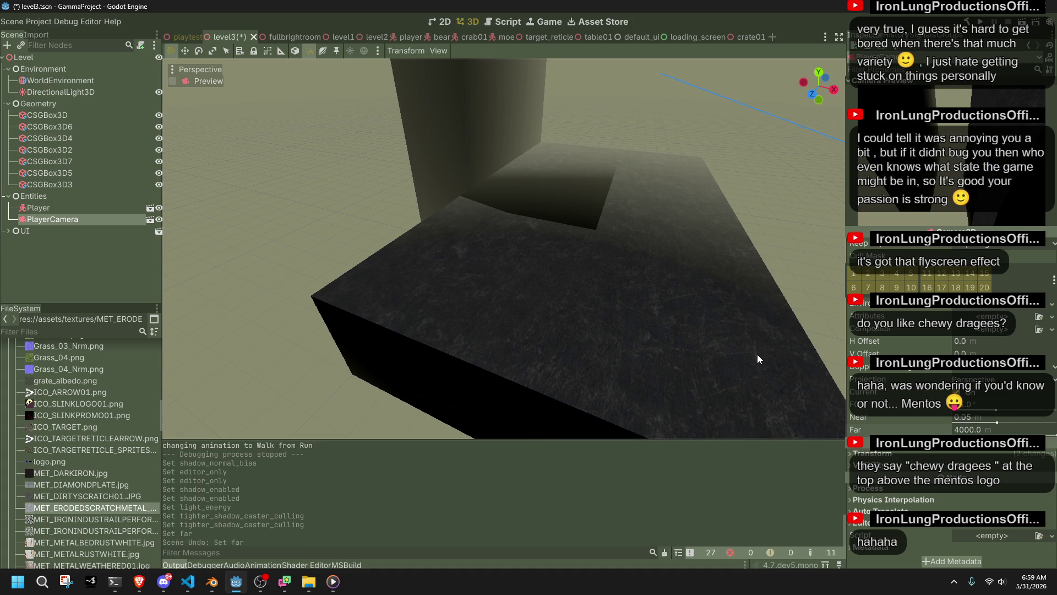
{"action": "left_click", "coordinate": [852, 455]}
{"action": "left_click_drag", "start_coordinate": [886, 480], "coordinate": [886, 480]}
{"action": "key", "text": "ctrl+z"}
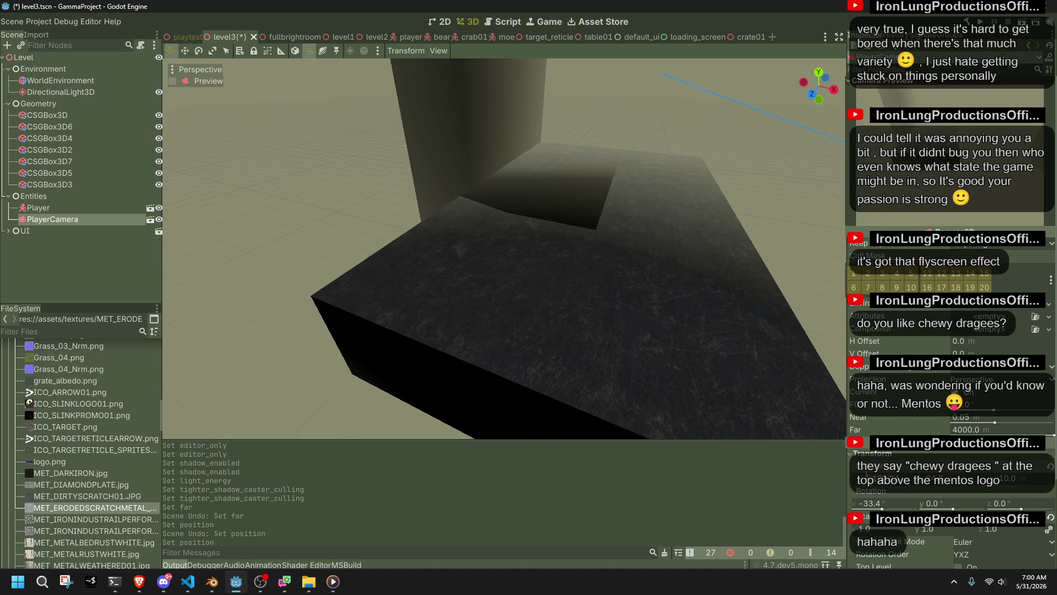
- Move the PlayerCamera back along z, trying -100 and settling on -80
{"action": "left_click_drag", "start_coordinate": [851, 473], "coordinate": [866, 474]}
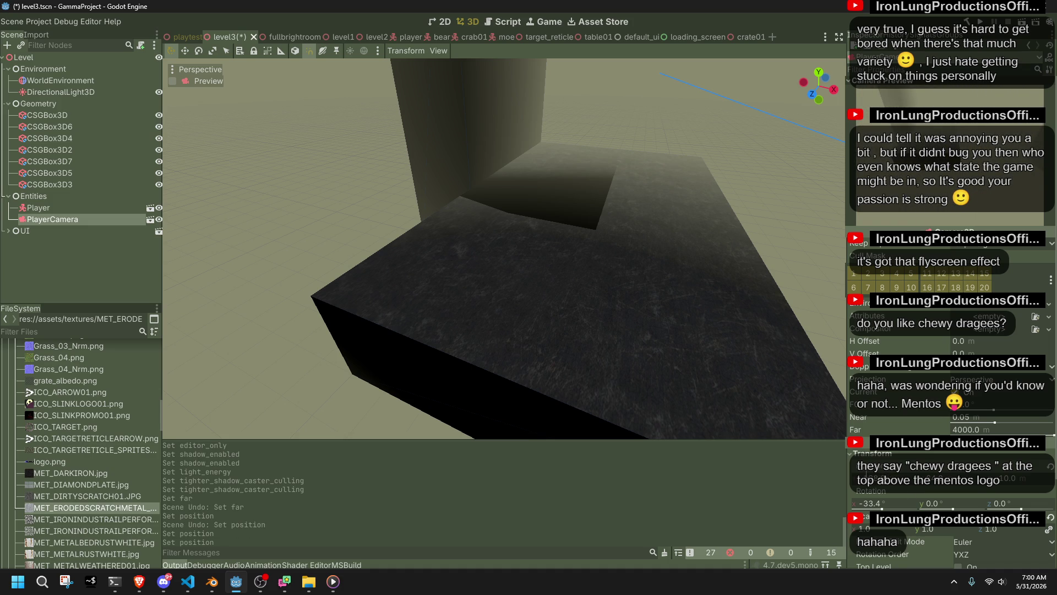
{"action": "left_click_drag", "start_coordinate": [1010, 479], "coordinate": [1010, 480]}
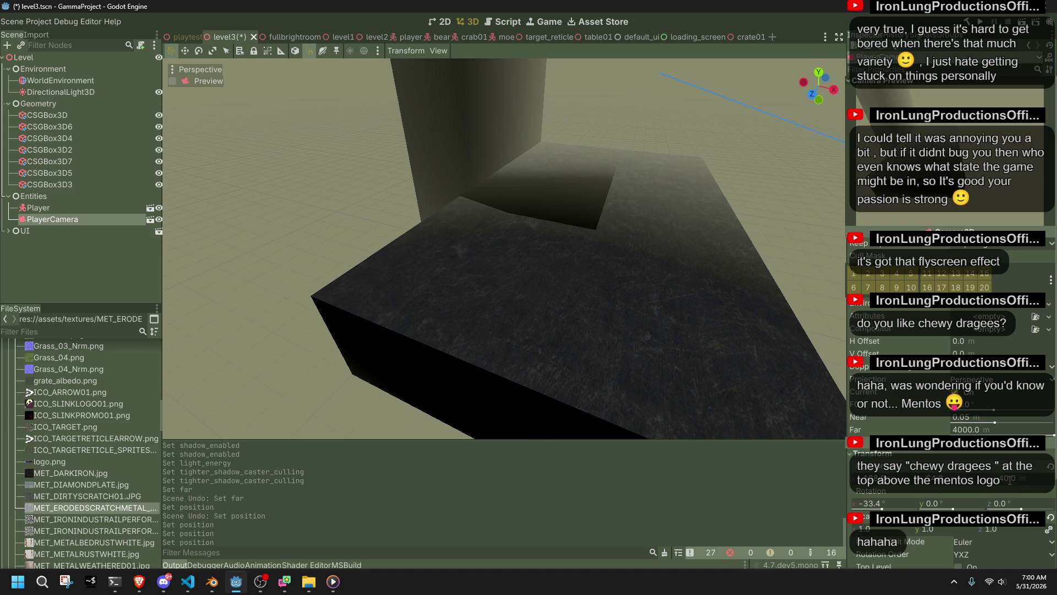
{"action": "left_click", "coordinate": [1010, 480]}
{"action": "type", "text": "-"}
{"action": "type", "text": "100"}
{"action": "key", "text": "Return"}
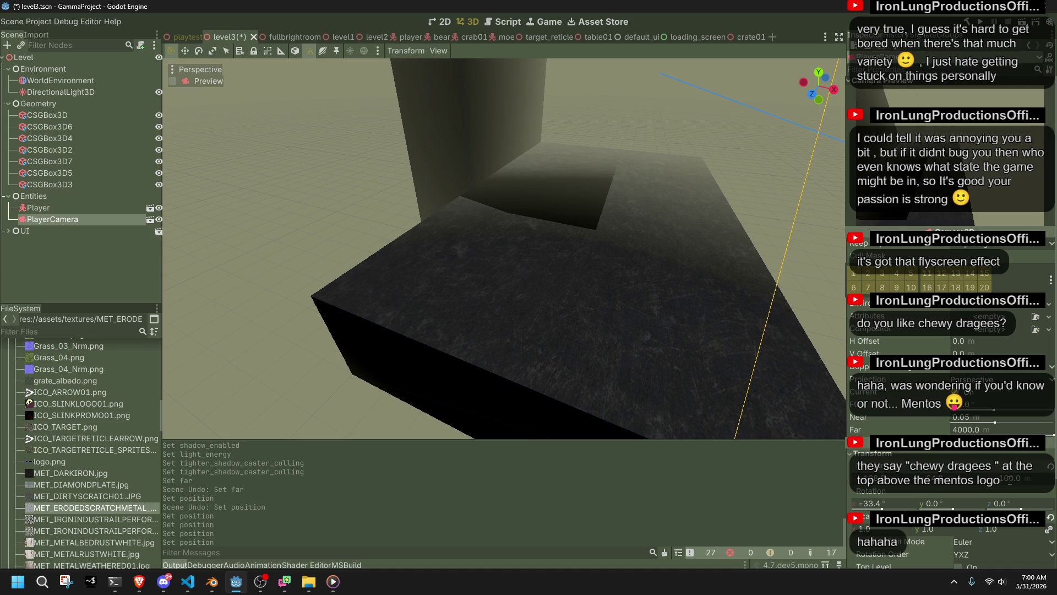
{"action": "left_click", "coordinate": [1010, 480]}
{"action": "type", "text": "-80"}
{"action": "key", "text": "Return"}
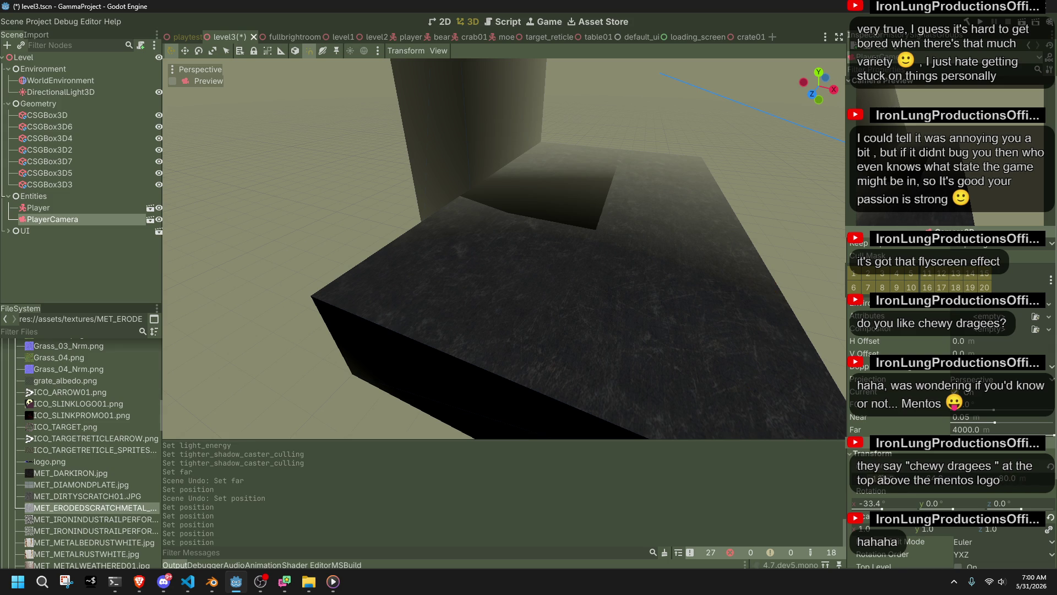
{"action": "key", "text": "Return"}
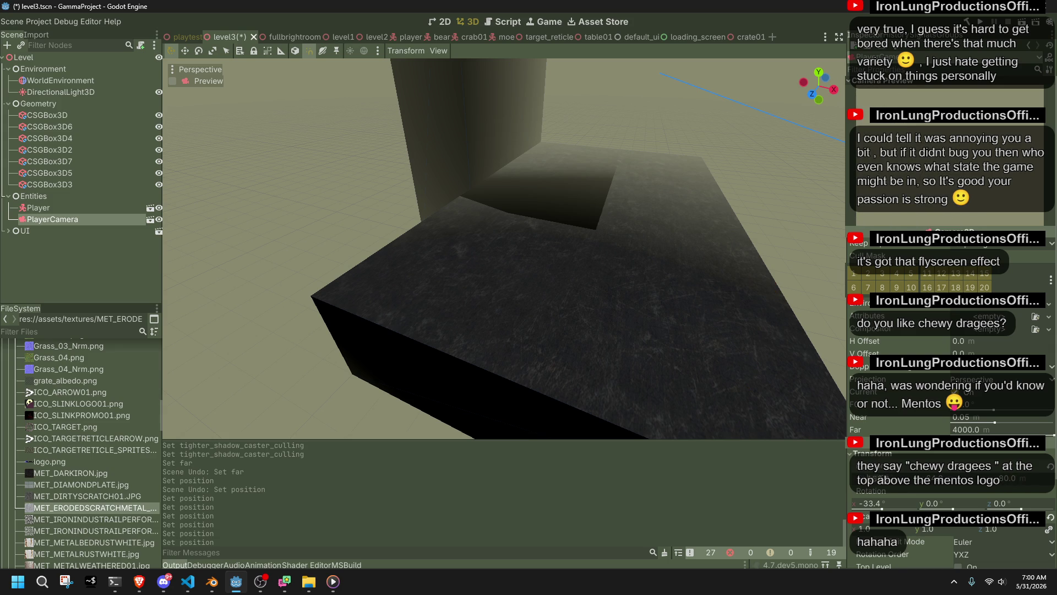
{"action": "key", "text": "Return"}
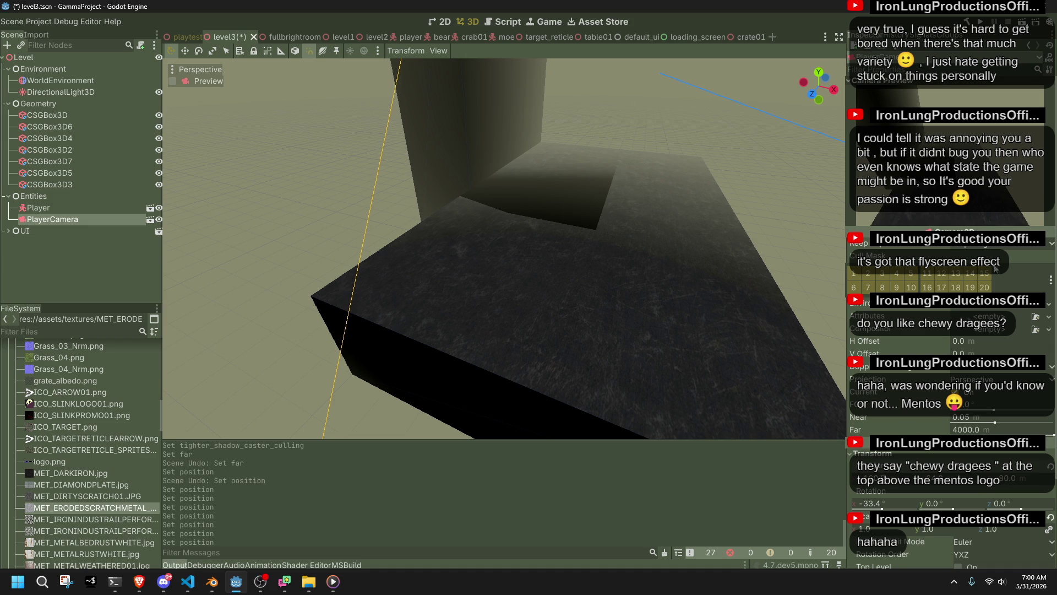
{"action": "mouse_move", "coordinate": [1053, 434]}
{"action": "left_mouse_down"}
{"action": "mouse_move", "coordinate": [935, 434]}
{"action": "mouse_move", "coordinate": [972, 433]}
{"action": "mouse_move", "coordinate": [1009, 409]}
{"action": "left_mouse_up"}
- Set FOV to 90 then reset it to 75, and switch Keep Aspect to Keep Width and back to Keep Height
{"action": "left_click", "coordinate": [977, 402]}
{"action": "type", "text": "90"}
{"action": "key", "text": "Return"}
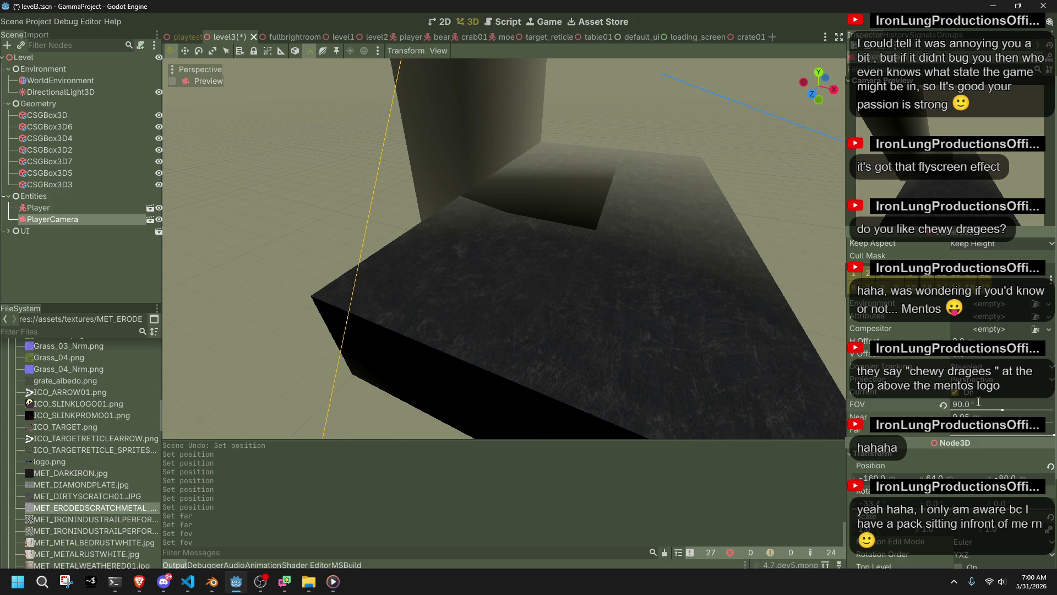
{"action": "left_click", "coordinate": [943, 406]}
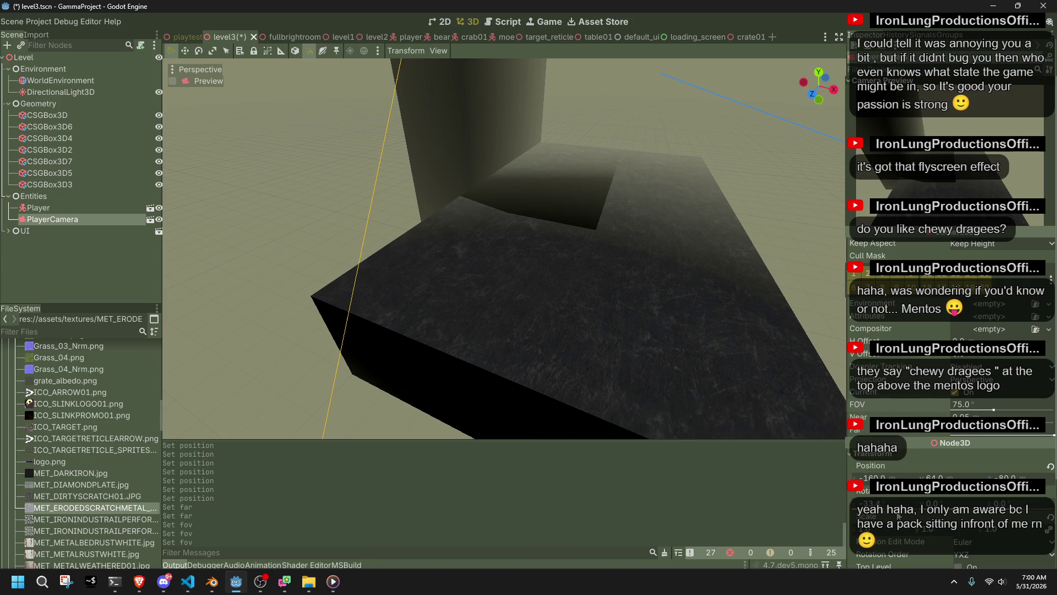
{"action": "scroll", "coordinate": [878, 413], "scroll_direction": "down", "scroll_amount": 4}
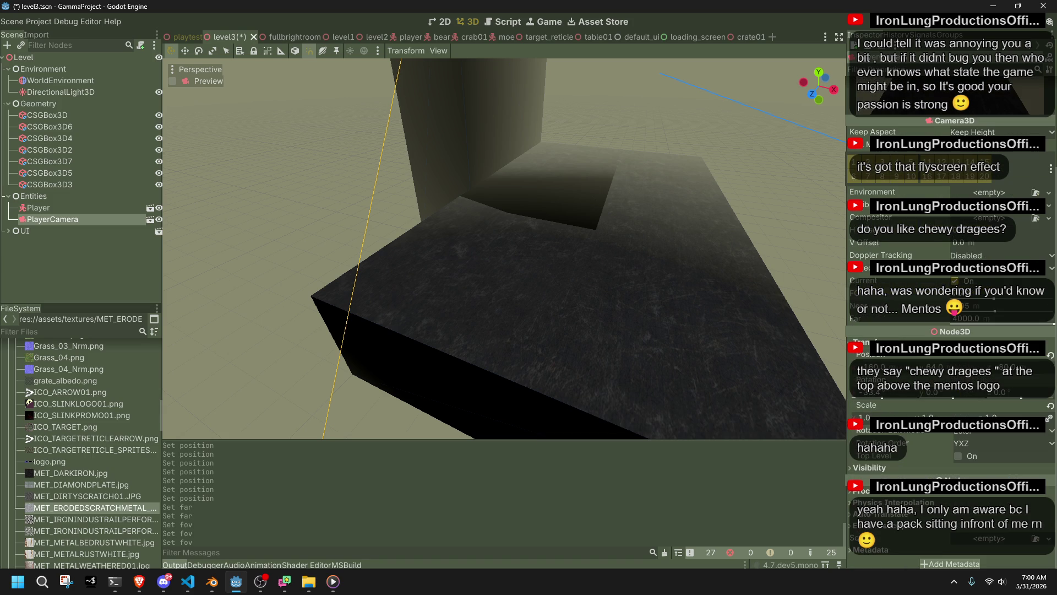
{"action": "scroll", "coordinate": [907, 449], "scroll_direction": "up", "scroll_amount": 4}
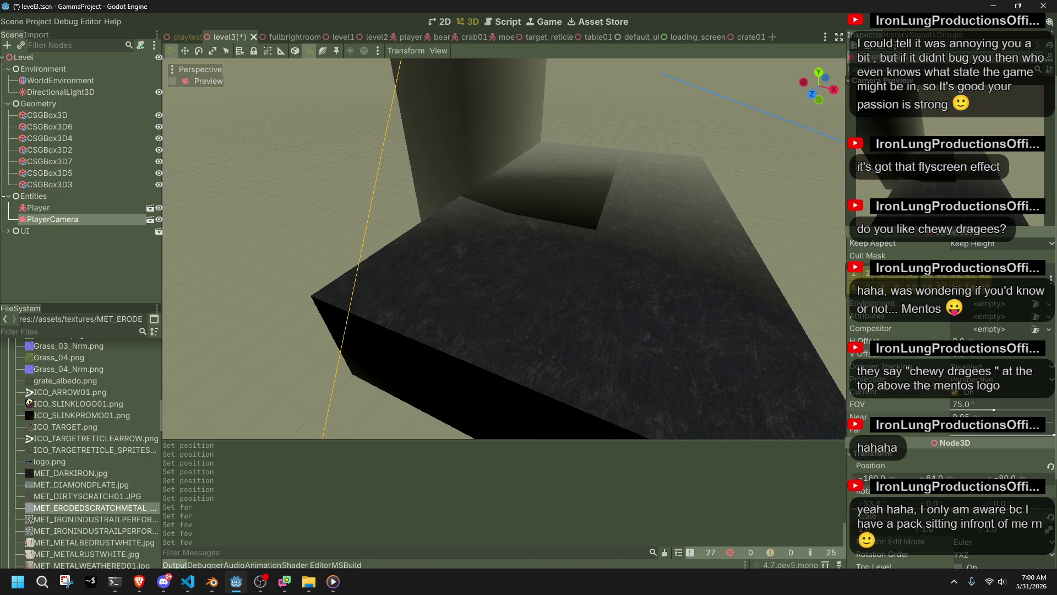
{"action": "left_click", "coordinate": [976, 244]}
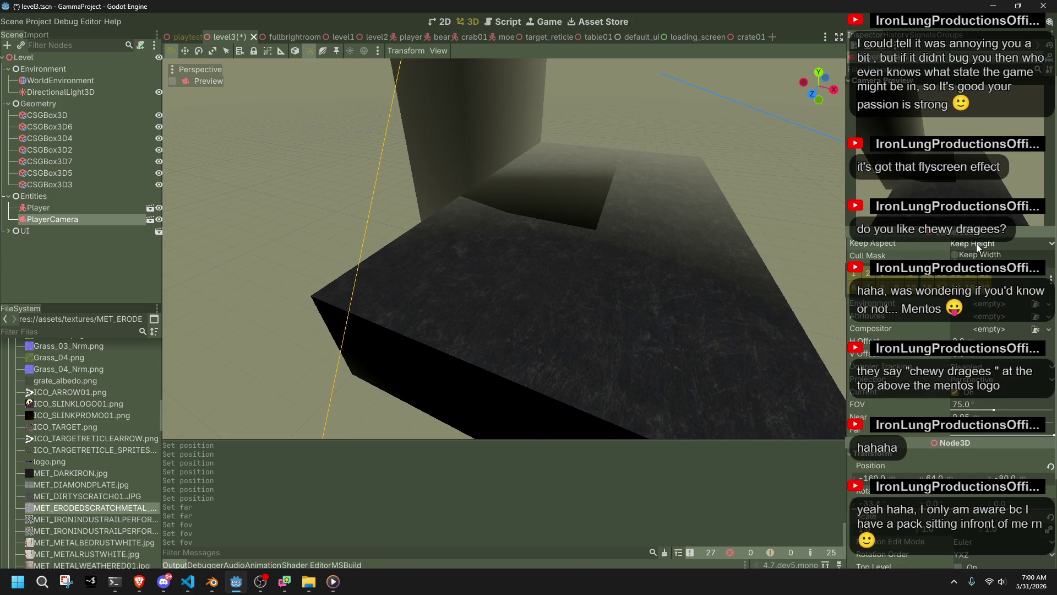
{"action": "left_click", "coordinate": [970, 253]}
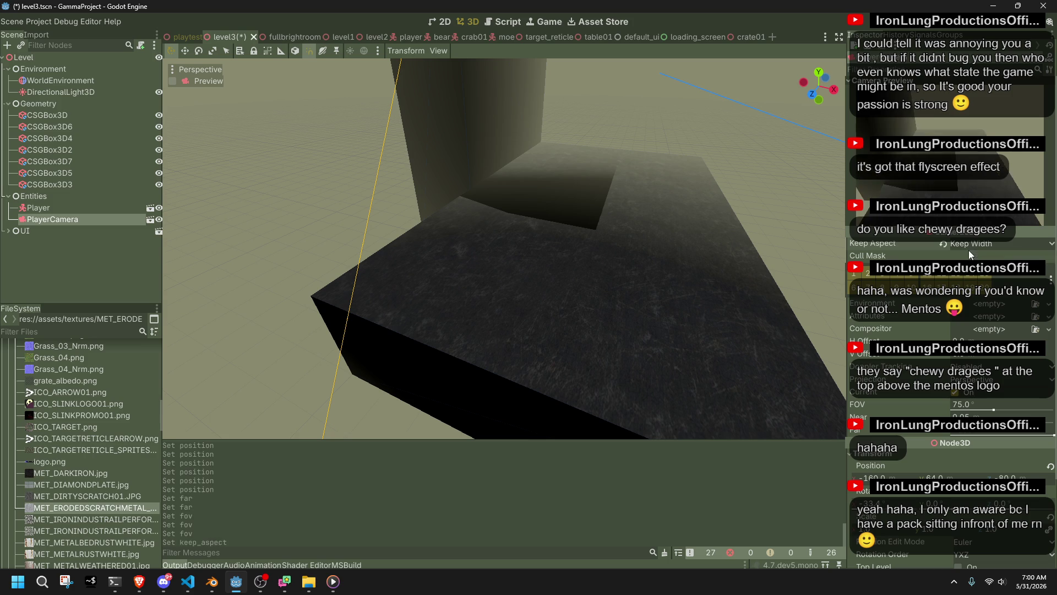
{"action": "left_click", "coordinate": [970, 263]}
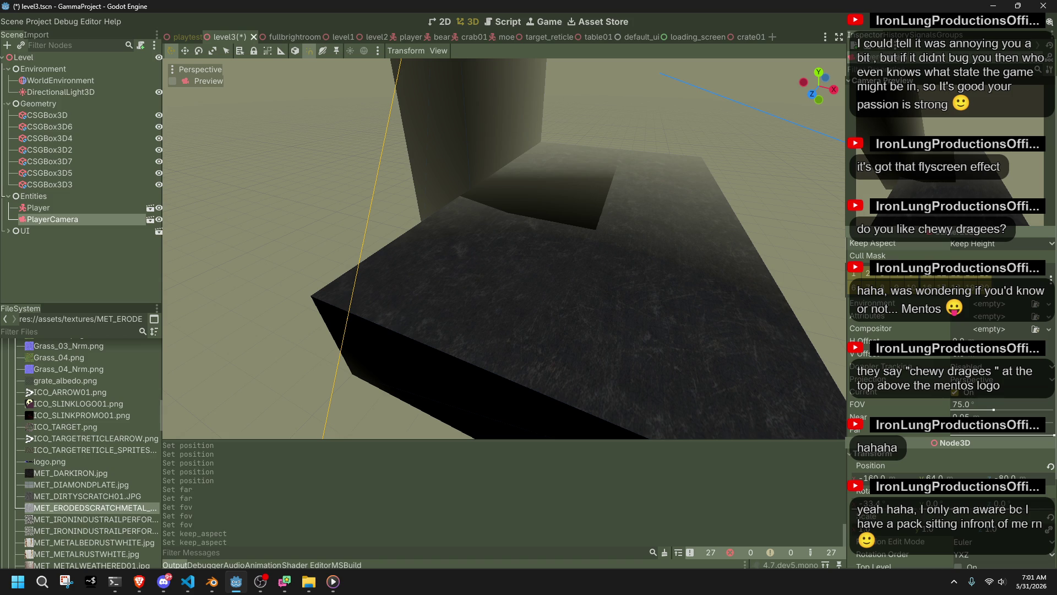
- Select CSGBox3D6 and set its material's Distance Fade mode to Pixel Dither
{"action": "left_click", "coordinate": [588, 180]}
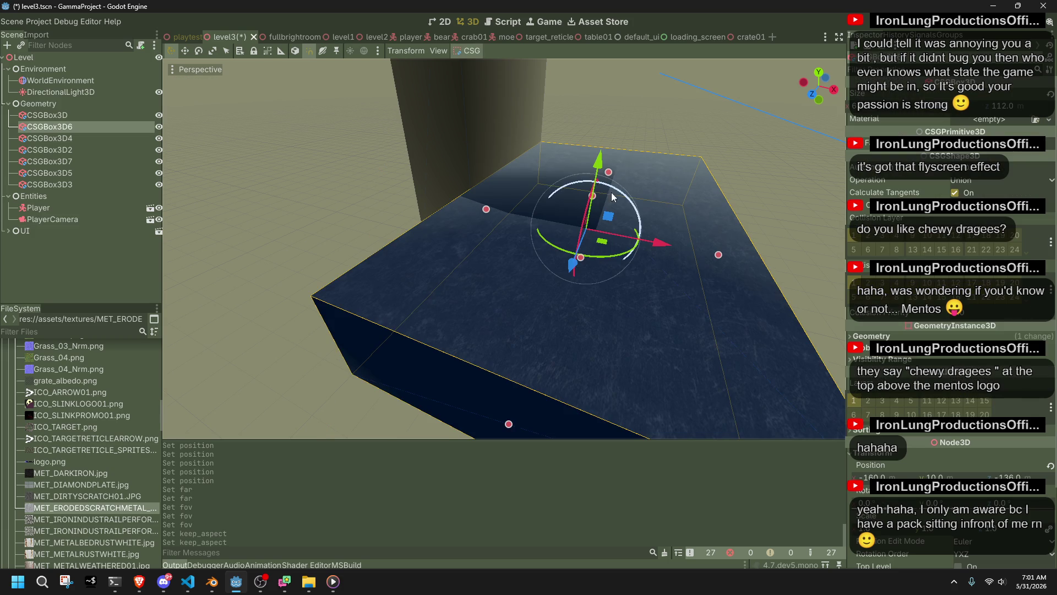
{"action": "left_click", "coordinate": [903, 335]}
{"action": "scroll", "coordinate": [958, 375], "scroll_direction": "down", "scroll_amount": 3}
{"action": "scroll", "coordinate": [967, 394], "scroll_direction": "down", "scroll_amount": 5}
{"action": "left_click", "coordinate": [903, 460]}
{"action": "left_click", "coordinate": [977, 475]}
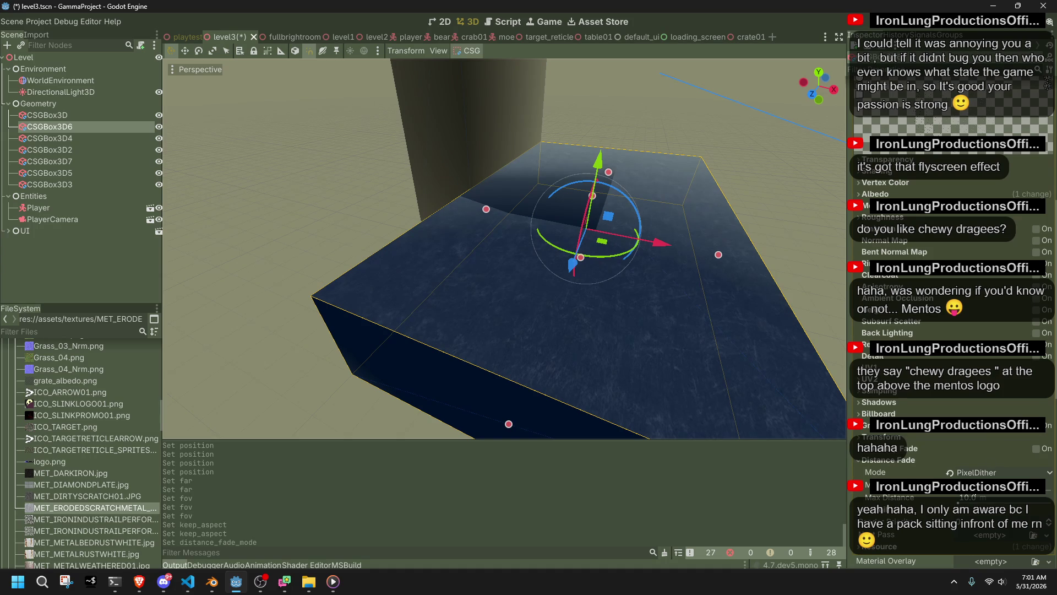
- Adjust the fade Min and Max distances, resetting Min Distance to 0 along the way
{"action": "mouse_move", "coordinate": [960, 489]}
{"action": "left_mouse_down"}
{"action": "mouse_move", "coordinate": [991, 489]}
{"action": "mouse_move", "coordinate": [958, 490]}
{"action": "mouse_move", "coordinate": [969, 496]}
{"action": "left_mouse_up"}
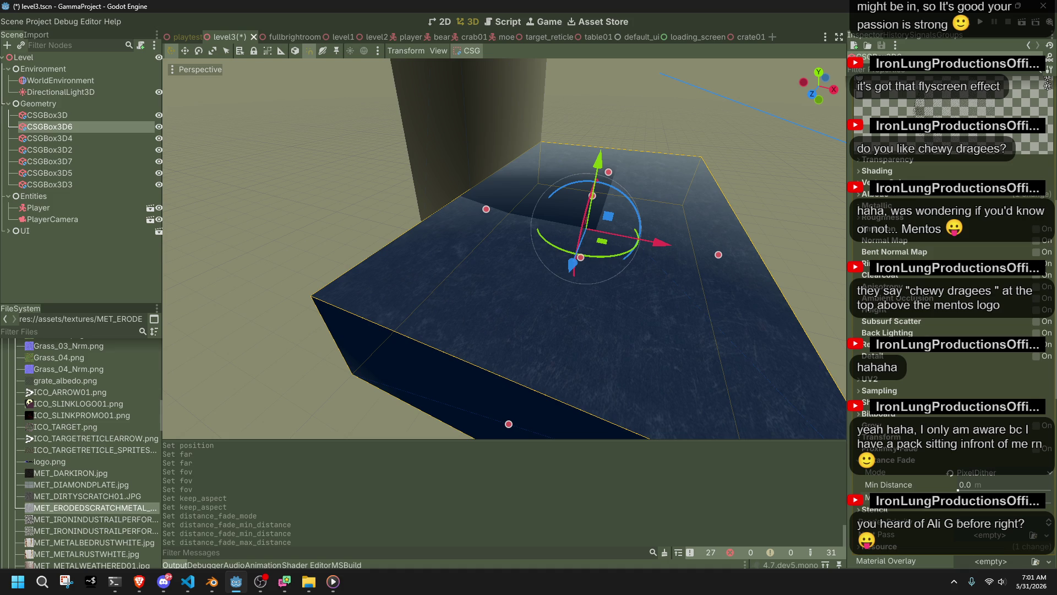
{"action": "left_click_drag", "start_coordinate": [969, 496], "coordinate": [972, 496]}
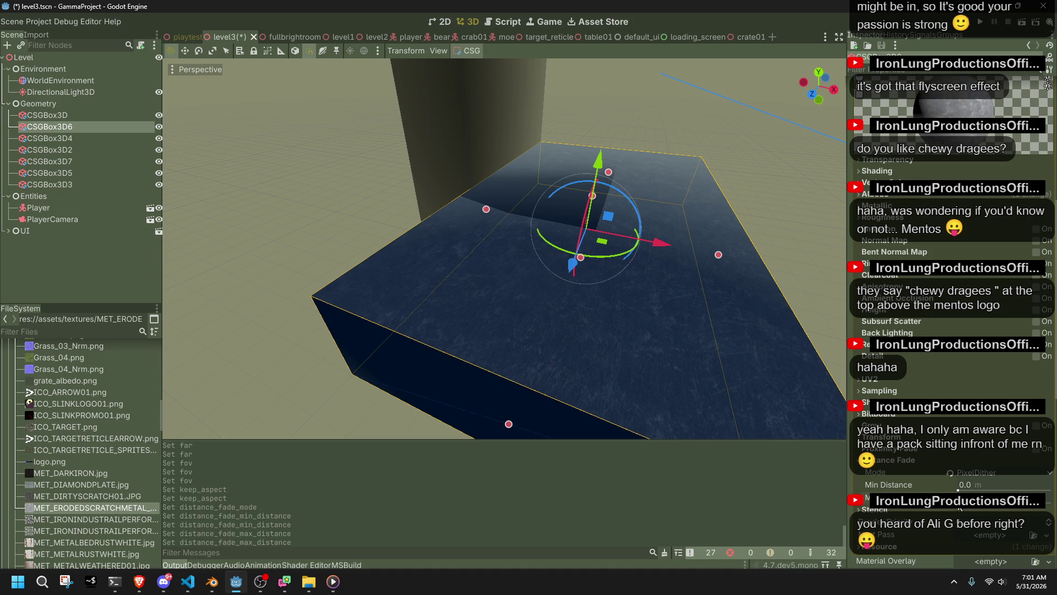
{"action": "left_click_drag", "start_coordinate": [959, 489], "coordinate": [989, 489]}
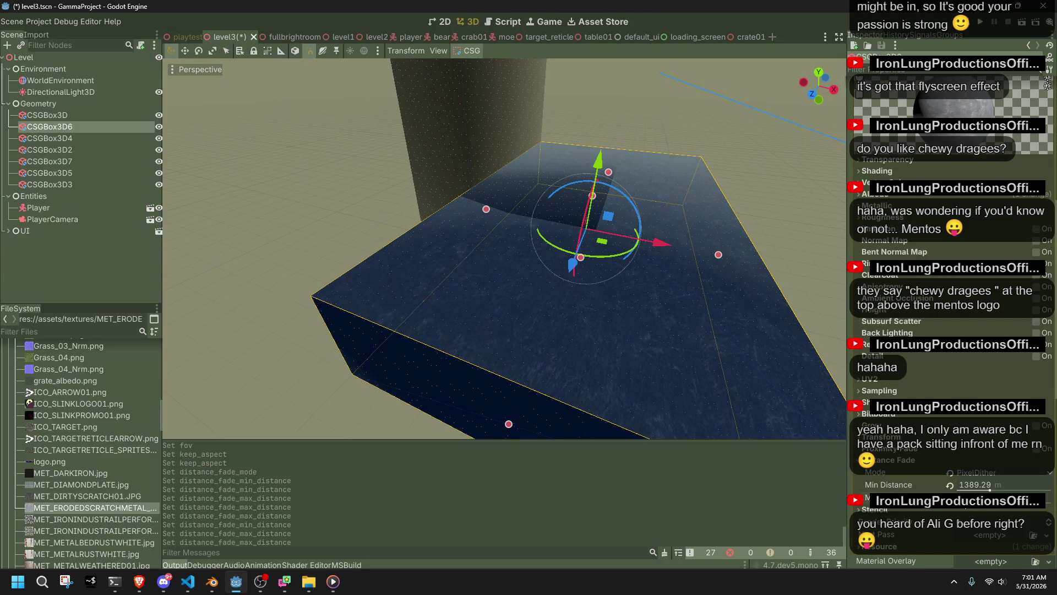
{"action": "left_click", "coordinate": [950, 485]}
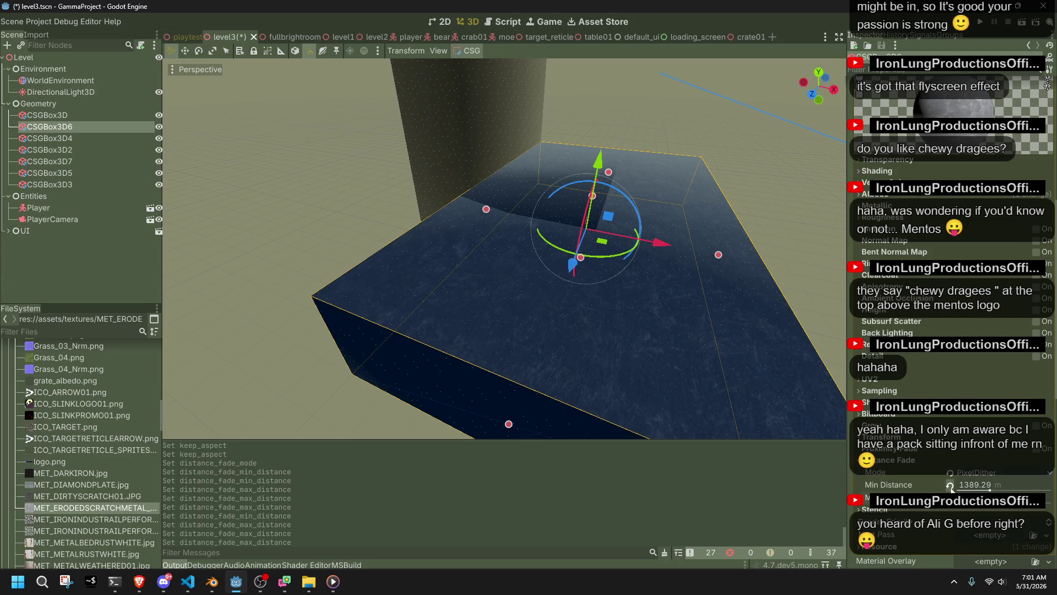
{"action": "mouse_move", "coordinate": [963, 510]}
{"action": "left_mouse_down"}
{"action": "mouse_move", "coordinate": [958, 489]}
{"action": "mouse_move", "coordinate": [991, 490]}
{"action": "mouse_move", "coordinate": [963, 507]}
{"action": "left_mouse_up"}
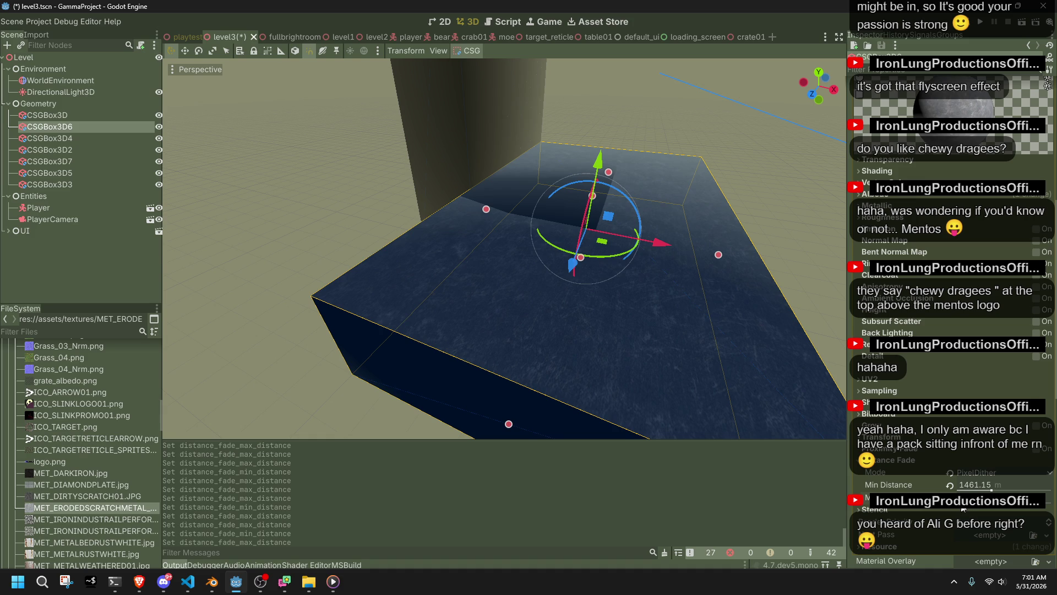
{"action": "left_click_drag", "start_coordinate": [992, 489], "coordinate": [971, 489]}
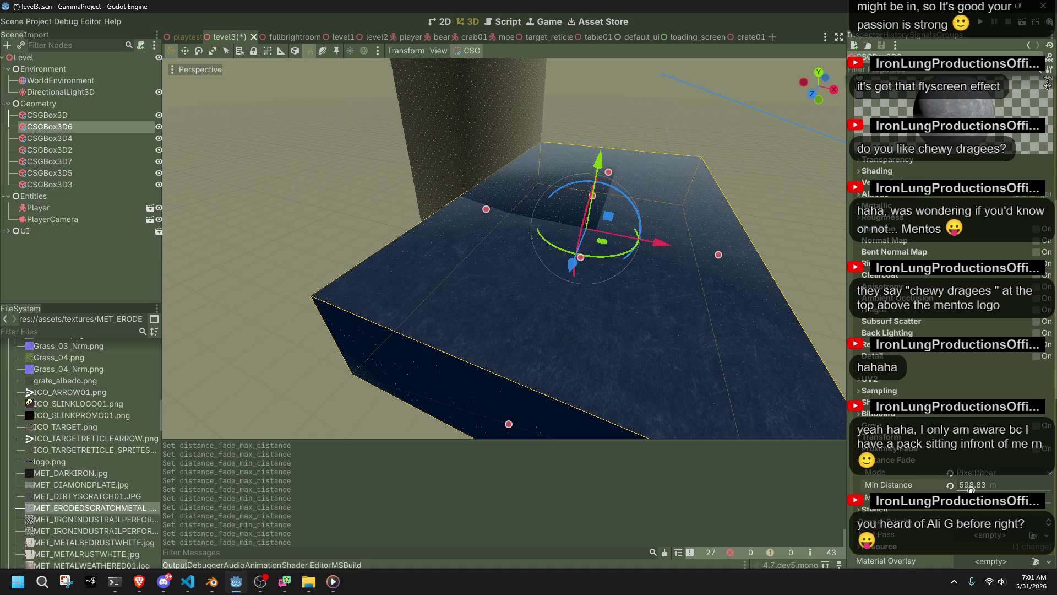
{"action": "left_click", "coordinate": [975, 472]}
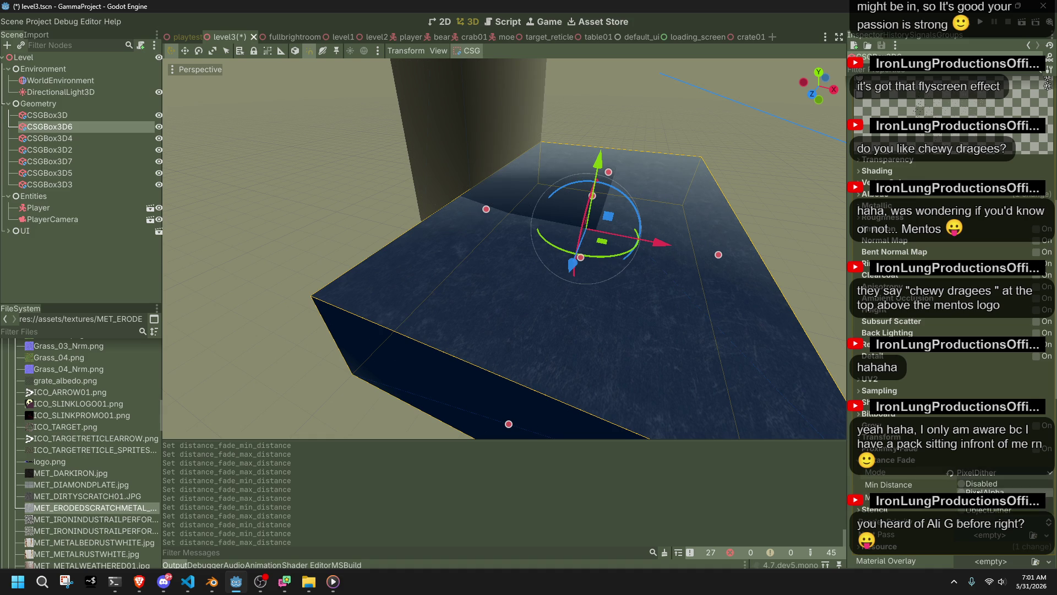
- Dismiss the Distance Fade Mode choices and scroll down through the box's material properties
{"action": "left_click", "coordinate": [983, 500]}
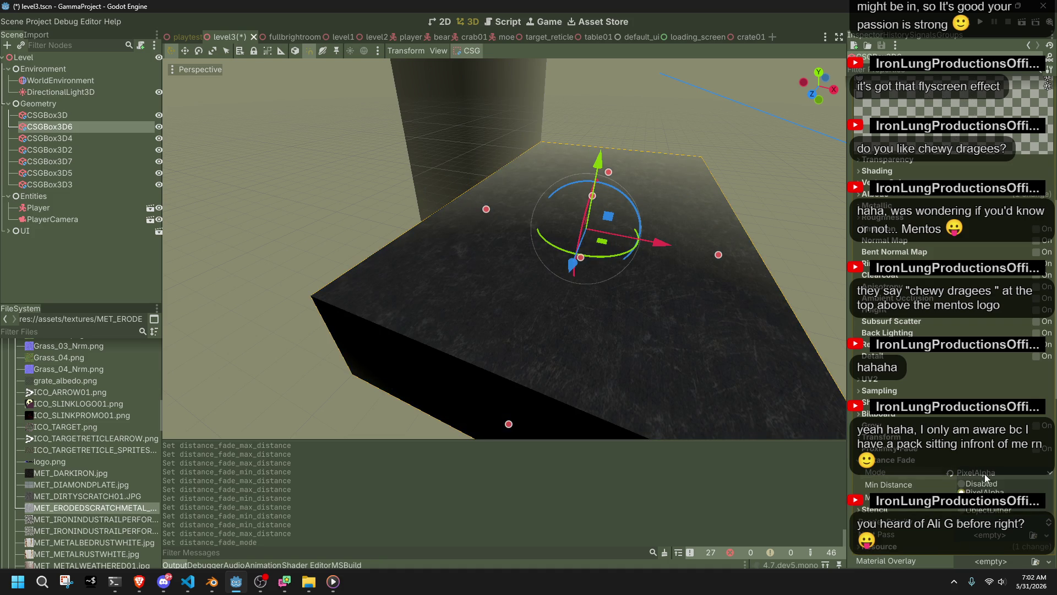
{"action": "scroll", "coordinate": [988, 512], "scroll_direction": "down", "scroll_amount": 2}
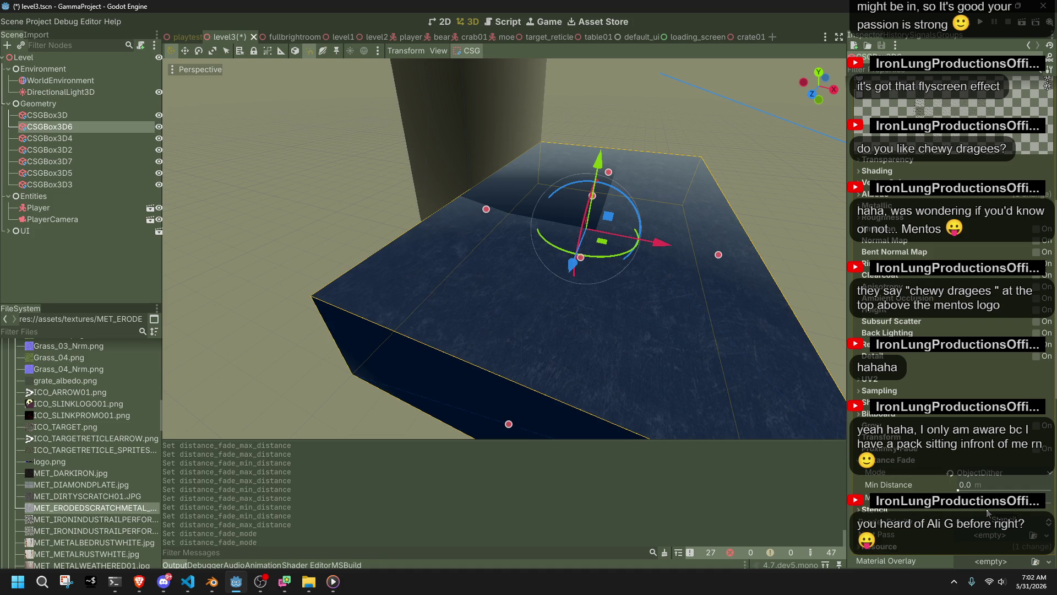
{"action": "scroll", "coordinate": [950, 474], "scroll_direction": "down", "scroll_amount": 1}
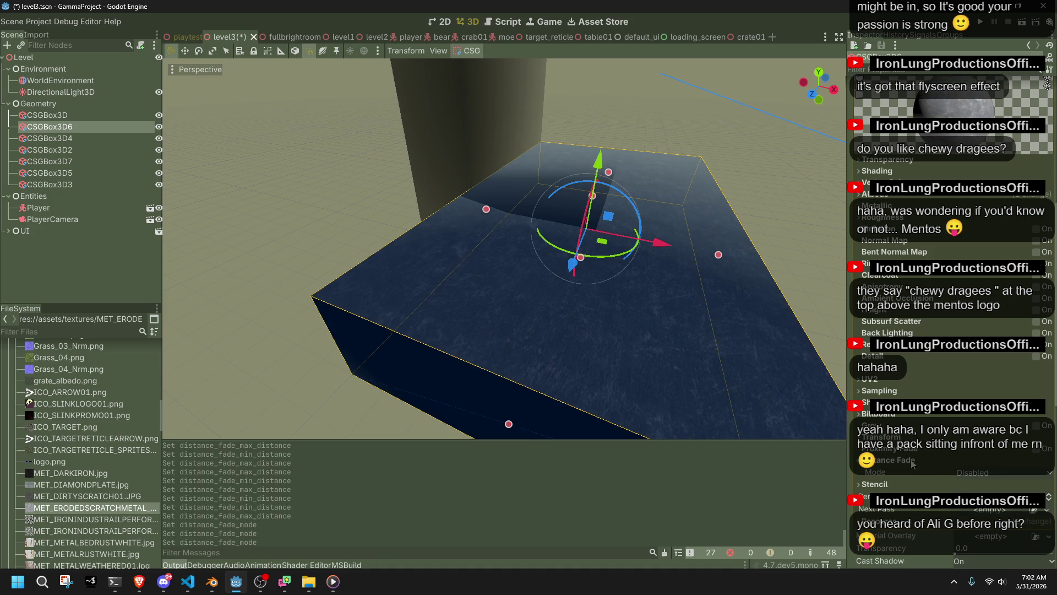
{"action": "scroll", "coordinate": [934, 459], "scroll_direction": "down", "scroll_amount": 2}
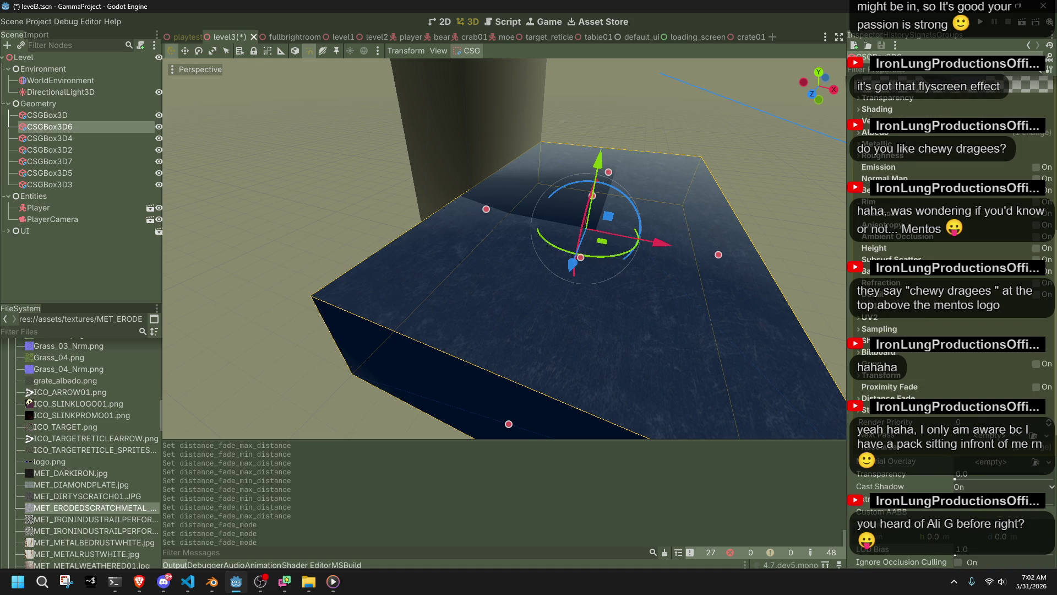
{"action": "key", "text": "alt+Tab"}
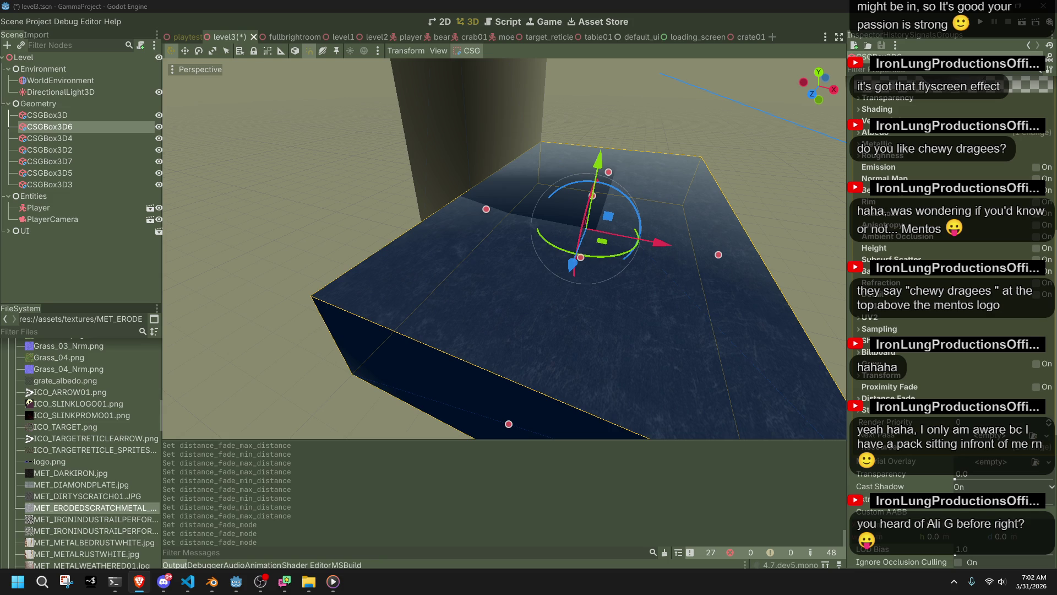
- Set the DirectionalLight3D's shadow Max Distance to 200 using the 'max' Inspector filter
{"action": "left_click", "coordinate": [66, 92]}
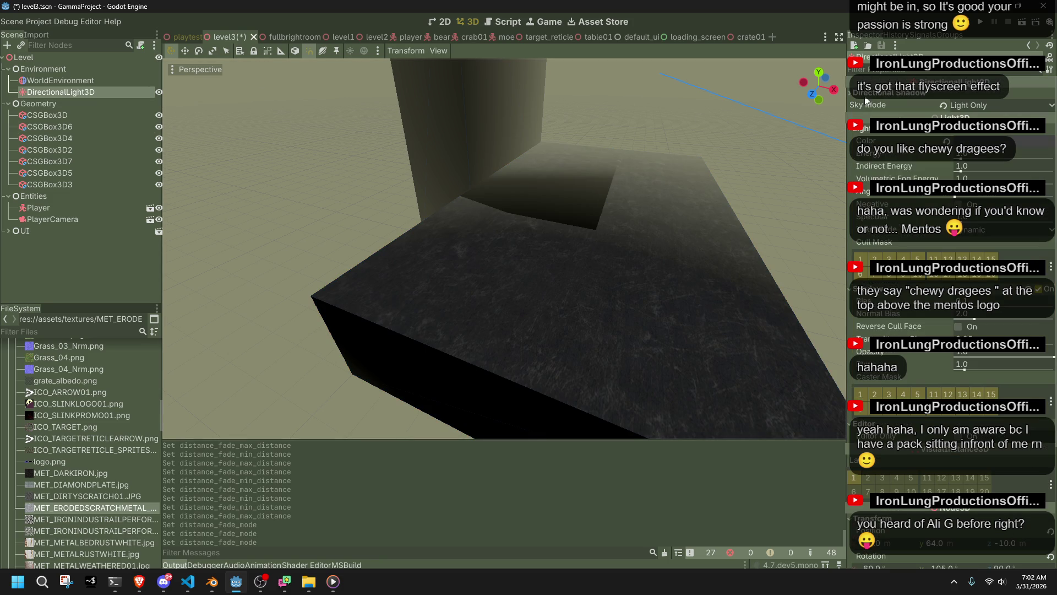
{"action": "left_click", "coordinate": [966, 105]}
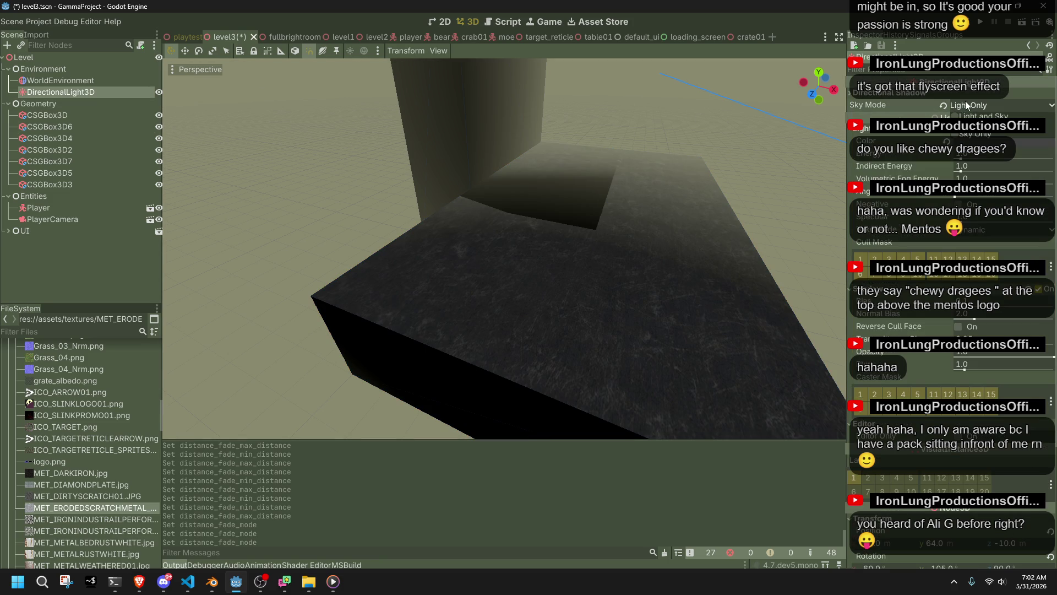
{"action": "left_click", "coordinate": [899, 70]}
{"action": "type", "text": "max"}
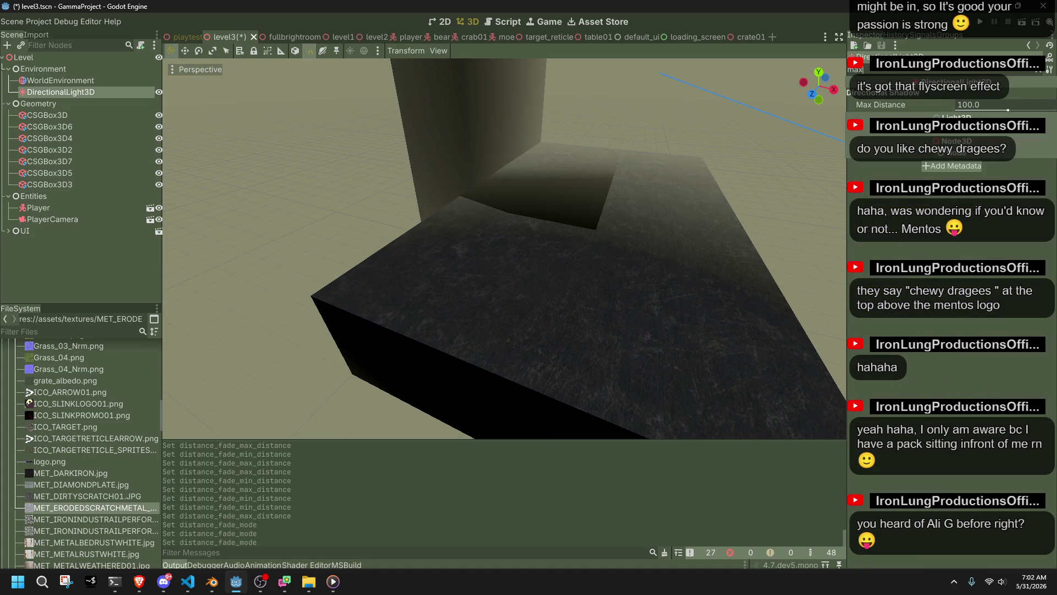
{"action": "left_click_drag", "start_coordinate": [1008, 101], "coordinate": [1014, 111]}
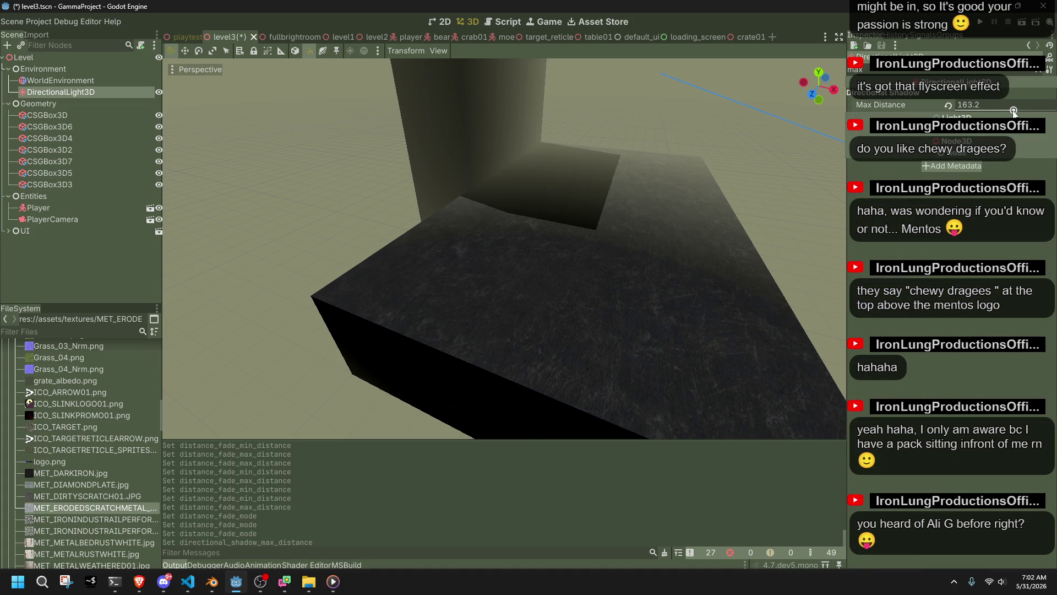
{"action": "left_click", "coordinate": [984, 103]}
{"action": "type", "text": "200"}
{"action": "key", "text": "Return"}
- Save the level3 scene, run the game to test it, then stop it
{"action": "key", "text": "ctrl+s"}
{"action": "left_click", "coordinate": [984, 24]}
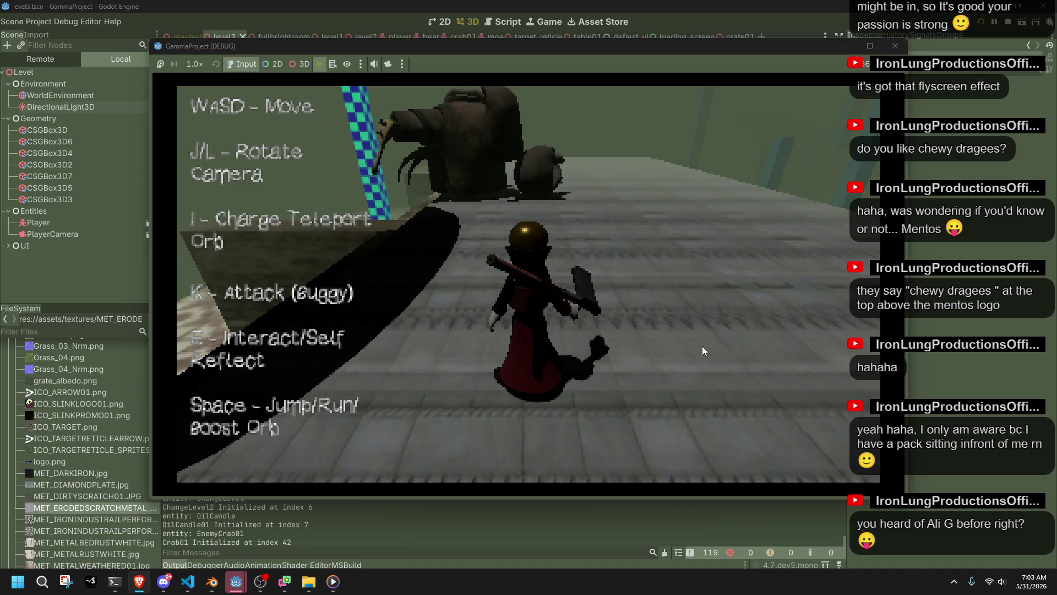
{"action": "left_click", "coordinate": [895, 46]}
- Relaunch the current scene, move around firing and recalling the teleport orb, then stop the run
{"action": "left_click", "coordinate": [1019, 24]}
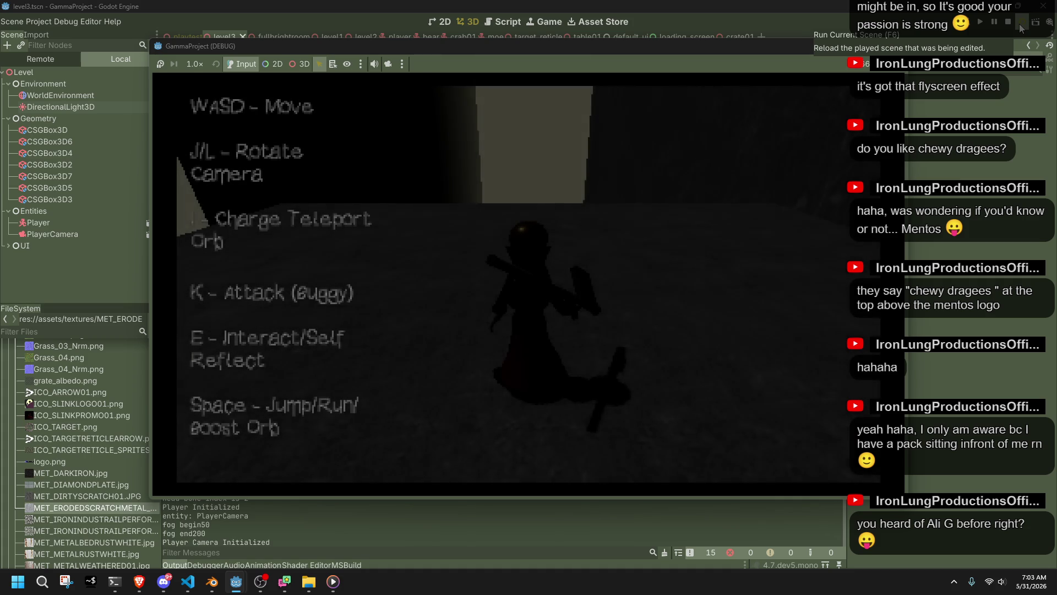
{"action": "key", "text": "w"}
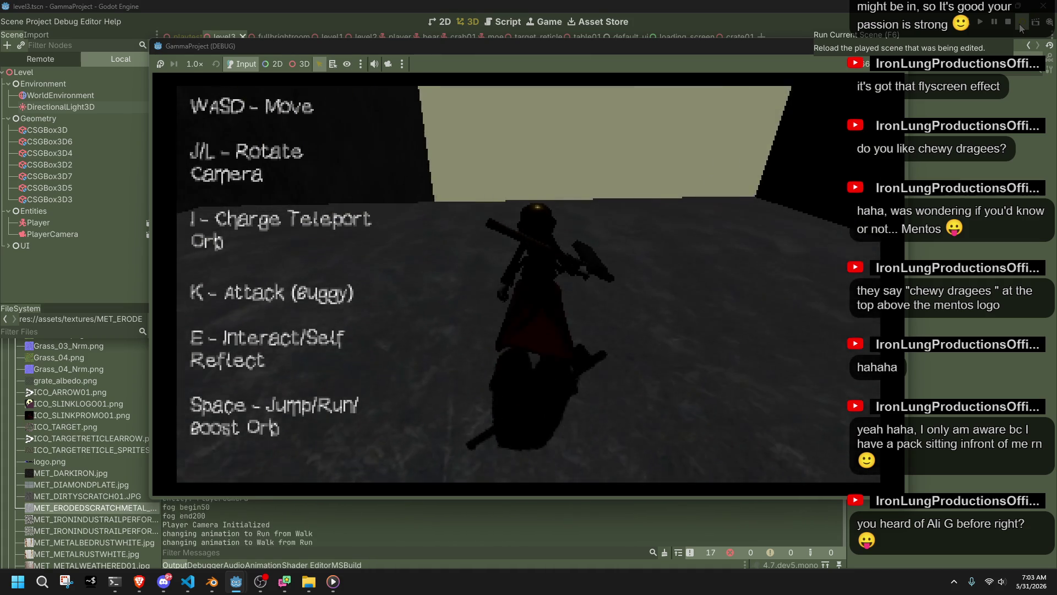
{"action": "key", "text": "i"}
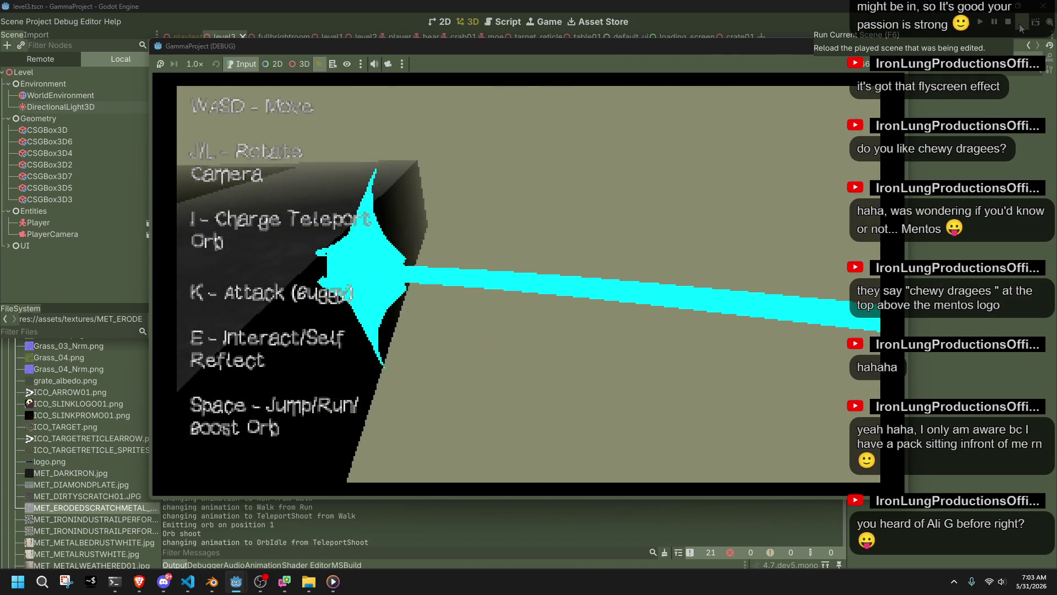
{"action": "key", "text": "w"}
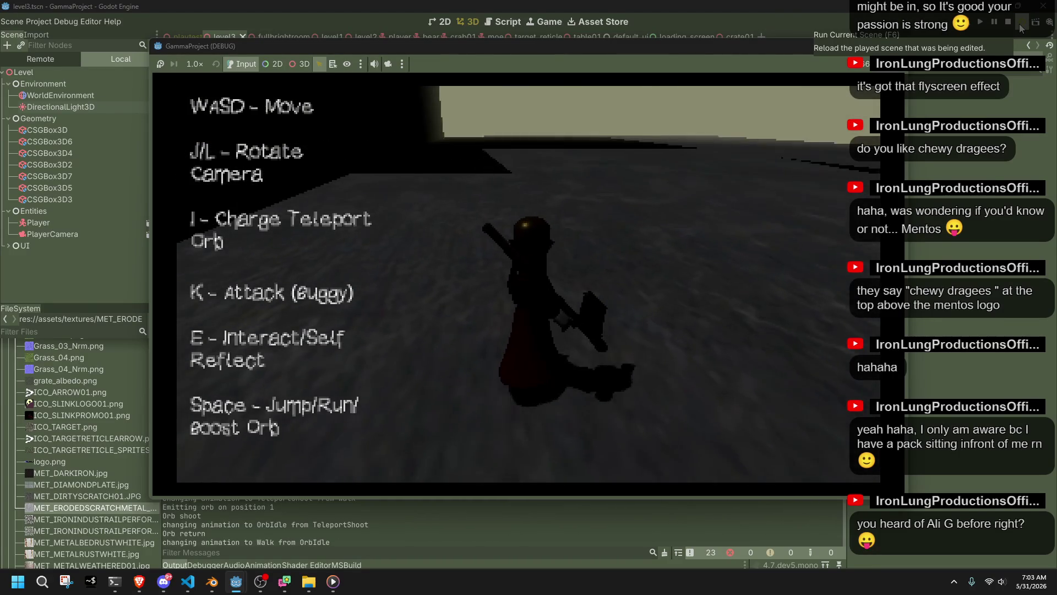
{"action": "key", "text": "space"}
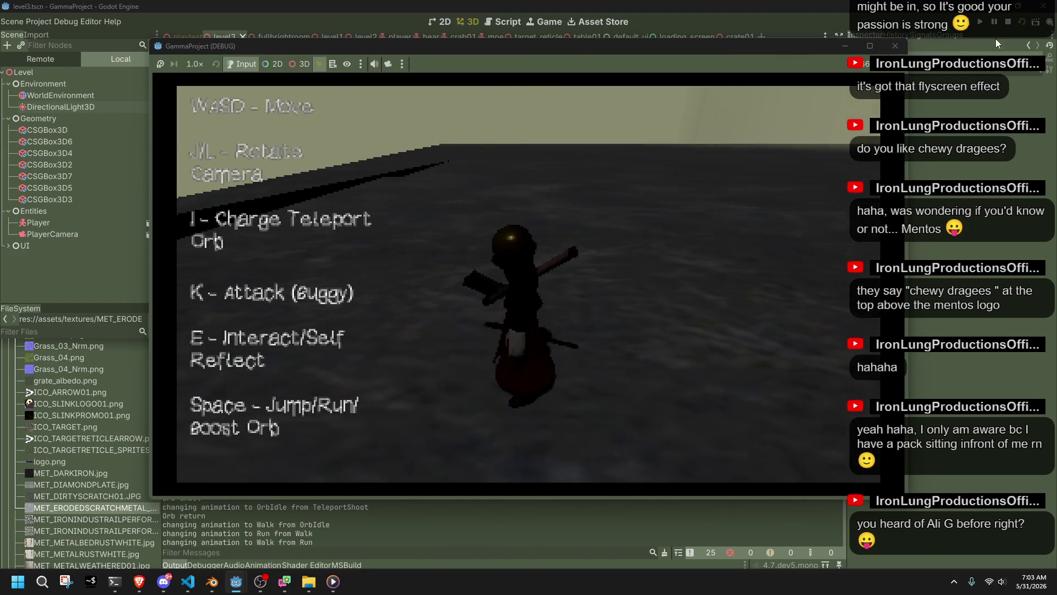
{"action": "left_click", "coordinate": [896, 47]}
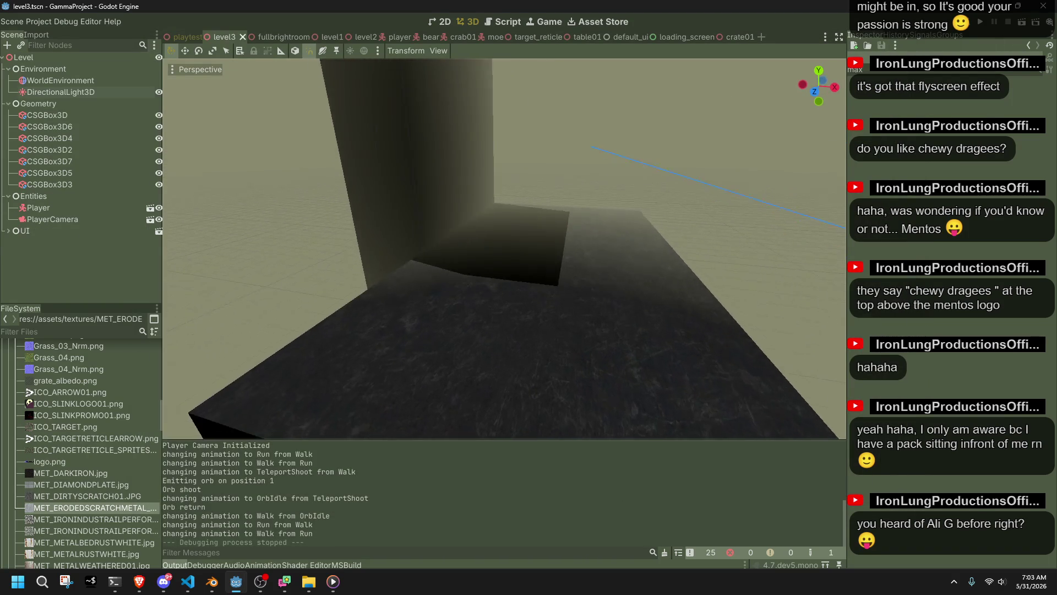
- Fly the editor camera to frame the box's shadow, select CSGBox3D6, then reselect DirectionalLight3D
{"action": "key", "text": "w"}
{"action": "scroll", "coordinate": [504, 248], "scroll_direction": "up", "scroll_amount": 15}
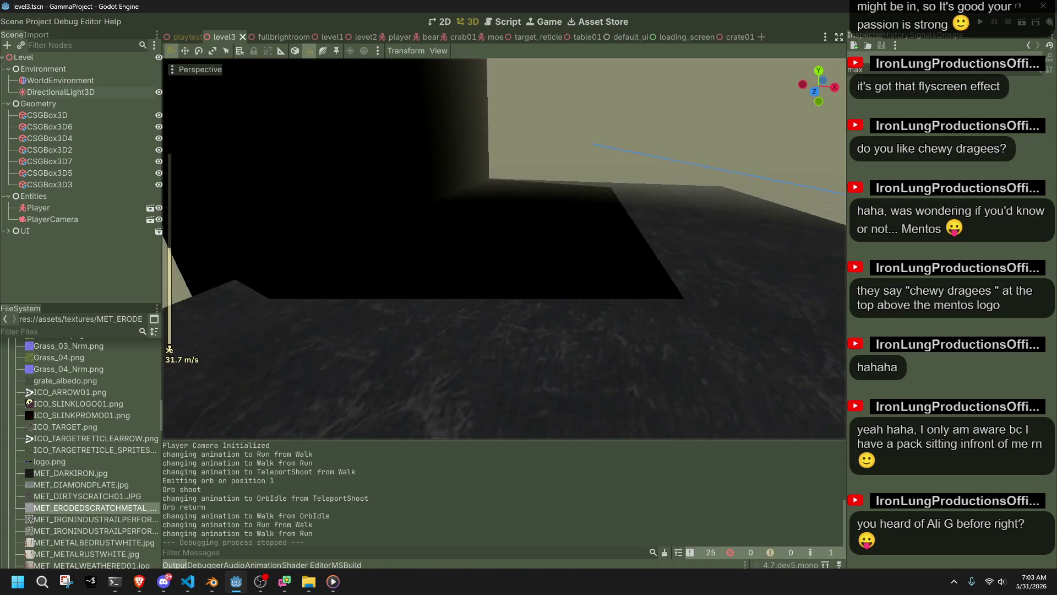
{"action": "key", "text": "w"}
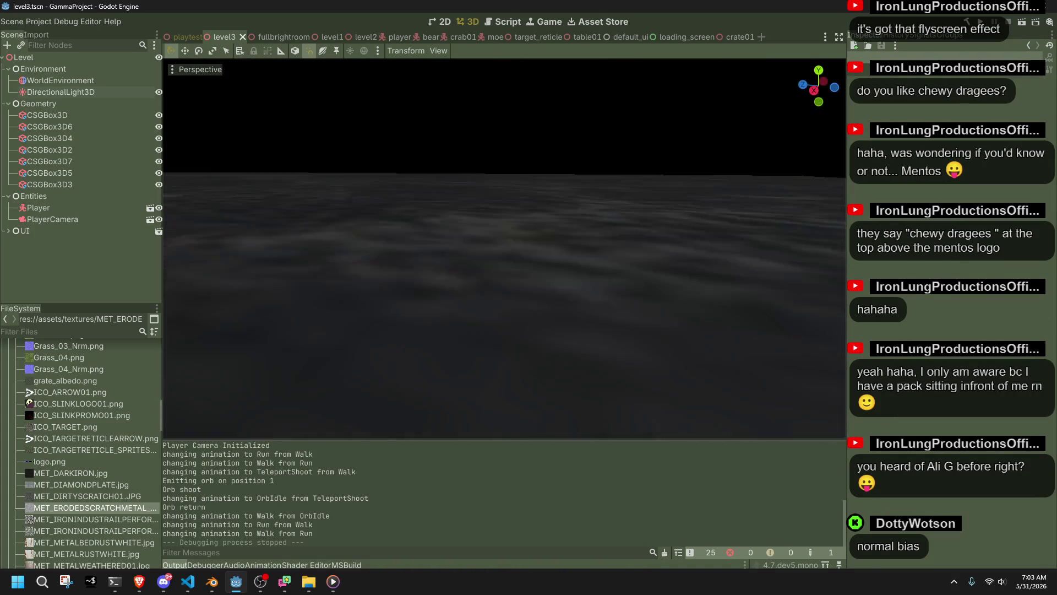
{"action": "key", "text": "w"}
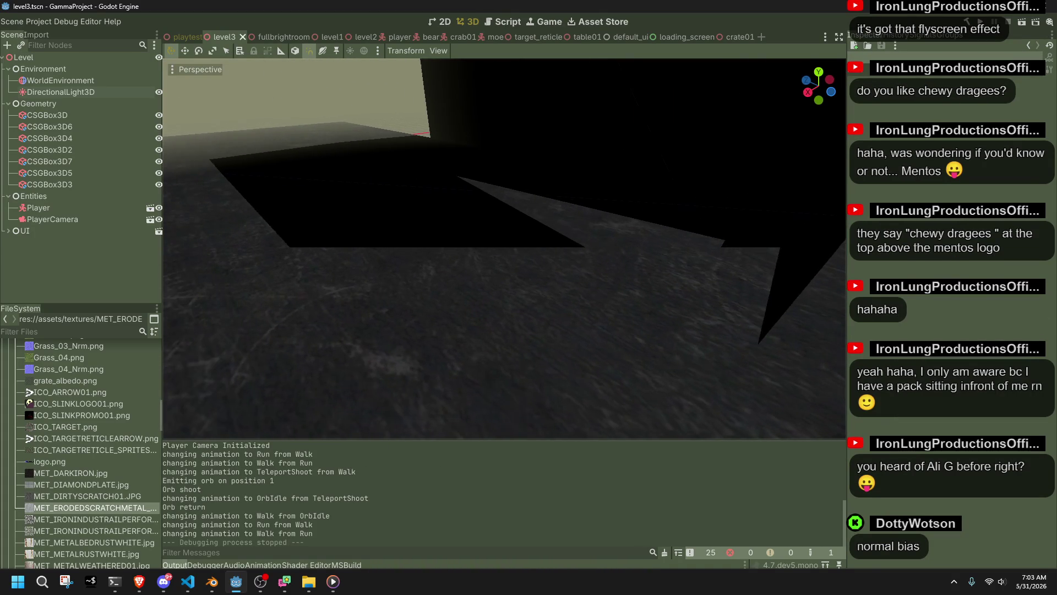
{"action": "key", "text": "w"}
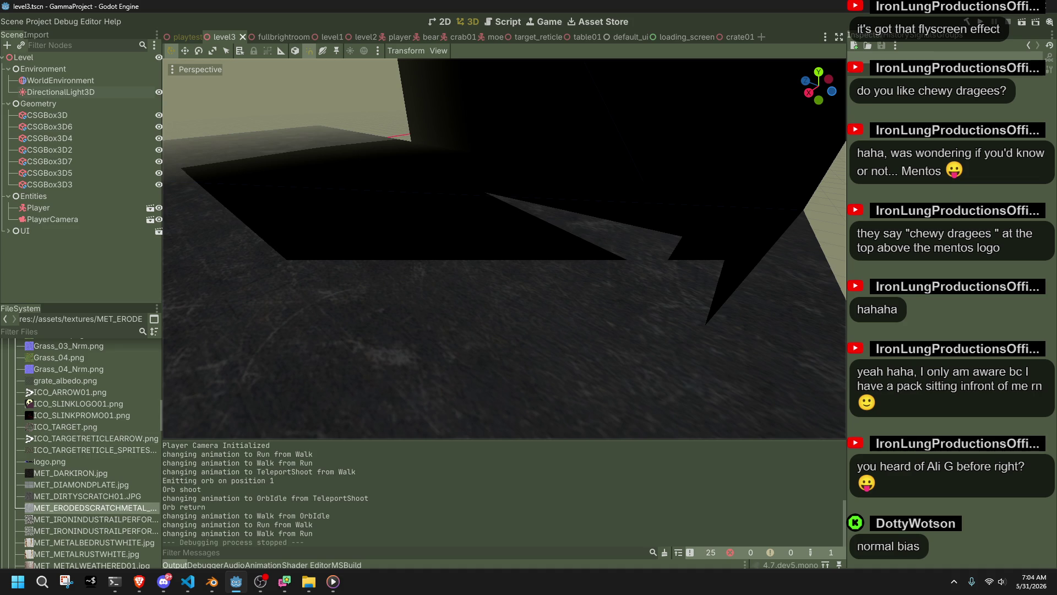
{"action": "left_click", "coordinate": [589, 229]}
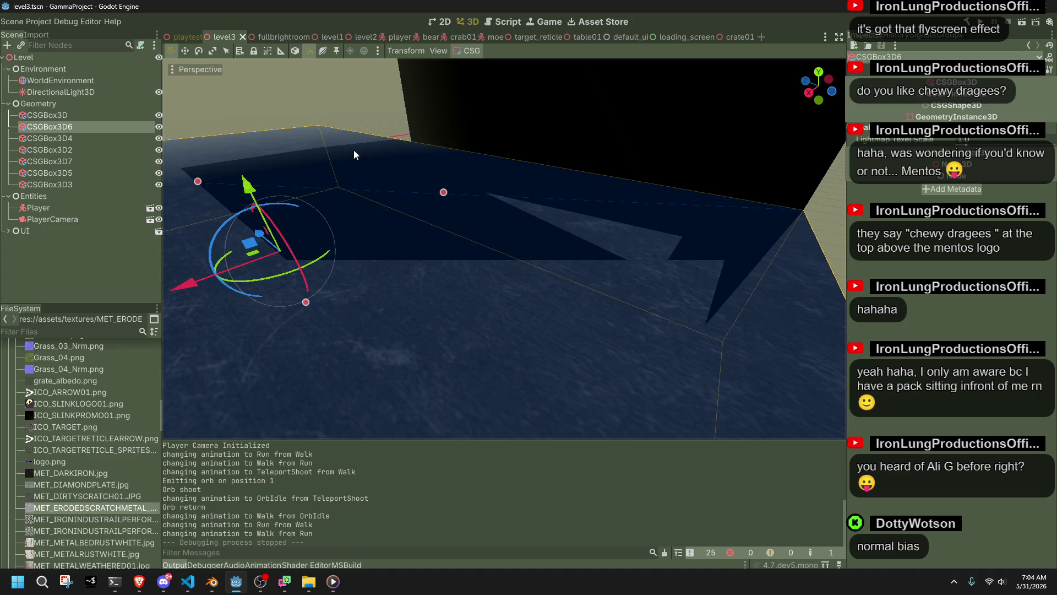
{"action": "left_click", "coordinate": [54, 92]}
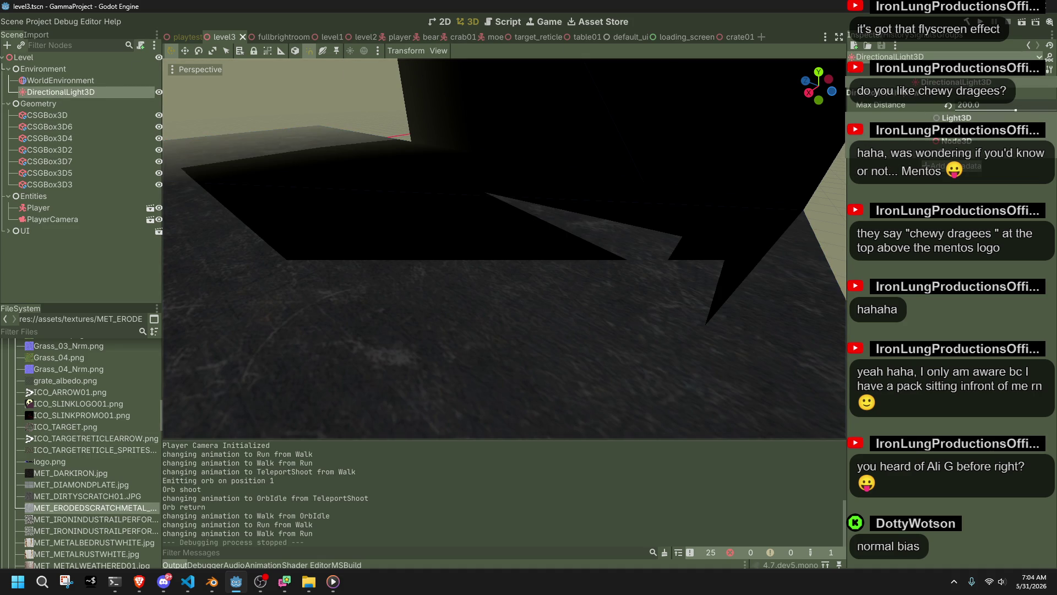
- Clear the Inspector filter and set the light's shadow normal bias to about 1.779 and bias to 0.1
{"action": "left_click", "coordinate": [878, 92]}
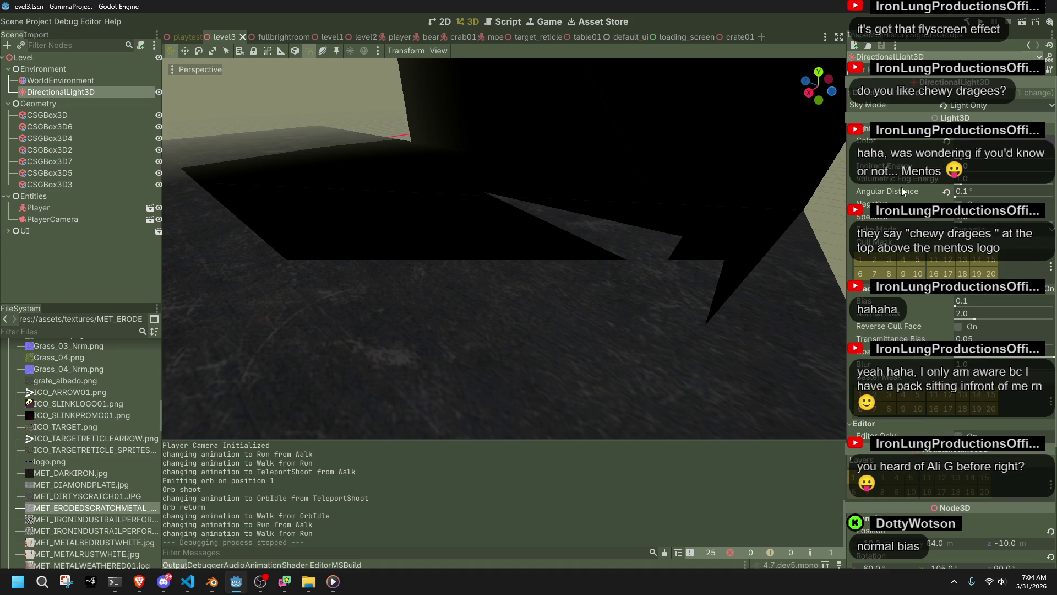
{"action": "right_click", "coordinate": [911, 312]}
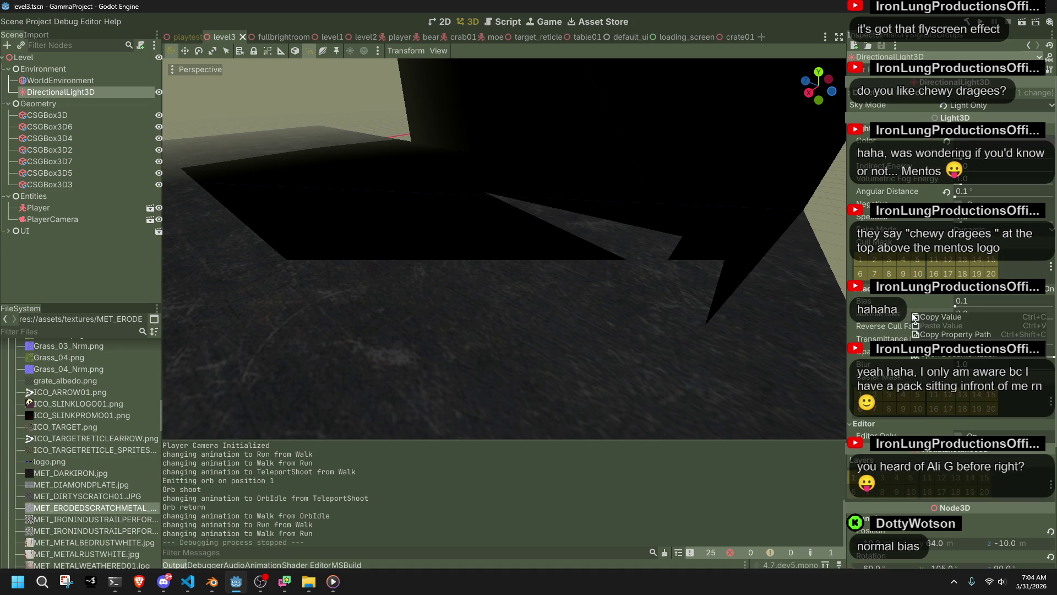
{"action": "mouse_move", "coordinate": [975, 321]}
{"action": "left_mouse_down"}
{"action": "mouse_move", "coordinate": [947, 325]}
{"action": "mouse_move", "coordinate": [1050, 327]}
{"action": "mouse_move", "coordinate": [949, 315]}
{"action": "mouse_move", "coordinate": [969, 305]}
{"action": "mouse_move", "coordinate": [1053, 312]}
{"action": "mouse_move", "coordinate": [961, 313]}
{"action": "left_mouse_up"}
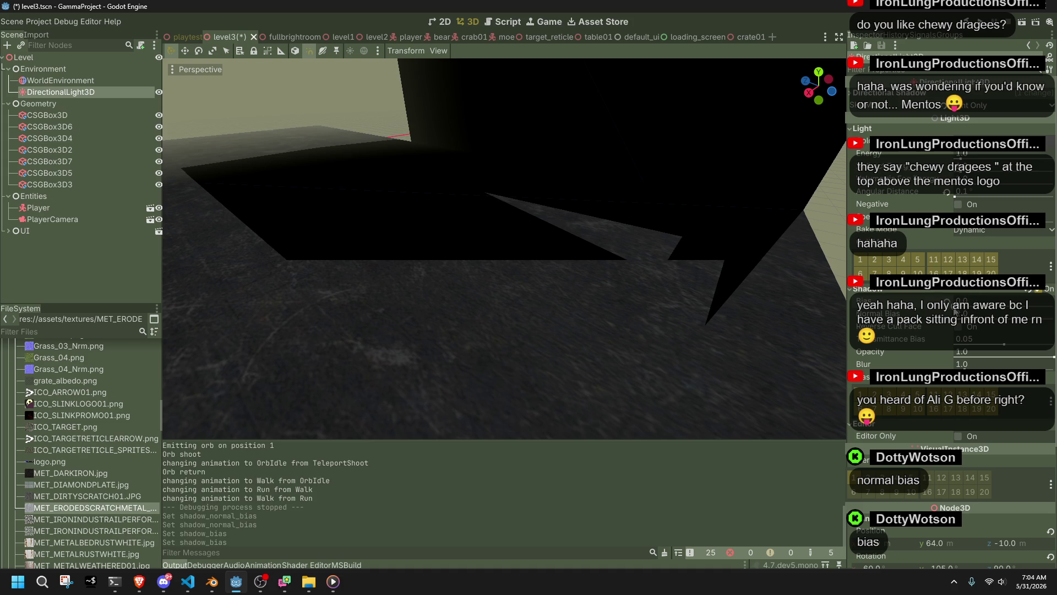
{"action": "mouse_move", "coordinate": [541, 257]}
{"action": "left_mouse_down"}
{"action": "mouse_move", "coordinate": [541, 292]}
{"action": "mouse_move", "coordinate": [541, 252]}
{"action": "mouse_move", "coordinate": [541, 292]}
{"action": "mouse_move", "coordinate": [732, 171]}
{"action": "left_mouse_up"}
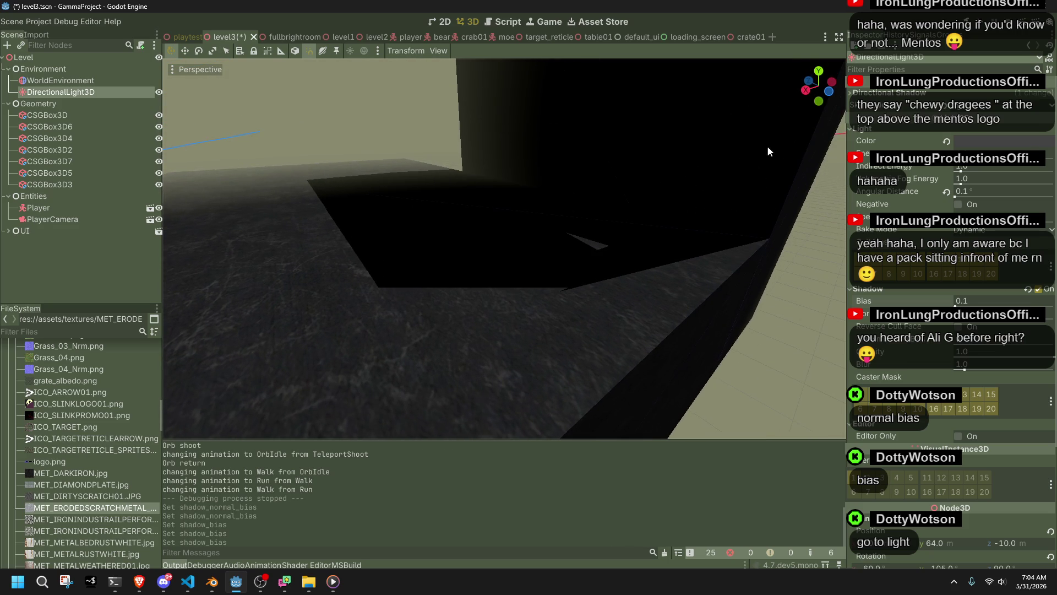
{"action": "left_click", "coordinate": [880, 70]}
- Filter by 'max' and try shadow max distance at about 24 and 20, then restore it to 200
{"action": "type", "text": "max"}
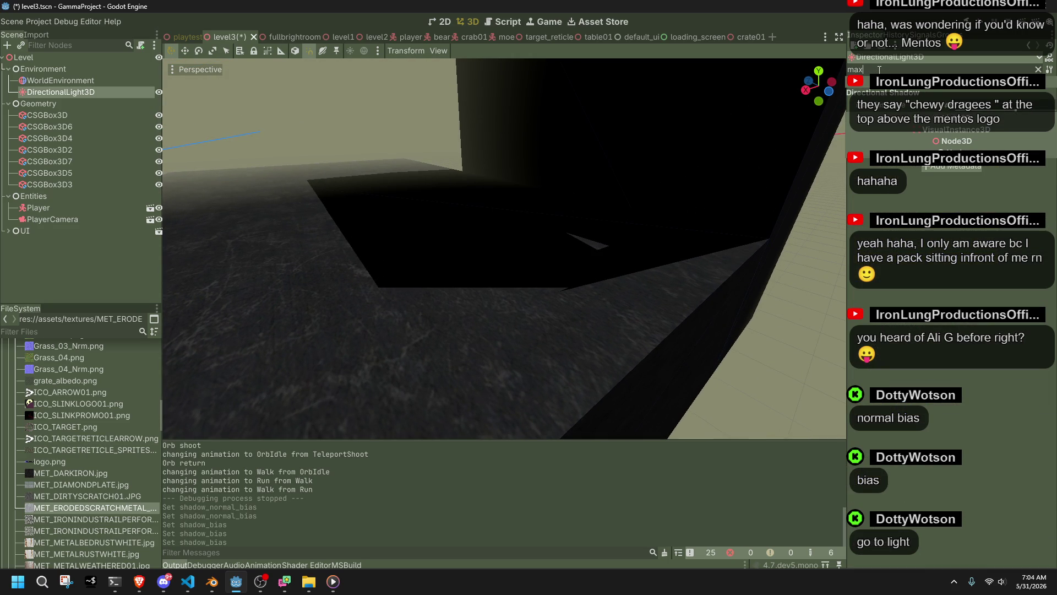
{"action": "mouse_move", "coordinate": [1018, 110]}
{"action": "left_mouse_down"}
{"action": "mouse_move", "coordinate": [946, 115]}
{"action": "mouse_move", "coordinate": [1017, 108]}
{"action": "mouse_move", "coordinate": [1003, 105]}
{"action": "left_mouse_up"}
{"action": "type", "text": "20"}
{"action": "key", "text": "Return"}
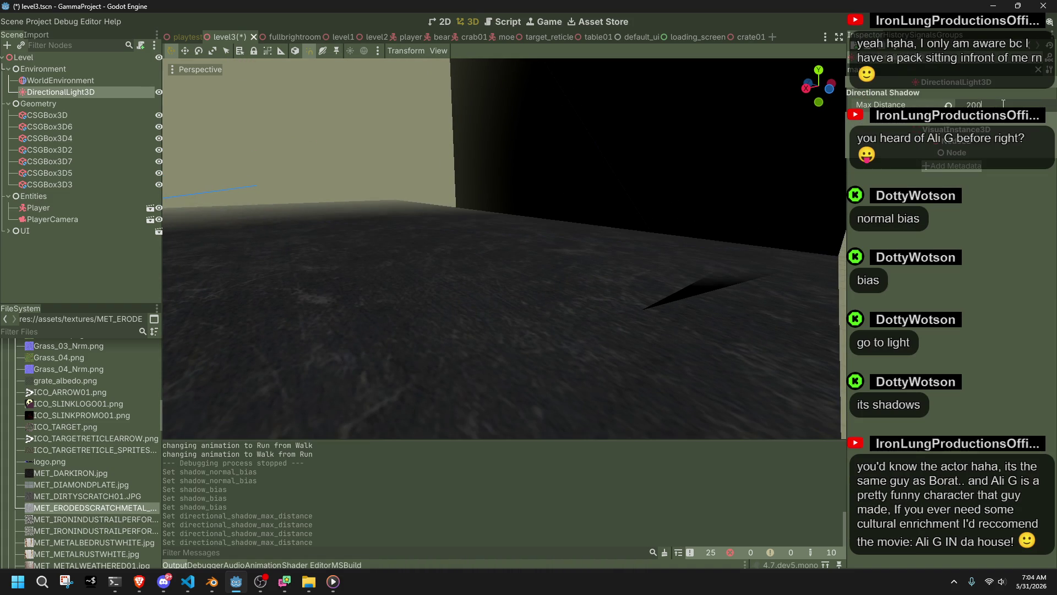
{"action": "key", "text": "Return"}
{"action": "left_click_drag", "start_coordinate": [656, 240], "coordinate": [656, 240]}
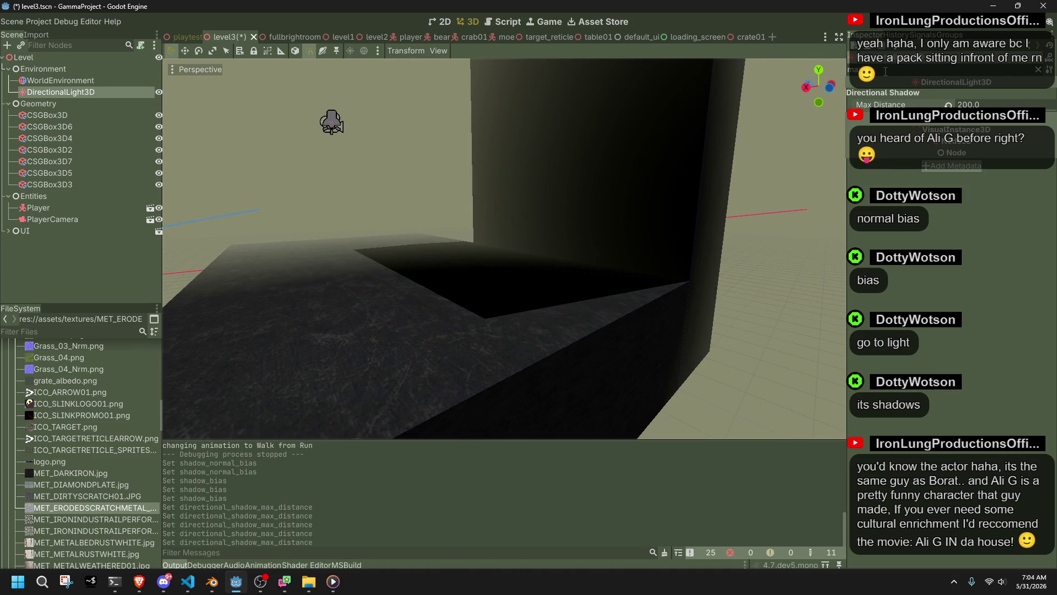
- Push shadow transmittance bias far negative and revert it, then toggle Reverse Cull Face on and off
{"action": "scroll", "coordinate": [885, 72], "scroll_direction": "up", "scroll_amount": 5}
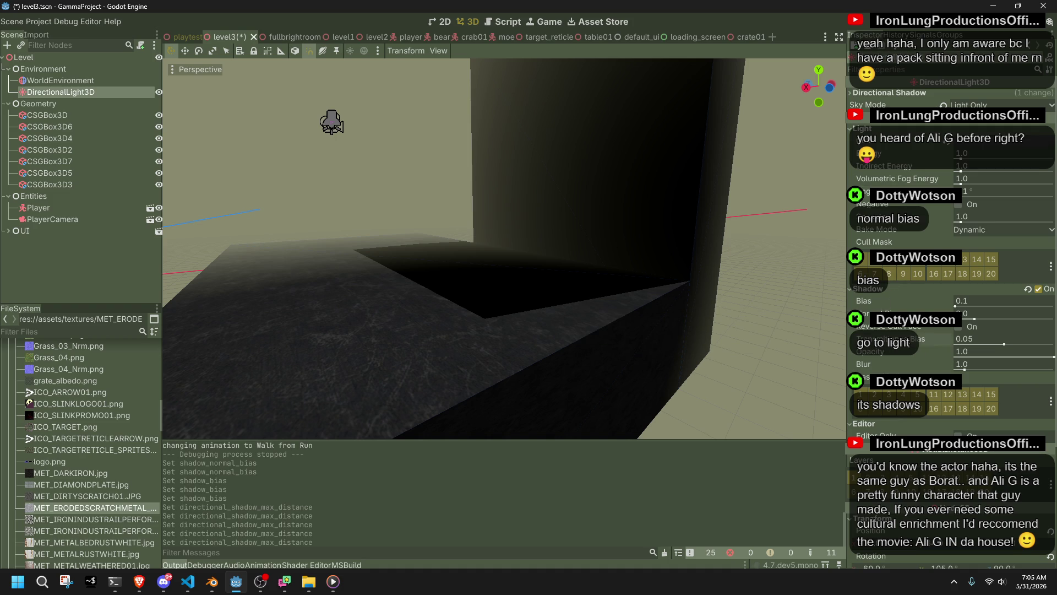
{"action": "scroll", "coordinate": [649, 267], "scroll_direction": "up", "scroll_amount": 5}
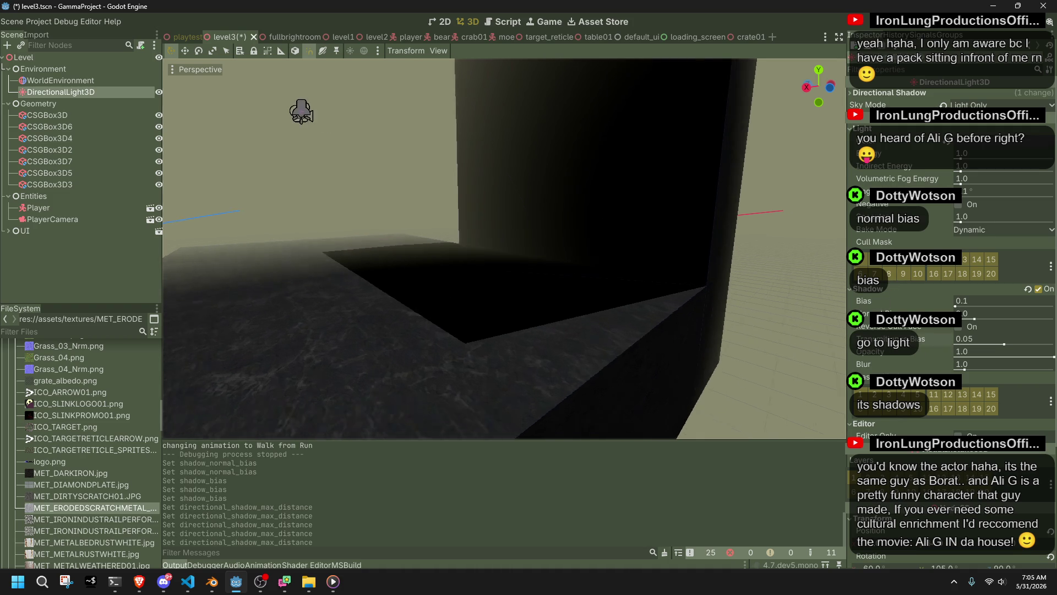
{"action": "left_click_drag", "start_coordinate": [1000, 345], "coordinate": [974, 348]}
{"action": "left_click", "coordinate": [946, 340]}
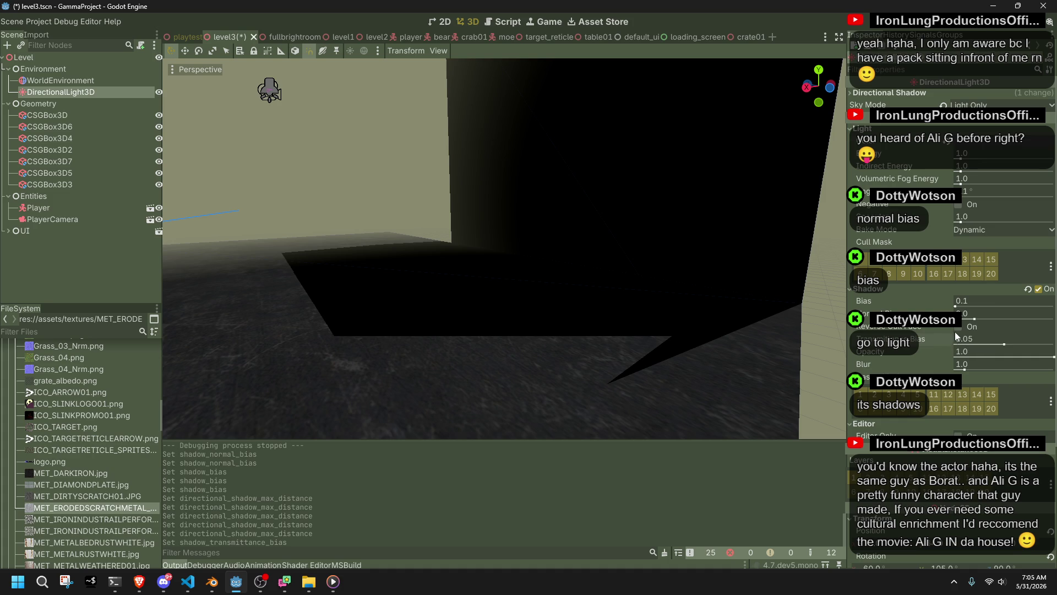
{"action": "left_click", "coordinate": [959, 329]}
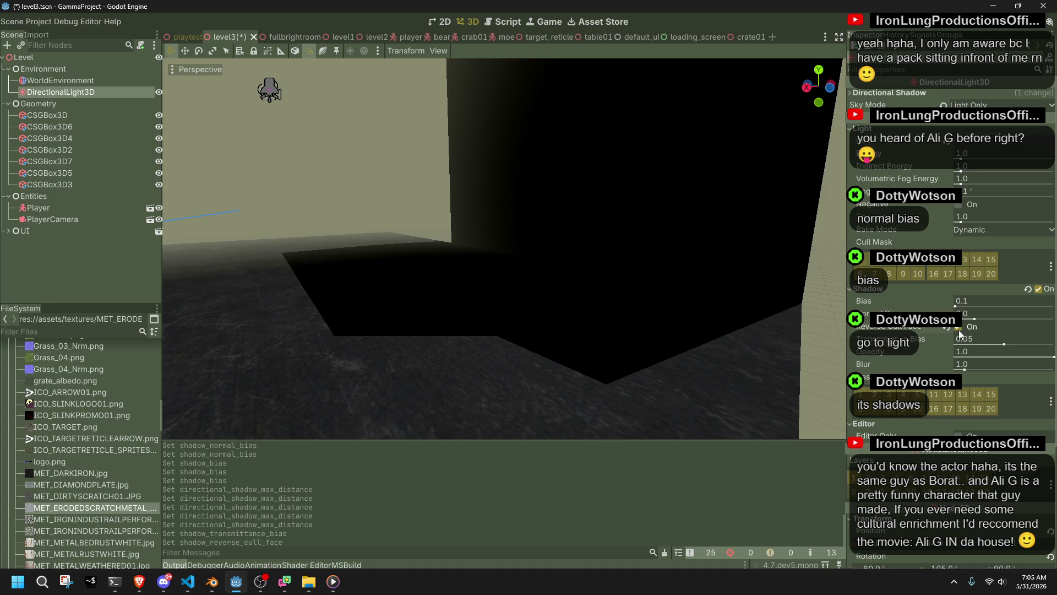
{"action": "mouse_move", "coordinate": [916, 331]}
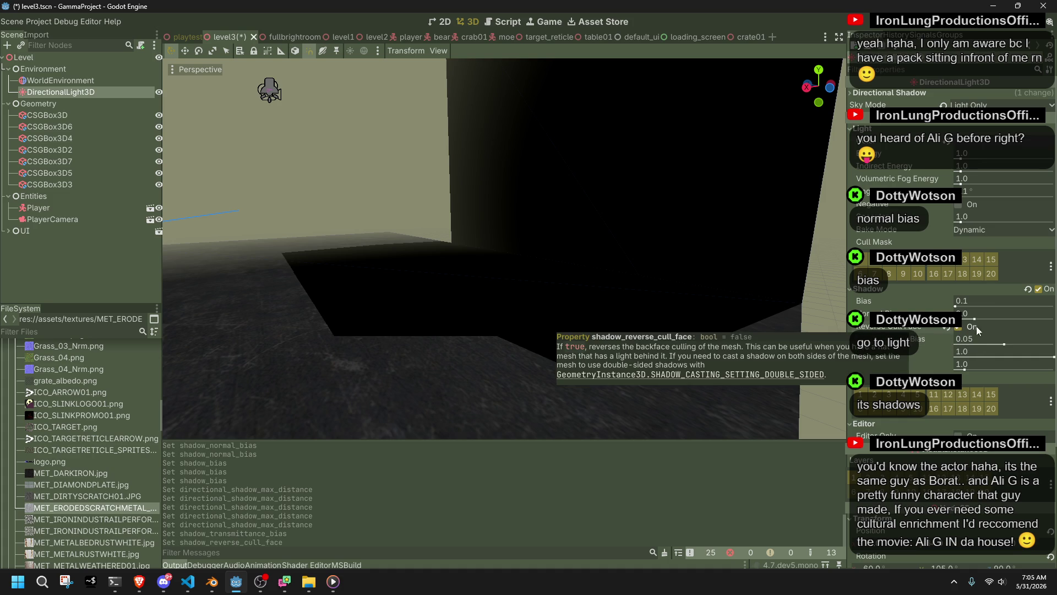
{"action": "left_click", "coordinate": [960, 327]}
- Raise shadow blur and reset it to 1.0, lower opacity to 0.95, then focus the DirectionalLight3D
{"action": "mouse_move", "coordinate": [961, 369]}
{"action": "left_mouse_down"}
{"action": "mouse_move", "coordinate": [1053, 375]}
{"action": "mouse_move", "coordinate": [952, 389]}
{"action": "left_mouse_up"}
{"action": "left_click", "coordinate": [947, 365]}
{"action": "mouse_move", "coordinate": [998, 355]}
{"action": "left_mouse_down"}
{"action": "mouse_move", "coordinate": [969, 355]}
{"action": "mouse_move", "coordinate": [1055, 356]}
{"action": "left_mouse_up"}
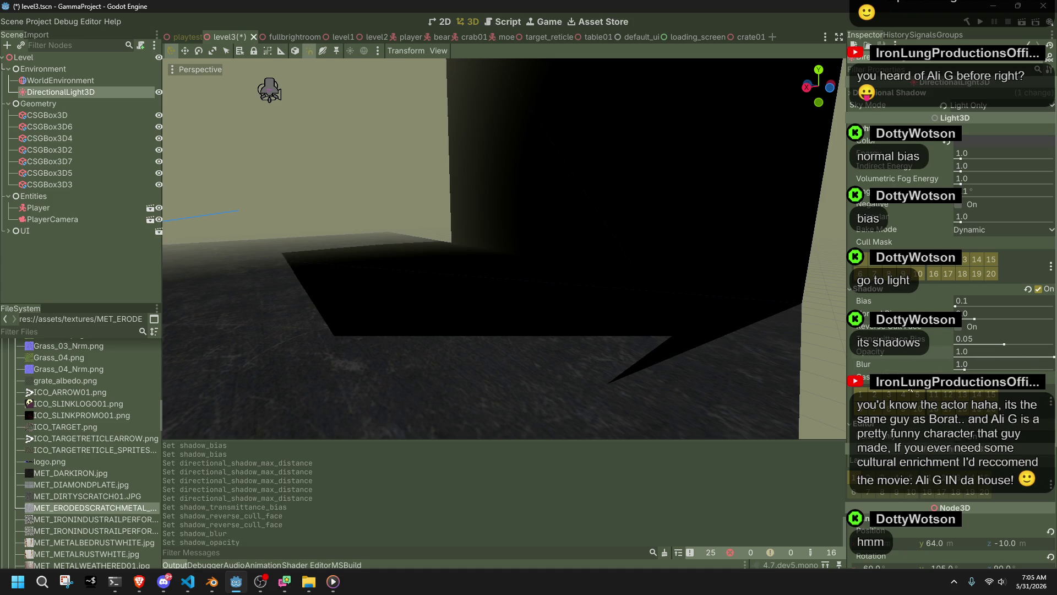
{"action": "scroll", "coordinate": [917, 489], "scroll_direction": "down", "scroll_amount": 5}
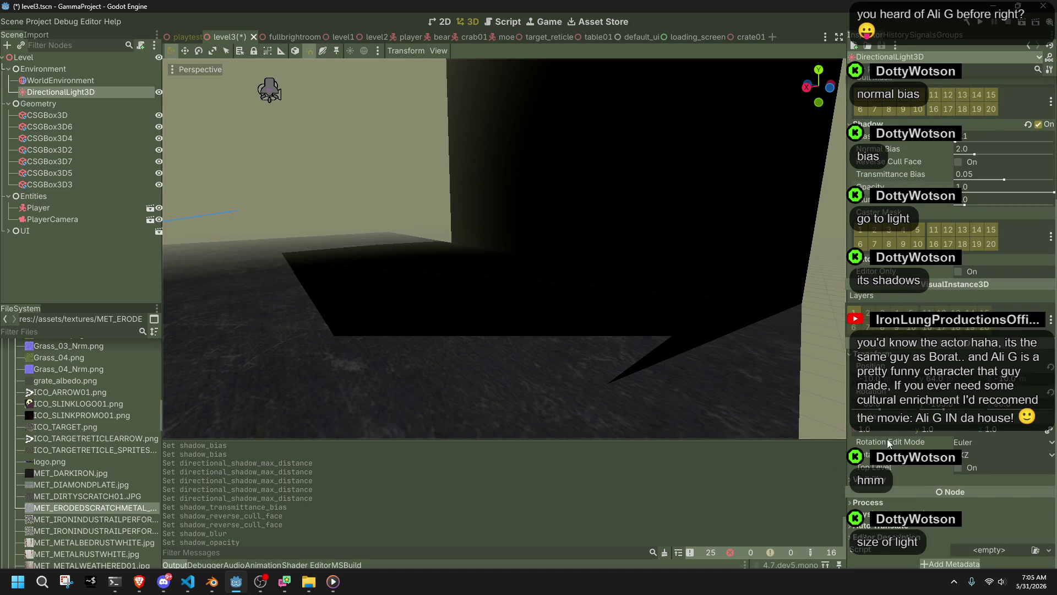
{"action": "key", "text": "f"}
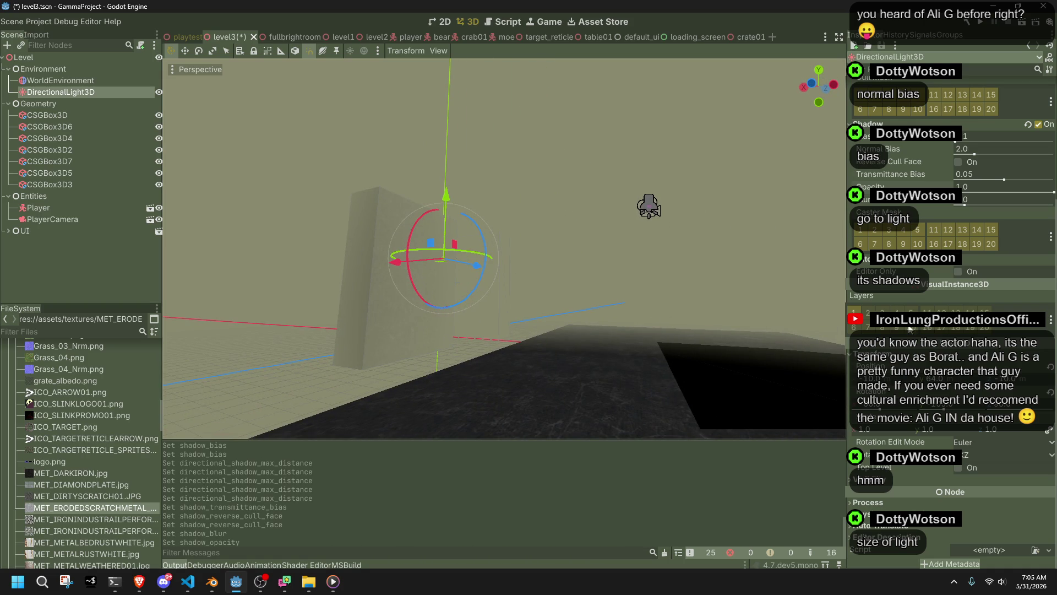
{"action": "scroll", "coordinate": [940, 170], "scroll_direction": "up", "scroll_amount": 5}
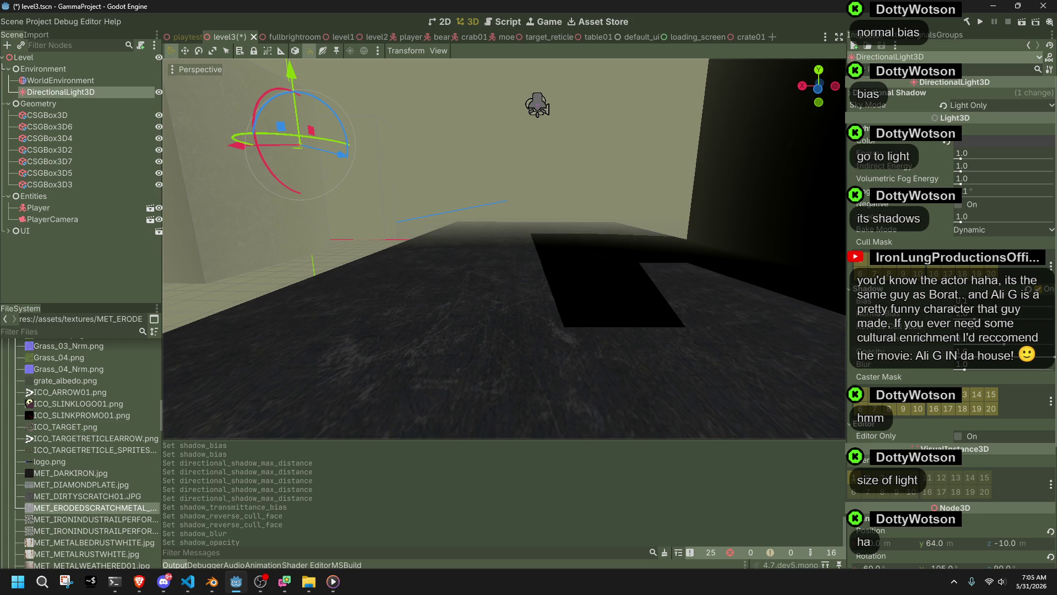
- Brighten the light colour to near white, then darken it to a dim grey
{"action": "left_click", "coordinate": [969, 140]}
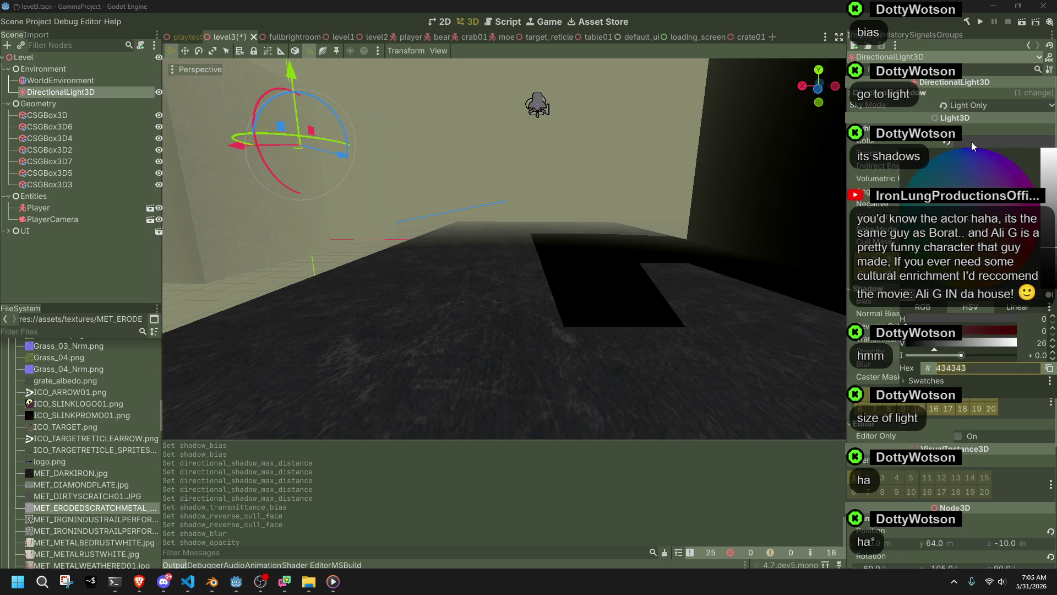
{"action": "mouse_move", "coordinate": [1049, 172]}
{"action": "left_mouse_down"}
{"action": "mouse_move", "coordinate": [1052, 152]}
{"action": "mouse_move", "coordinate": [1053, 247]}
{"action": "mouse_move", "coordinate": [1052, 153]}
{"action": "left_mouse_up"}
{"action": "left_click", "coordinate": [904, 144]}
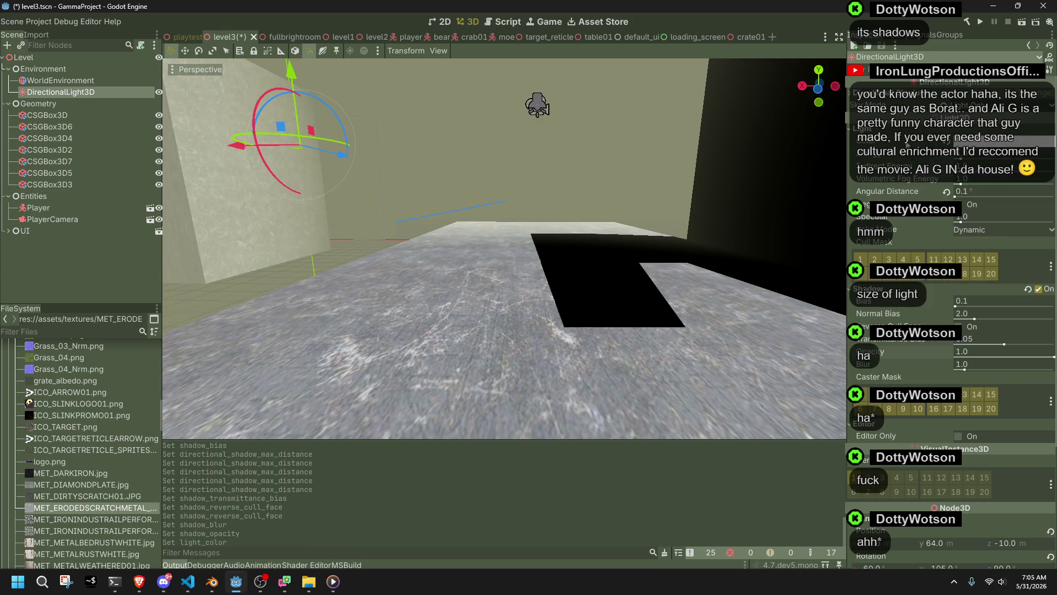
{"action": "left_click", "coordinate": [1003, 141]}
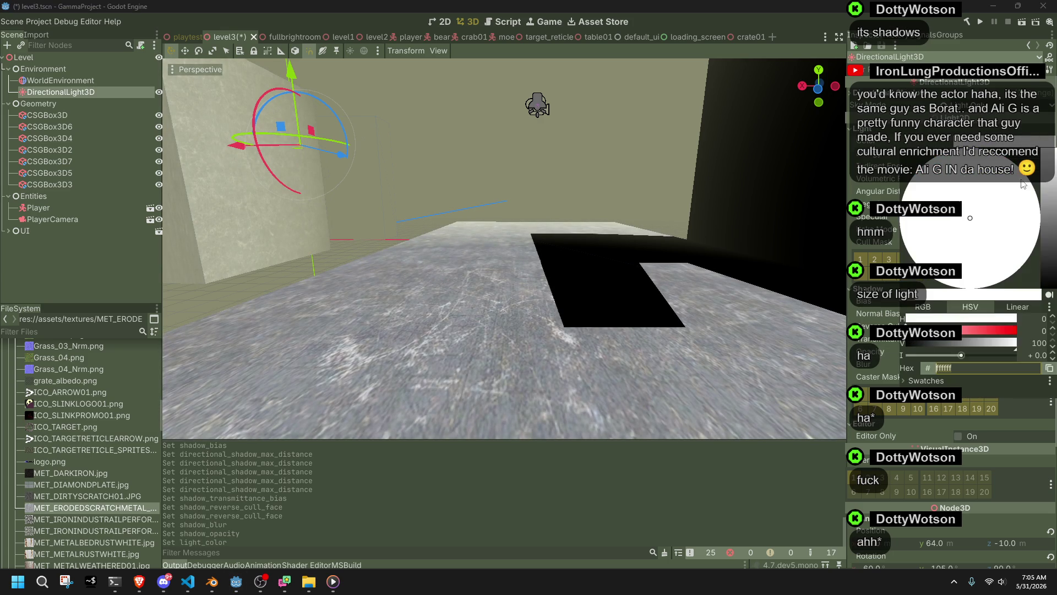
{"action": "left_click_drag", "start_coordinate": [1051, 165], "coordinate": [1052, 249]}
{"action": "left_click", "coordinate": [881, 186]}
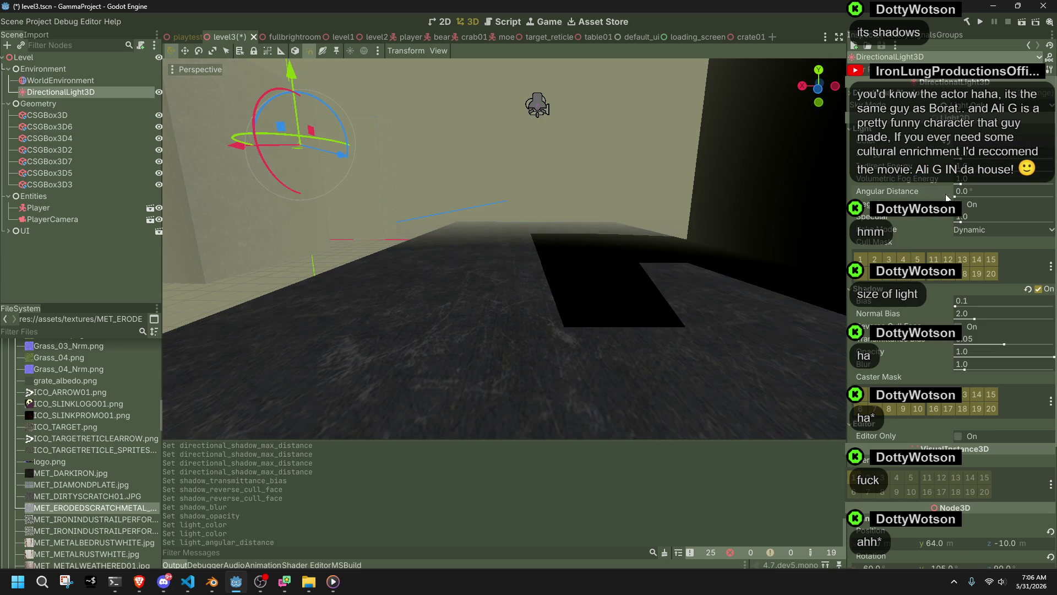
- Raise angular distance, toggle Negative on and off, and set specular to about 3.5
{"action": "mouse_move", "coordinate": [956, 197]}
{"action": "left_mouse_down"}
{"action": "mouse_move", "coordinate": [979, 200]}
{"action": "mouse_move", "coordinate": [964, 192]}
{"action": "left_mouse_up"}
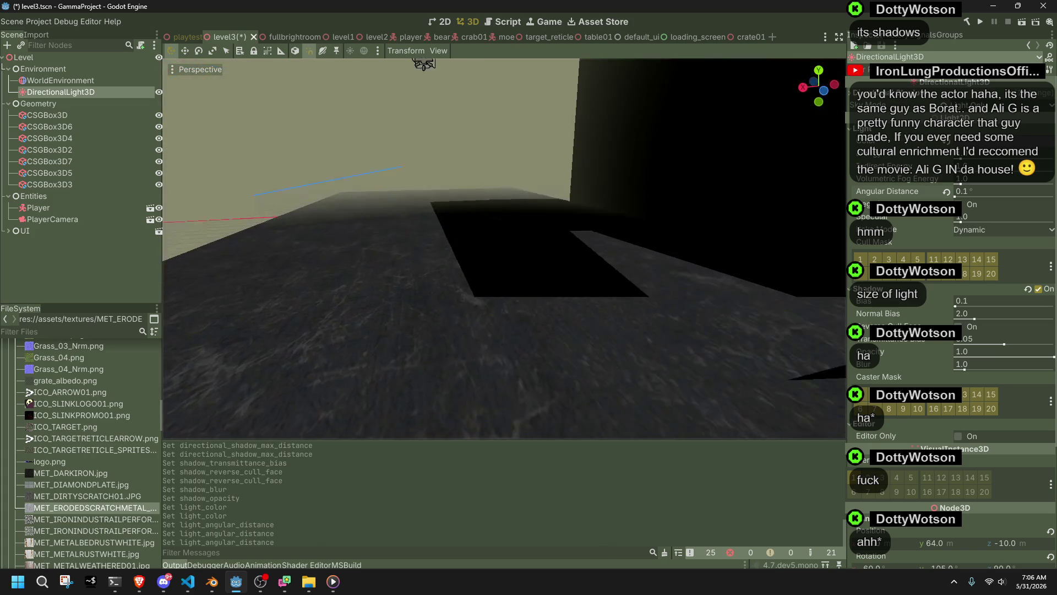
{"action": "left_click", "coordinate": [958, 204]}
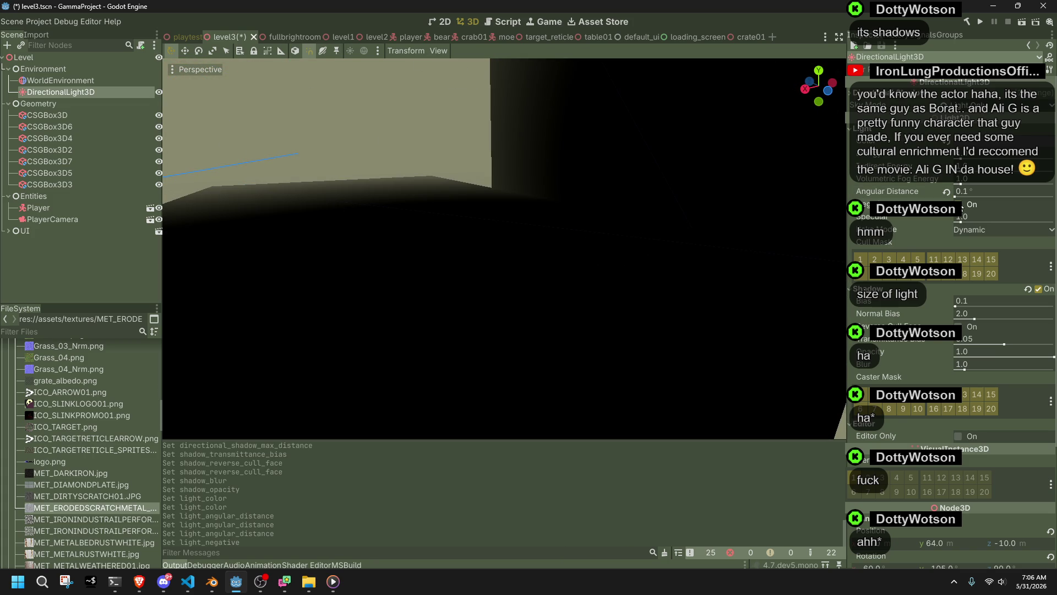
{"action": "left_click", "coordinate": [959, 204]}
{"action": "left_click_drag", "start_coordinate": [961, 219], "coordinate": [977, 223]}
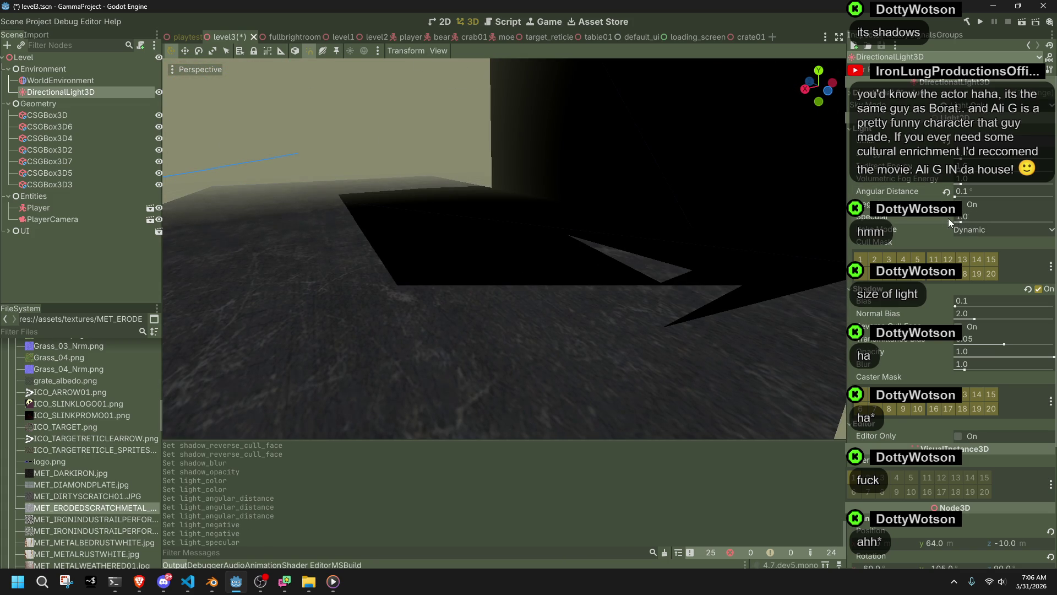
- Cycle bake mode through Static and Disabled back to Dynamic, then reset volumetric fog energy to 1.0
{"action": "left_click", "coordinate": [964, 229]}
{"action": "left_click", "coordinate": [972, 249]}
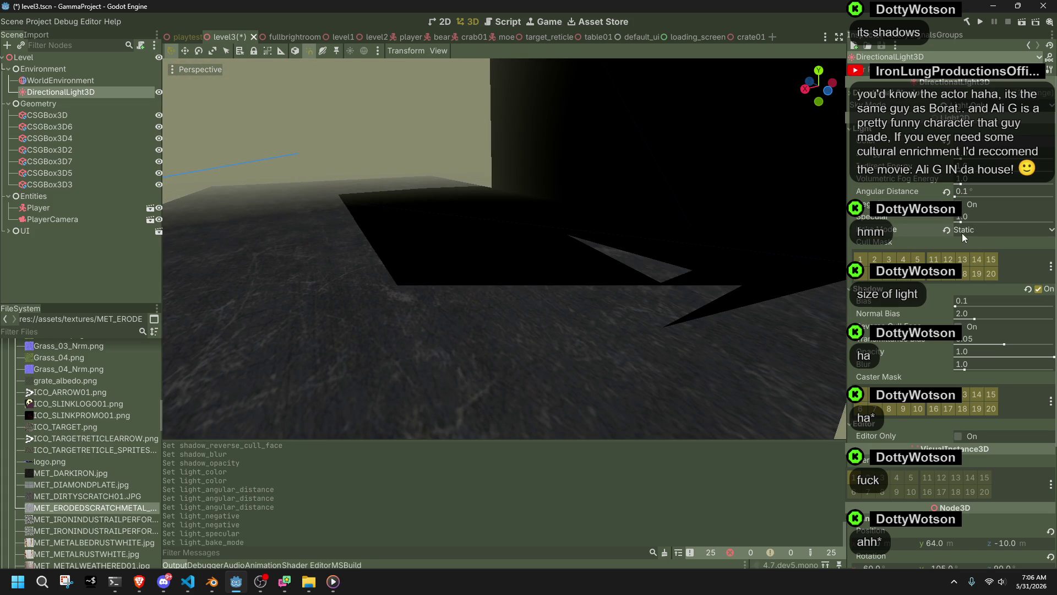
{"action": "left_click", "coordinate": [962, 233]}
{"action": "left_click", "coordinate": [963, 241]}
{"action": "left_click", "coordinate": [964, 229]}
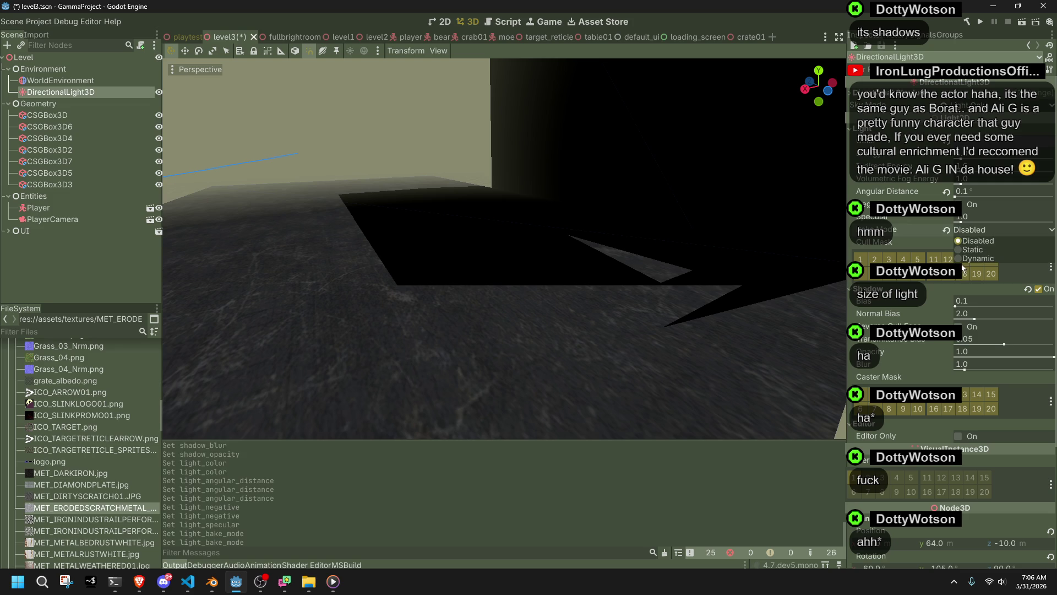
{"action": "left_click", "coordinate": [963, 258]}
{"action": "mouse_move", "coordinate": [960, 159]}
{"action": "left_mouse_down"}
{"action": "mouse_move", "coordinate": [977, 160]}
{"action": "mouse_move", "coordinate": [960, 160]}
{"action": "mouse_move", "coordinate": [974, 176]}
{"action": "mouse_move", "coordinate": [966, 185]}
{"action": "mouse_move", "coordinate": [985, 187]}
{"action": "mouse_move", "coordinate": [962, 189]}
{"action": "left_mouse_up"}
{"action": "left_click", "coordinate": [946, 180]}
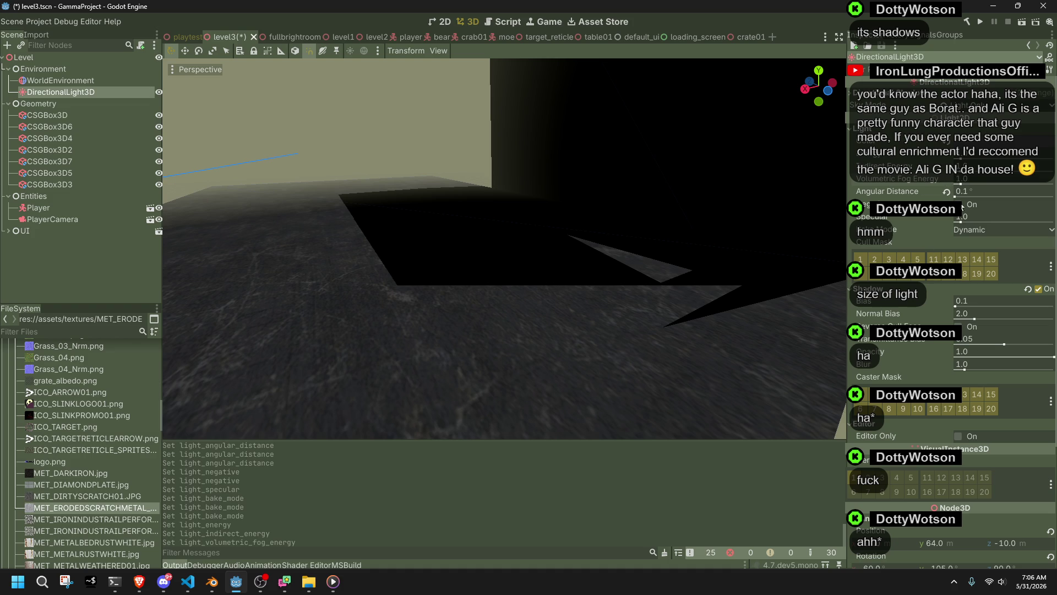
- Try shadow modes Orthogonal, PSSM 2 Splits and PSSM 4 Splits, ending on Orthogonal
{"action": "scroll", "coordinate": [991, 101], "scroll_direction": "up", "scroll_amount": 4}
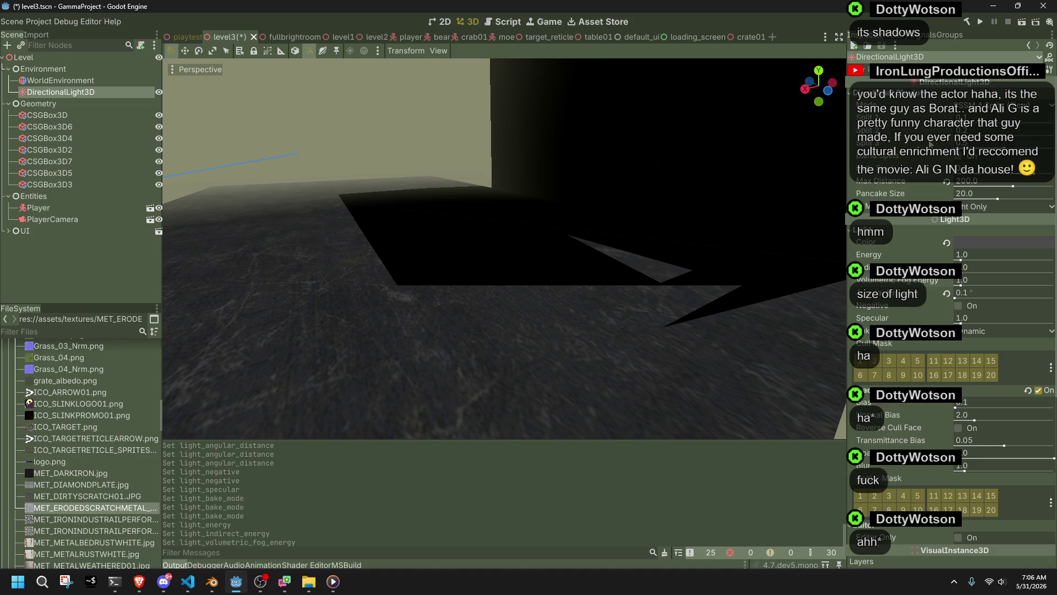
{"action": "left_click", "coordinate": [965, 108]}
{"action": "left_click", "coordinate": [976, 114]}
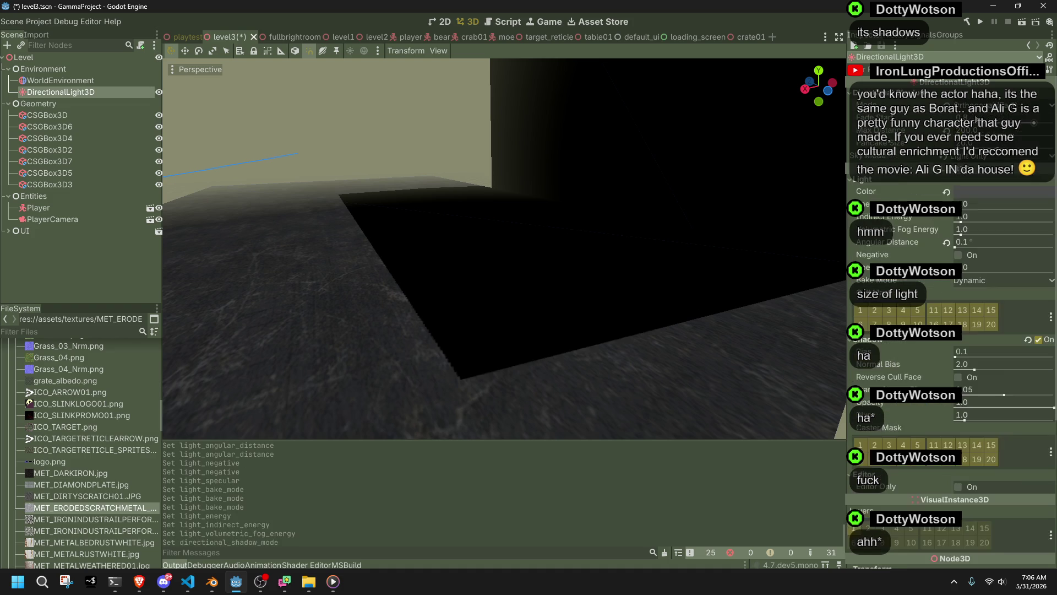
{"action": "left_click", "coordinate": [972, 107]}
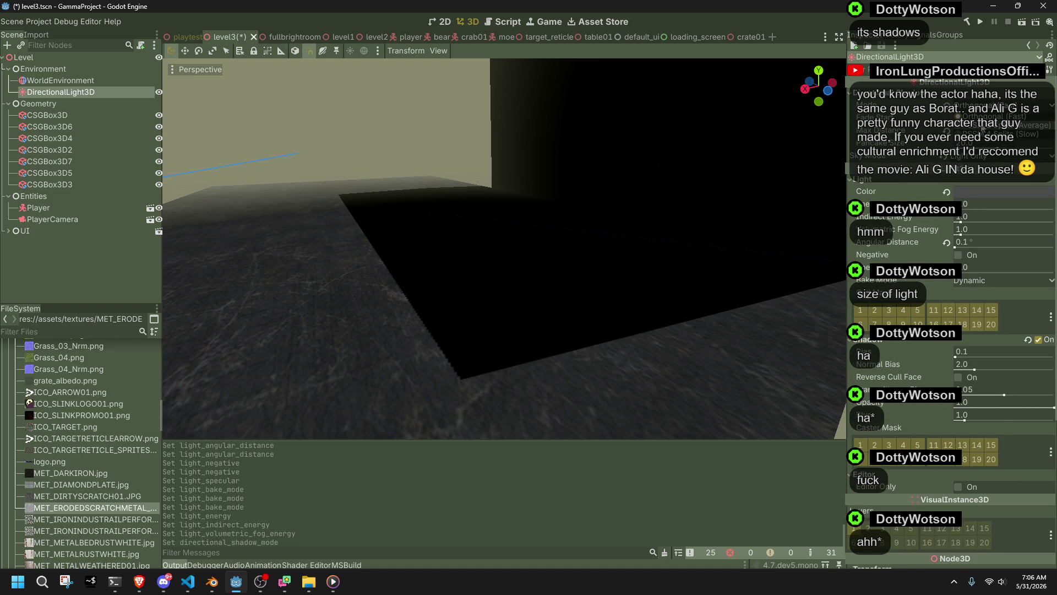
{"action": "left_click", "coordinate": [983, 128]}
{"action": "left_click", "coordinate": [972, 107]}
{"action": "left_click", "coordinate": [985, 131]}
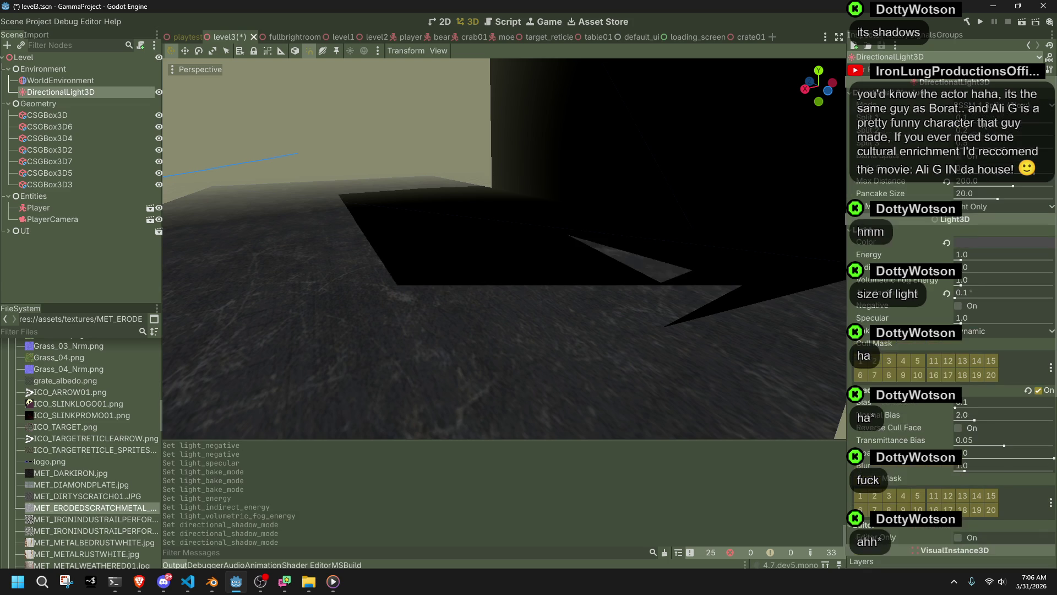
{"action": "left_click", "coordinate": [977, 108]}
{"action": "left_click", "coordinate": [986, 116]}
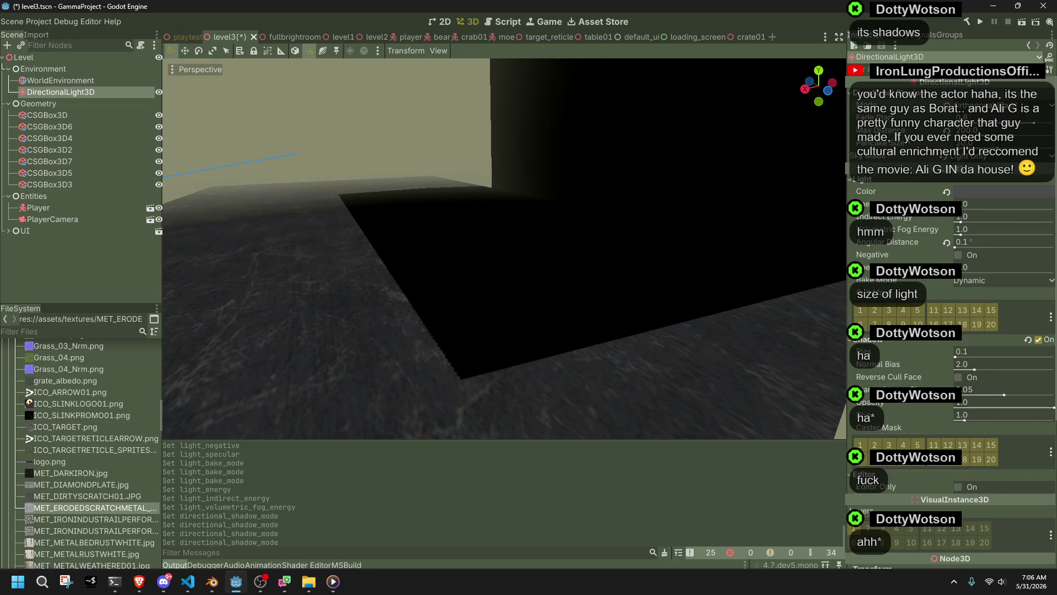
- Set sky mode to Sky Only then Light and Sky while viewing the floor and walls
{"action": "key", "text": "s"}
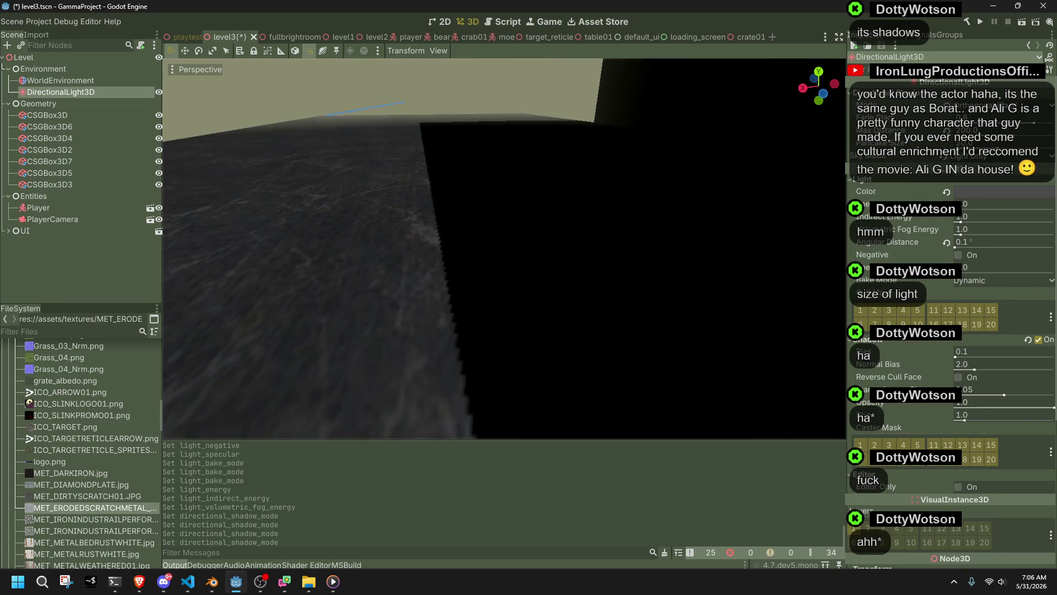
{"action": "key", "text": "s"}
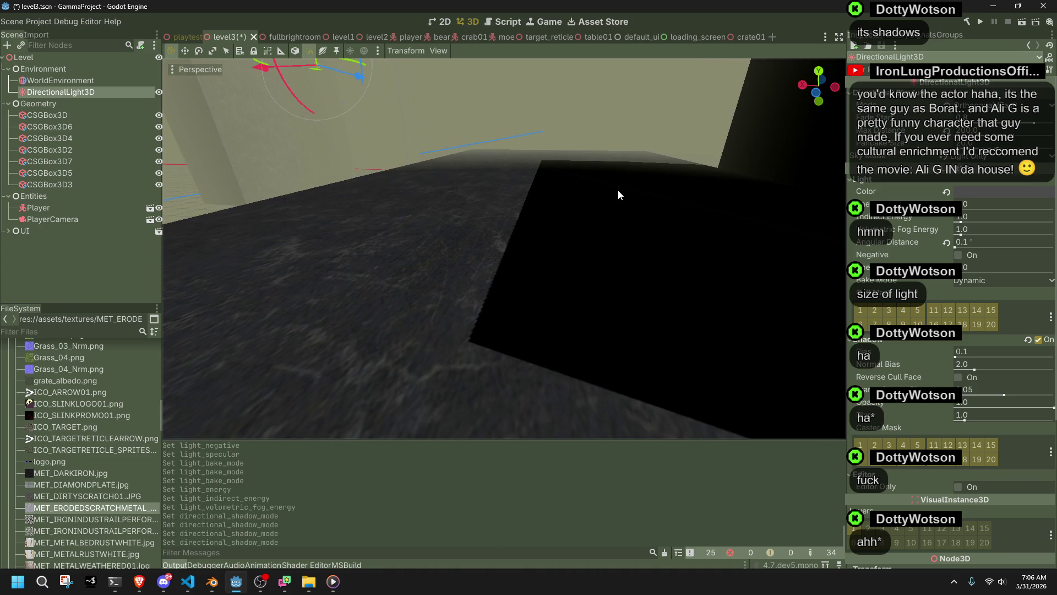
{"action": "mouse_move", "coordinate": [888, 143]}
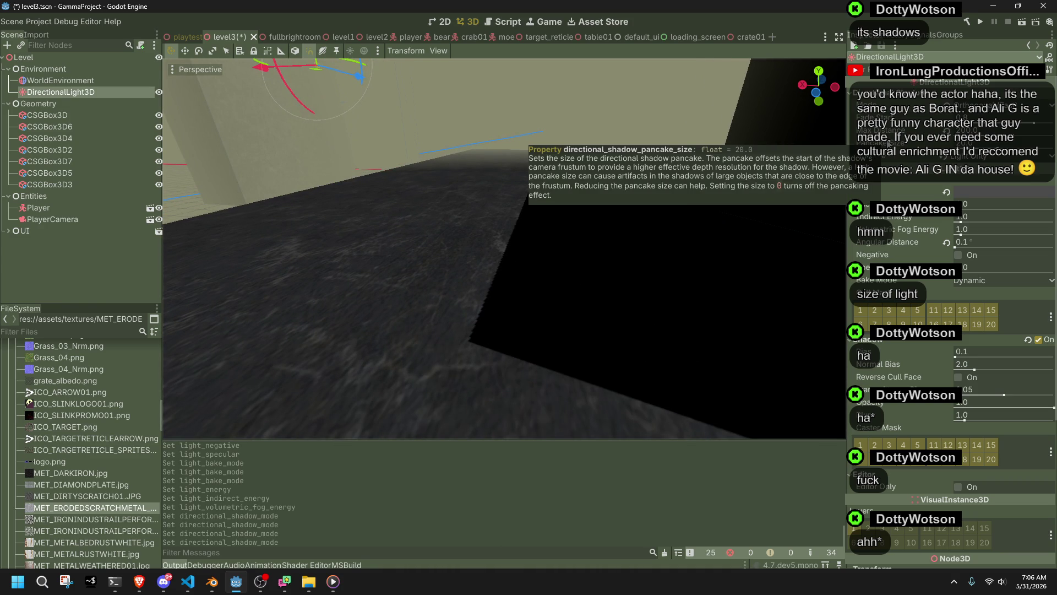
{"action": "left_click", "coordinate": [982, 156]}
{"action": "left_click", "coordinate": [983, 184]}
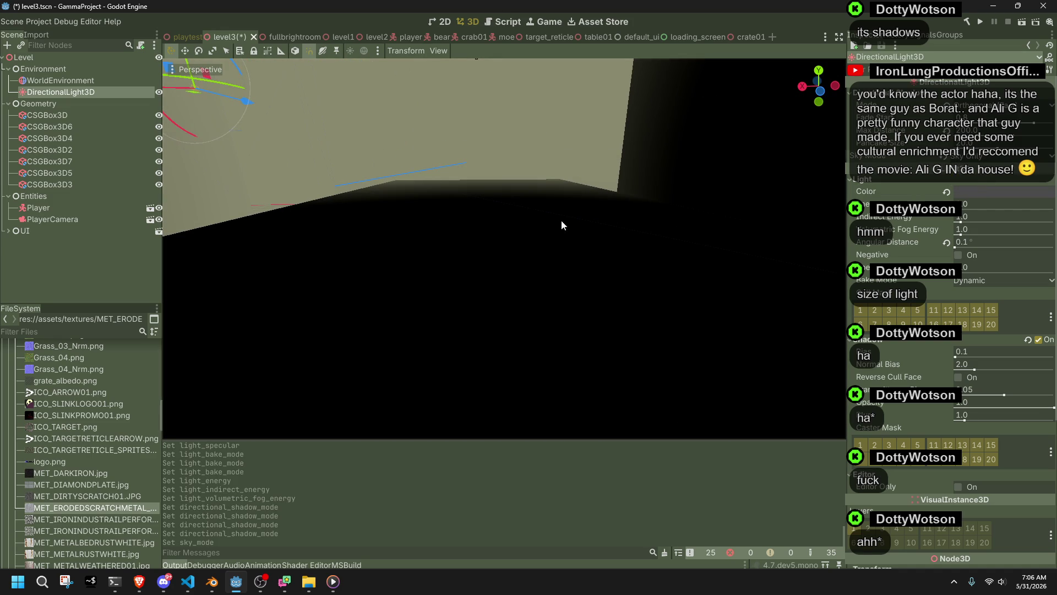
{"action": "left_click", "coordinate": [976, 167]}
{"action": "scroll", "coordinate": [631, 255], "scroll_direction": "down", "scroll_amount": 3}
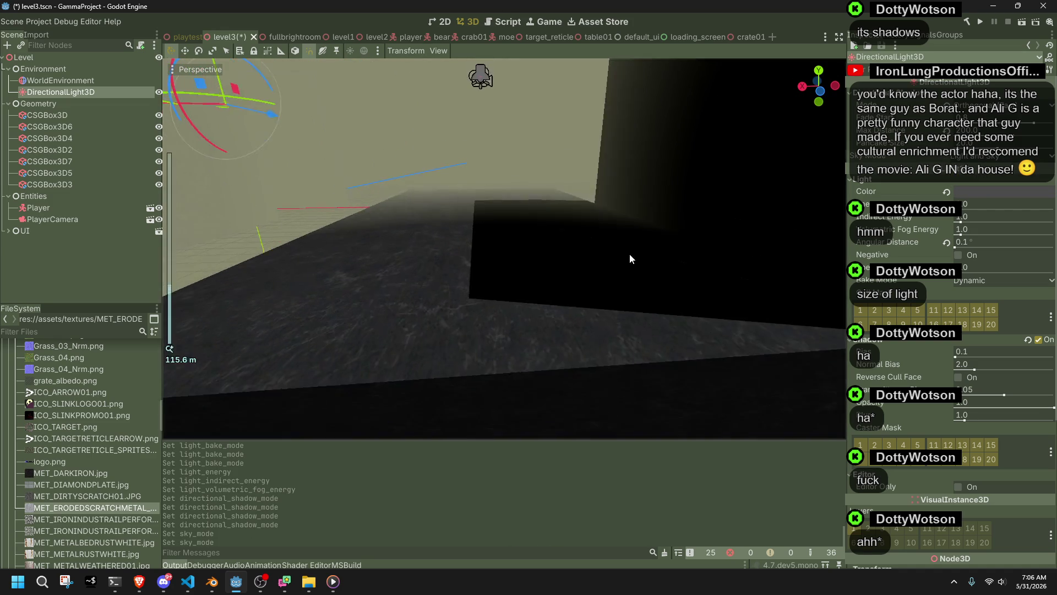
{"action": "left_click_drag", "start_coordinate": [630, 254], "coordinate": [632, 260]}
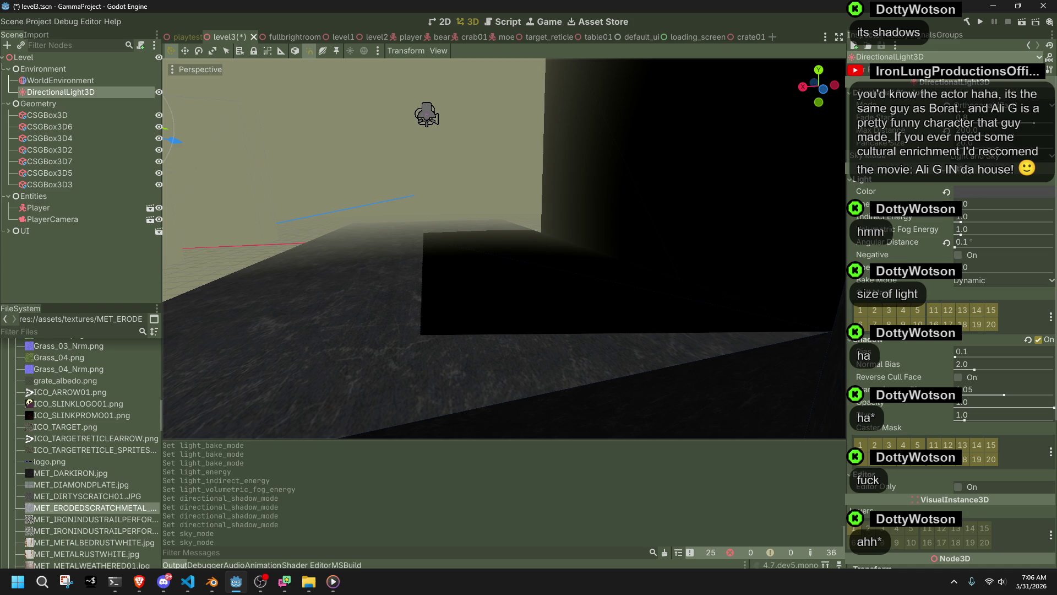
{"action": "left_click_drag", "start_coordinate": [751, 309], "coordinate": [730, 312]}
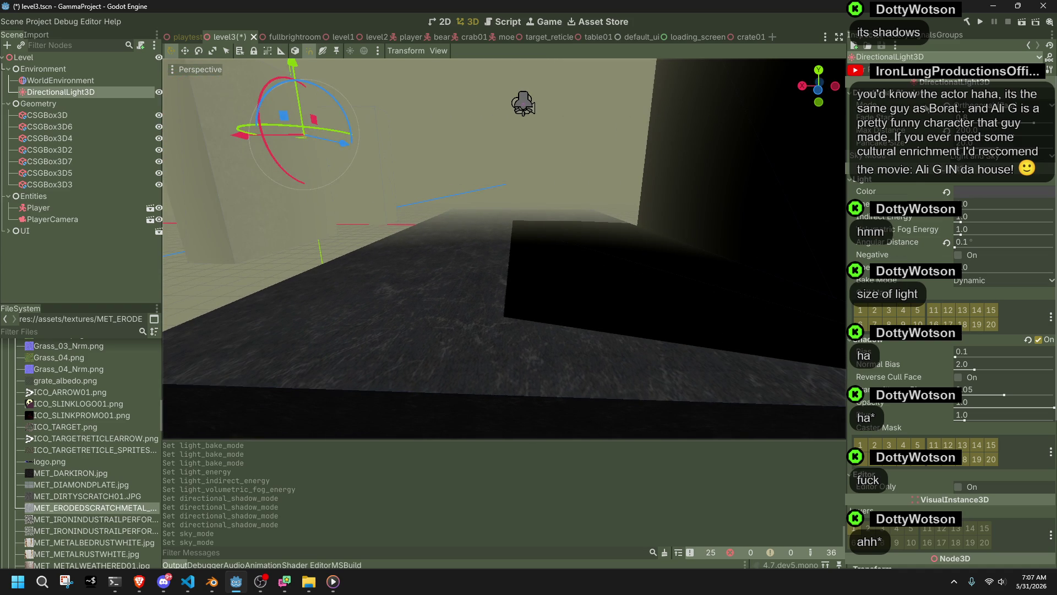
- Adjust the shadow fade start and pancake size, then deselect the light and save level3
{"action": "mouse_move", "coordinate": [925, 105]}
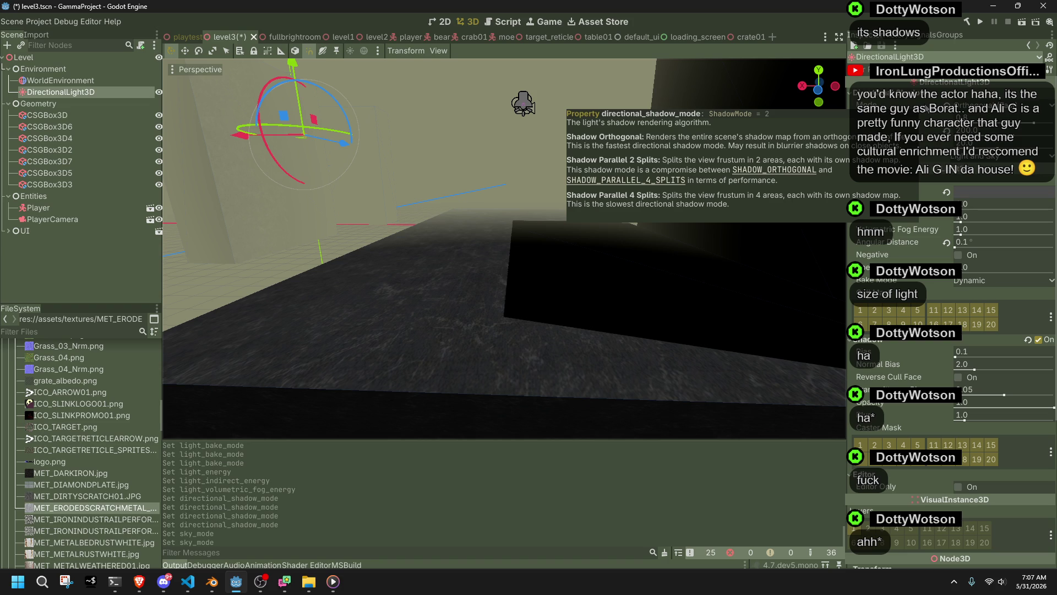
{"action": "mouse_move", "coordinate": [1024, 118]}
{"action": "left_mouse_down"}
{"action": "mouse_move", "coordinate": [1053, 122]}
{"action": "mouse_move", "coordinate": [1034, 122]}
{"action": "left_mouse_up"}
{"action": "left_click", "coordinate": [969, 145]}
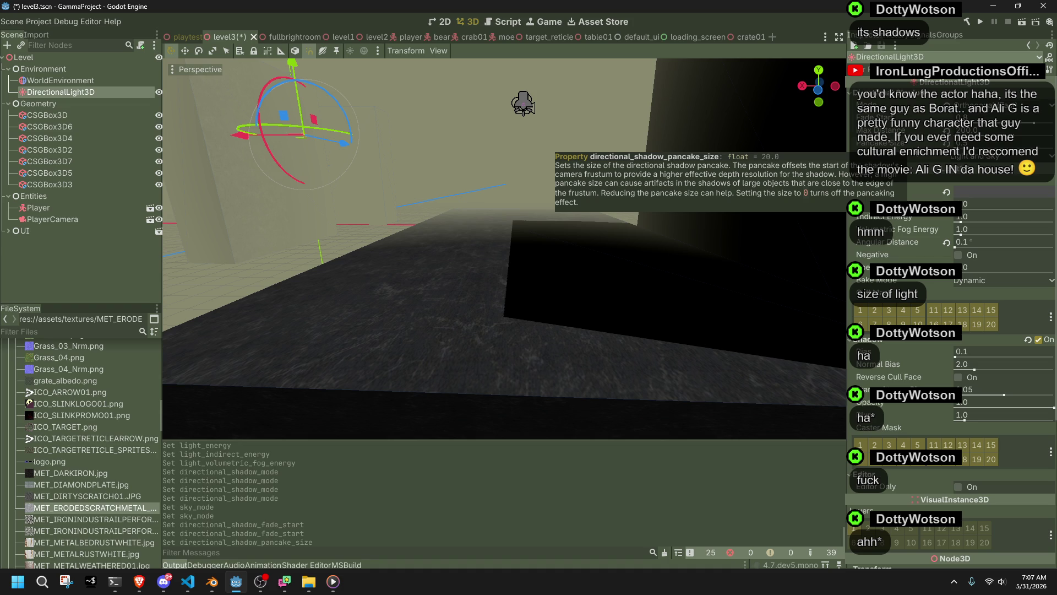
{"action": "key", "text": "Return"}
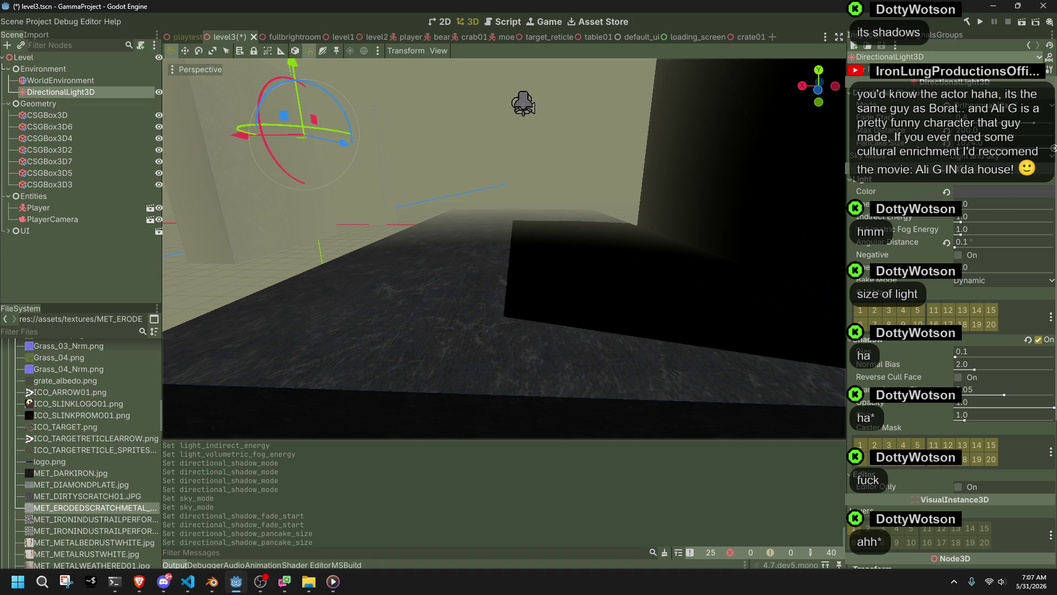
{"action": "key", "text": "Return"}
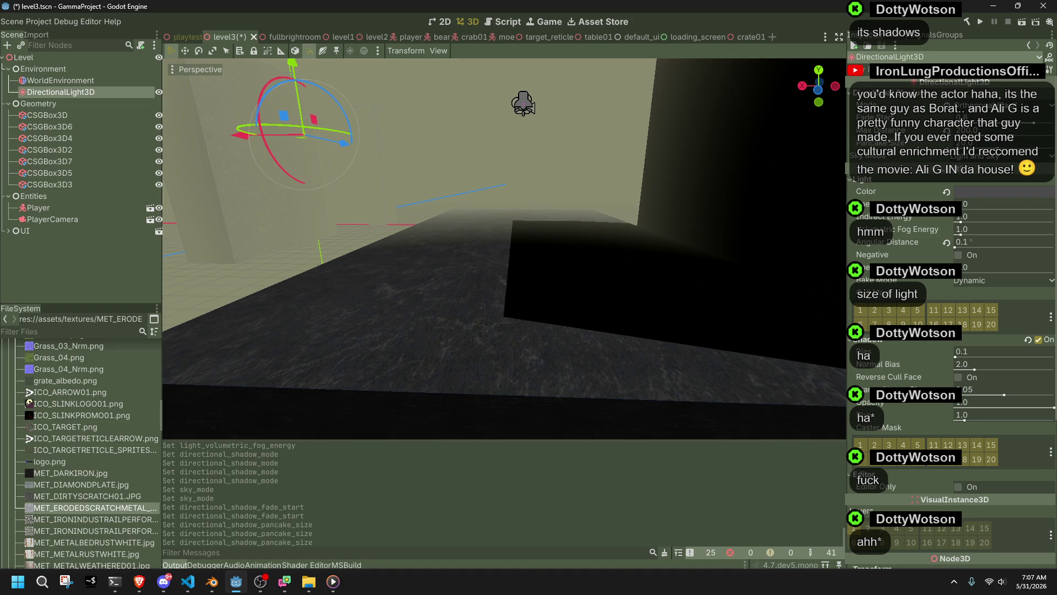
{"action": "left_click", "coordinate": [614, 144]}
{"action": "key", "text": "ctrl+s"}
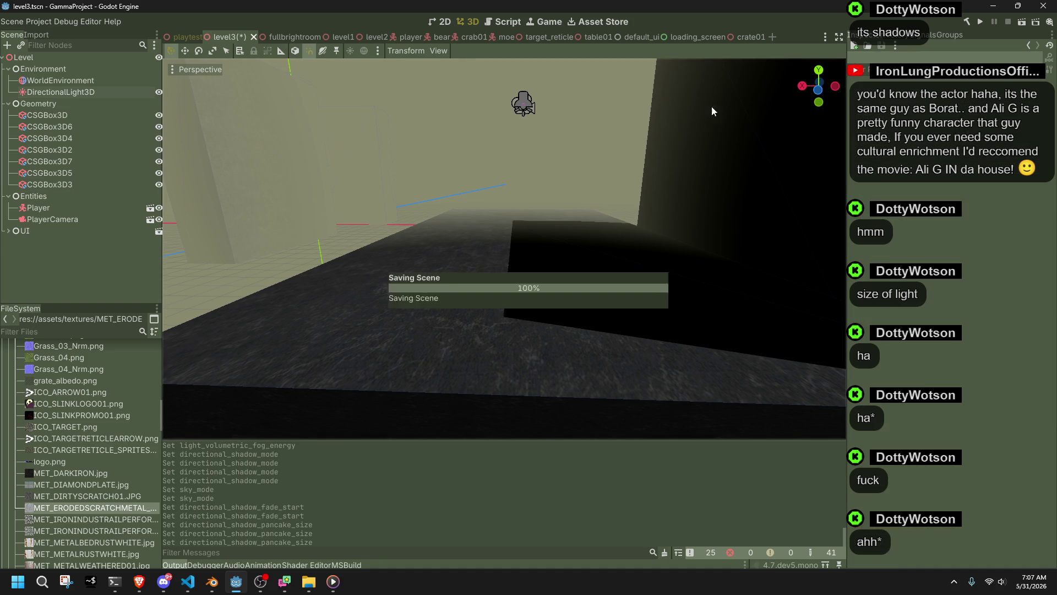
{"action": "left_click", "coordinate": [979, 22]}
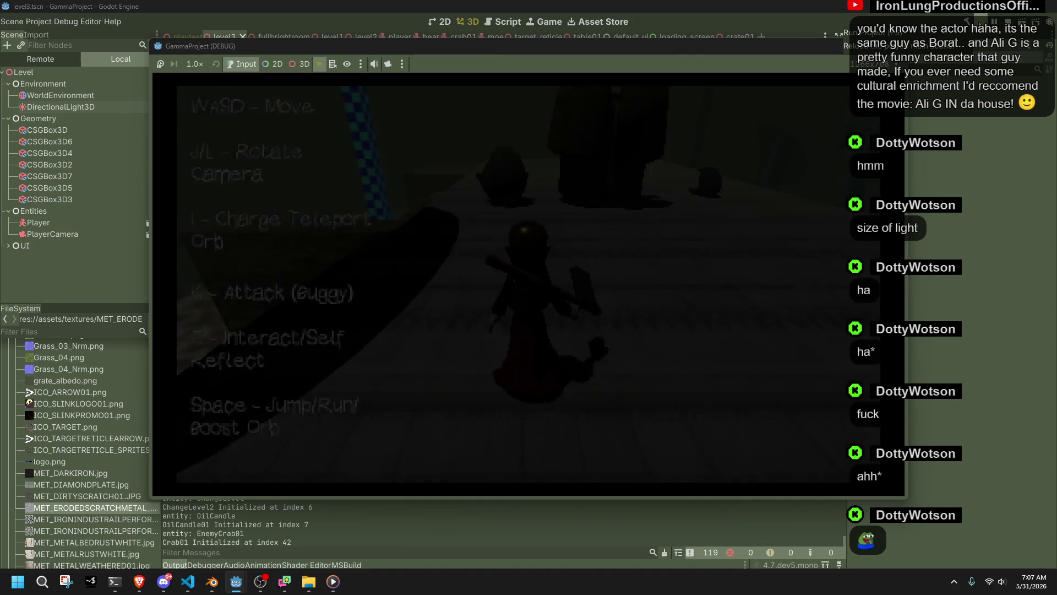
{"action": "key", "text": "w"}
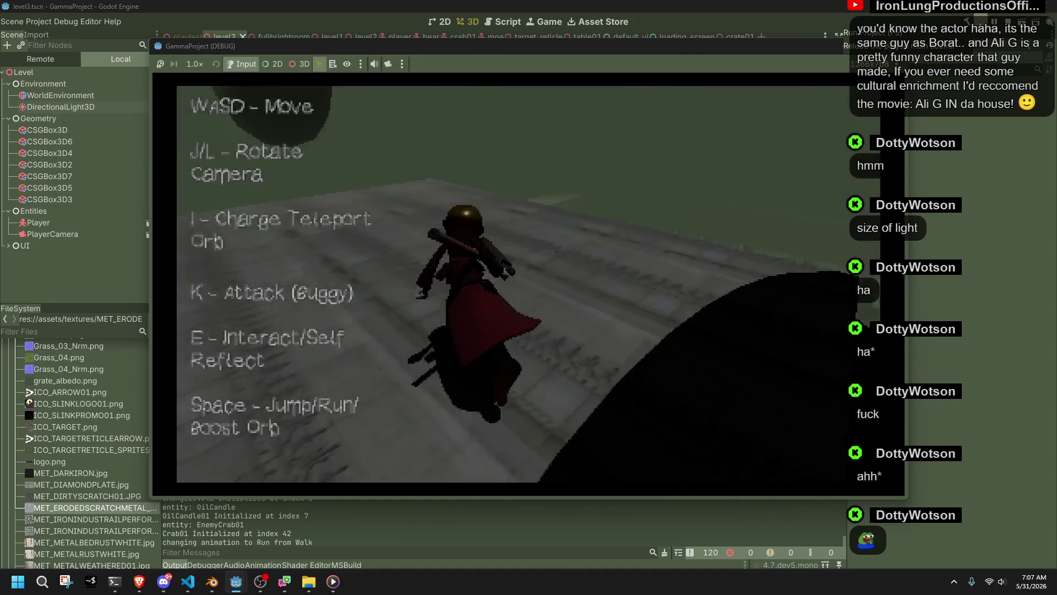
{"action": "key", "text": "F5"}
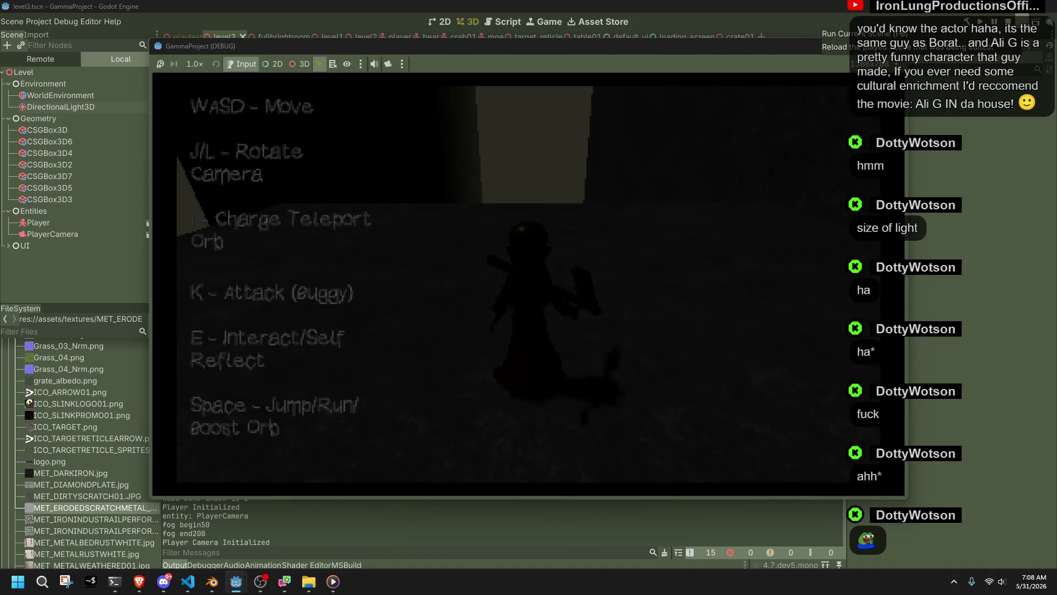
{"action": "key", "text": "w"}
{"action": "key", "text": "i"}
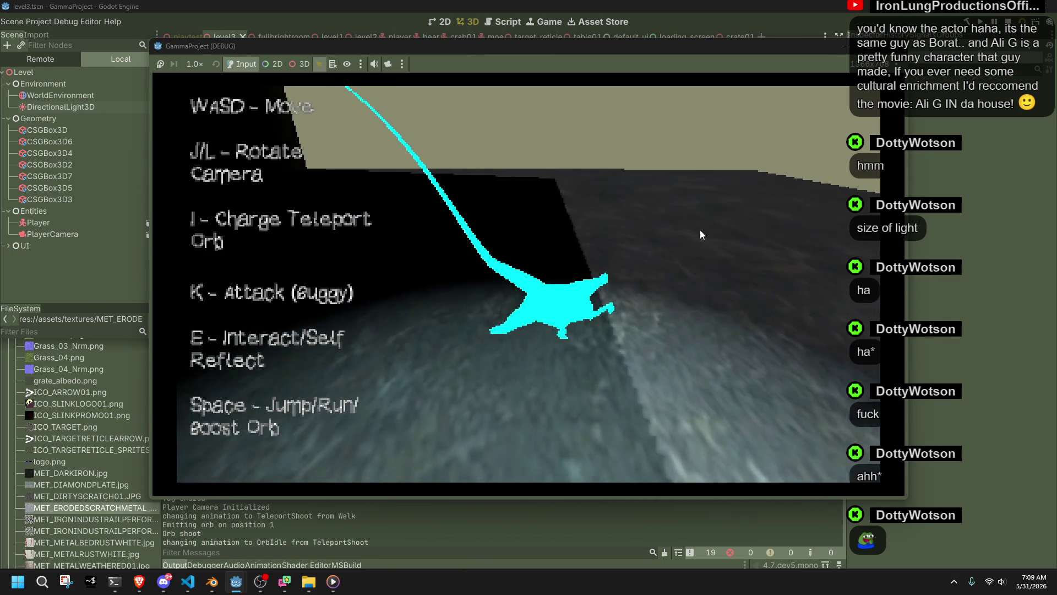
{"action": "key", "text": "F8"}
{"action": "key", "text": "w"}
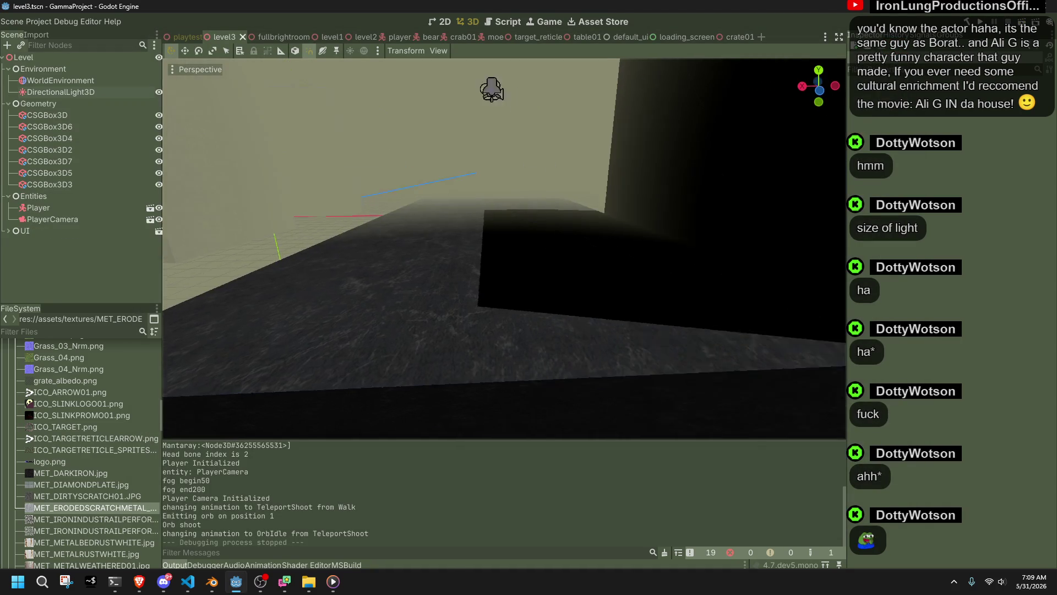
- Open the player scene from the Player node, then open the TeleportOrb scene in its own tab
{"action": "scroll", "coordinate": [240, 196], "scroll_direction": "up", "scroll_amount": 3}
{"action": "key", "text": "w"}
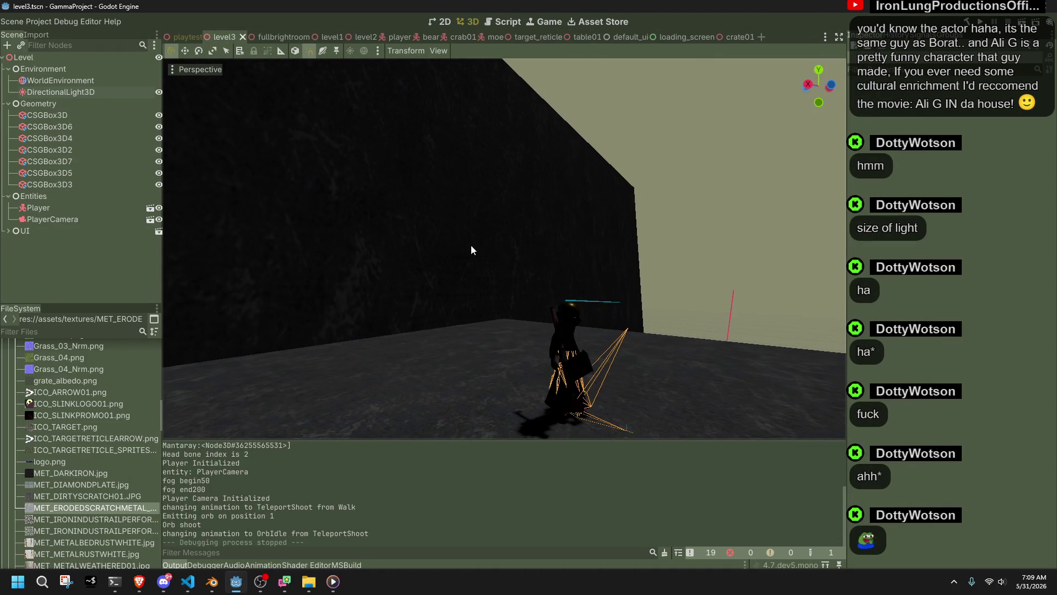
{"action": "left_click", "coordinate": [34, 209]}
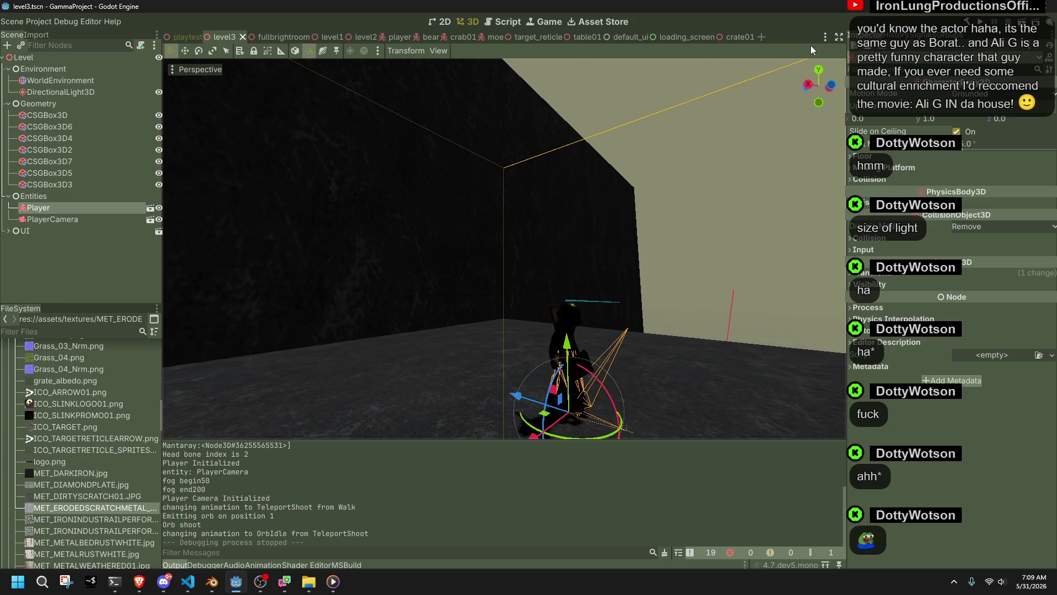
{"action": "left_click", "coordinate": [396, 37]}
{"action": "scroll", "coordinate": [124, 203], "scroll_direction": "down", "scroll_amount": 2}
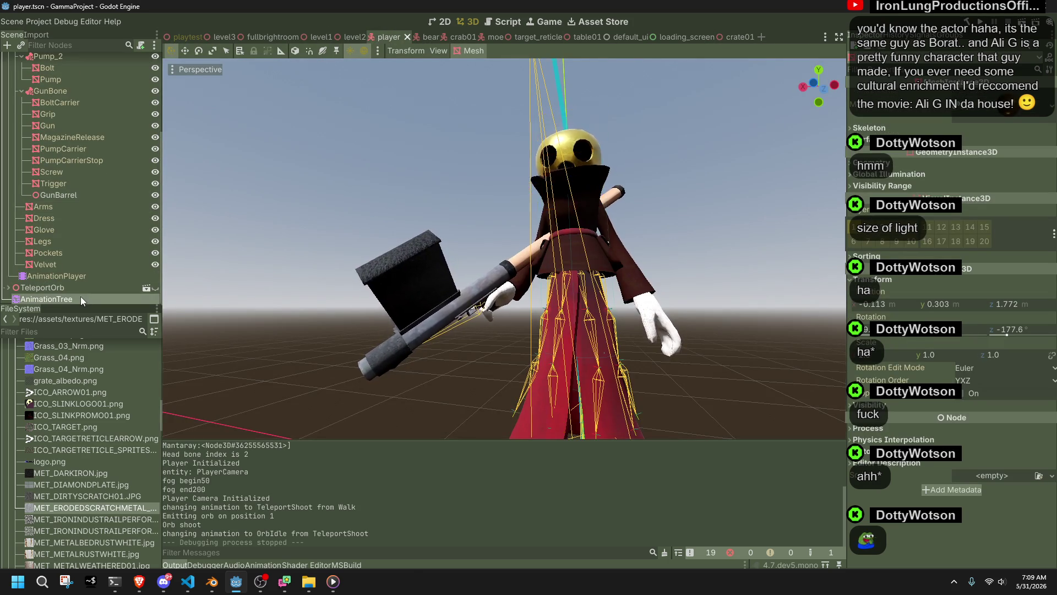
{"action": "left_click", "coordinate": [81, 296]}
{"action": "left_click", "coordinate": [146, 287]}
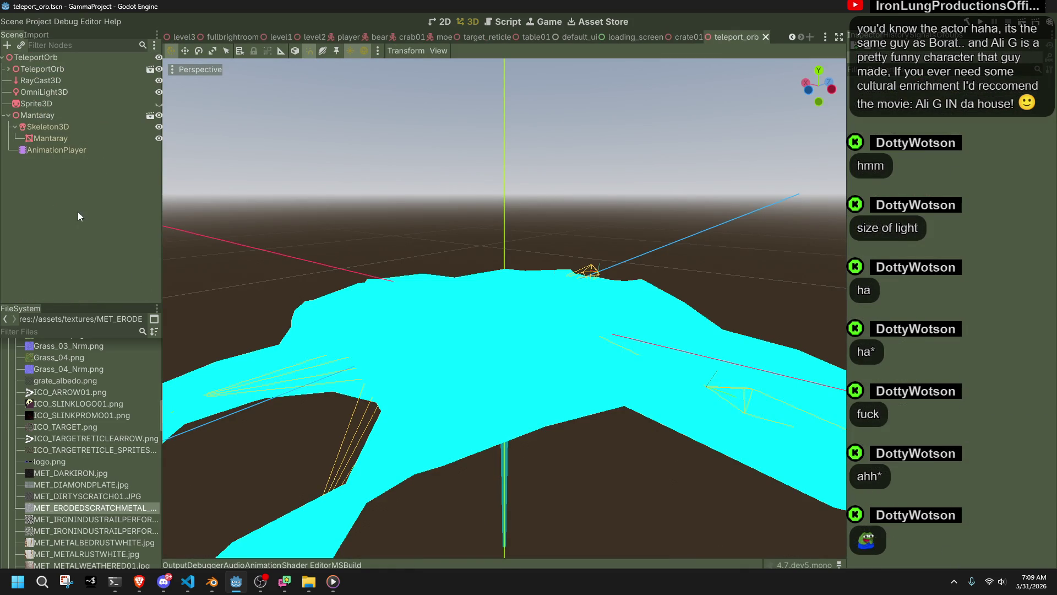
- Select the Mantaray mesh and its AnimationPlayer, viewing the orb from above
{"action": "scroll", "coordinate": [467, 257], "scroll_direction": "down", "scroll_amount": 3}
{"action": "left_click", "coordinate": [470, 256]}
{"action": "mouse_move", "coordinate": [474, 256]}
{"action": "left_mouse_down"}
{"action": "mouse_move", "coordinate": [451, 352]}
{"action": "mouse_move", "coordinate": [378, 313]}
{"action": "left_mouse_up"}
{"action": "left_click", "coordinate": [35, 150]}
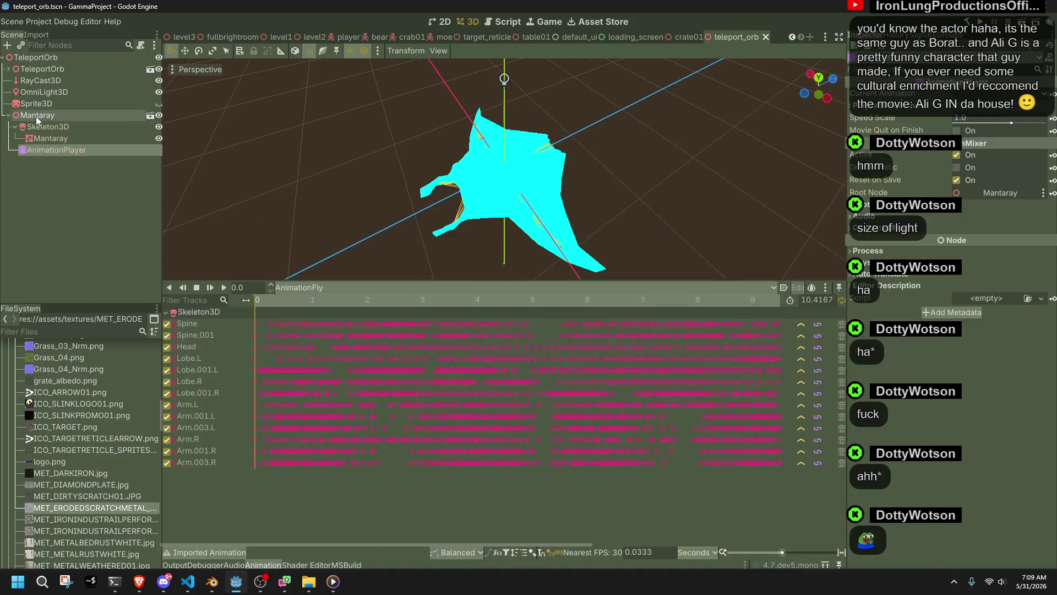
- Hide the Sprite3D and inspect the OmniLight3D's settings, including the Cube shadow mode
{"action": "left_click", "coordinate": [41, 92]}
{"action": "left_click", "coordinate": [159, 103]}
{"action": "left_click", "coordinate": [355, 91]}
{"action": "scroll", "coordinate": [371, 117], "scroll_direction": "down", "scroll_amount": 3}
{"action": "left_click", "coordinate": [52, 91]}
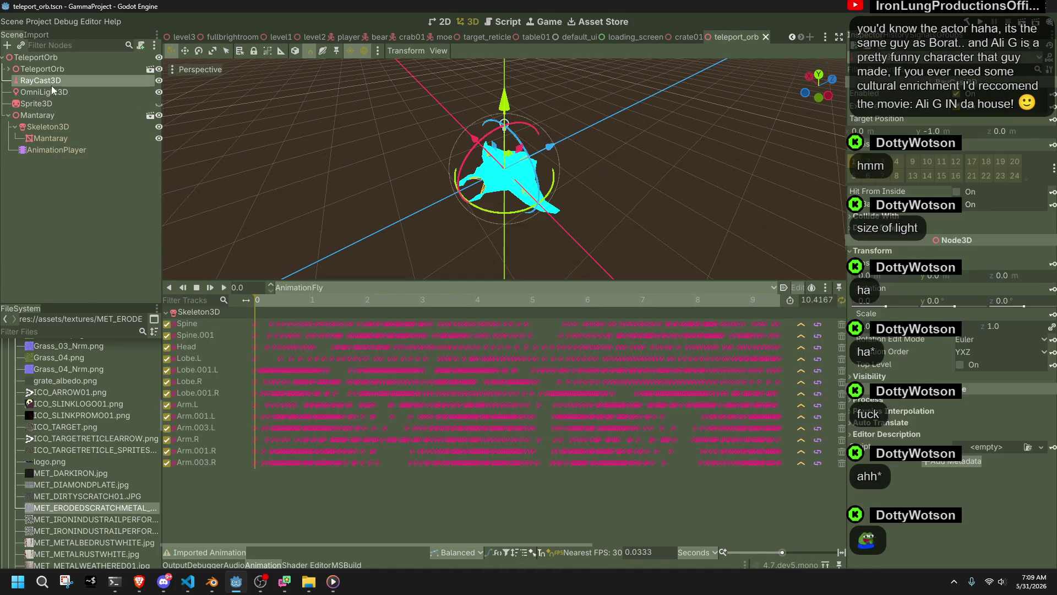
{"action": "scroll", "coordinate": [621, 153], "scroll_direction": "down", "scroll_amount": 2}
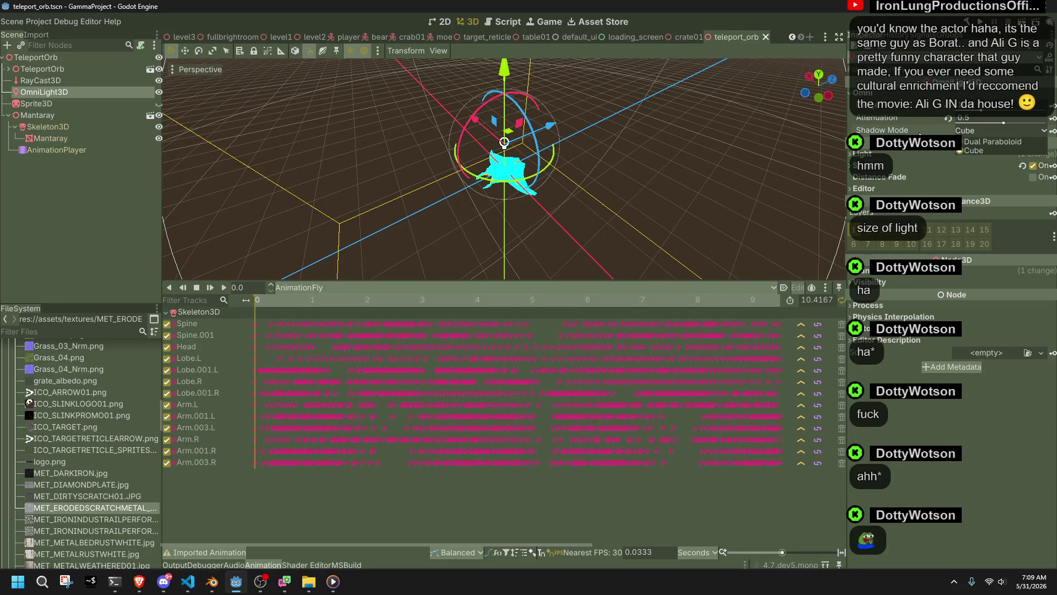
{"action": "mouse_move", "coordinate": [910, 133]}
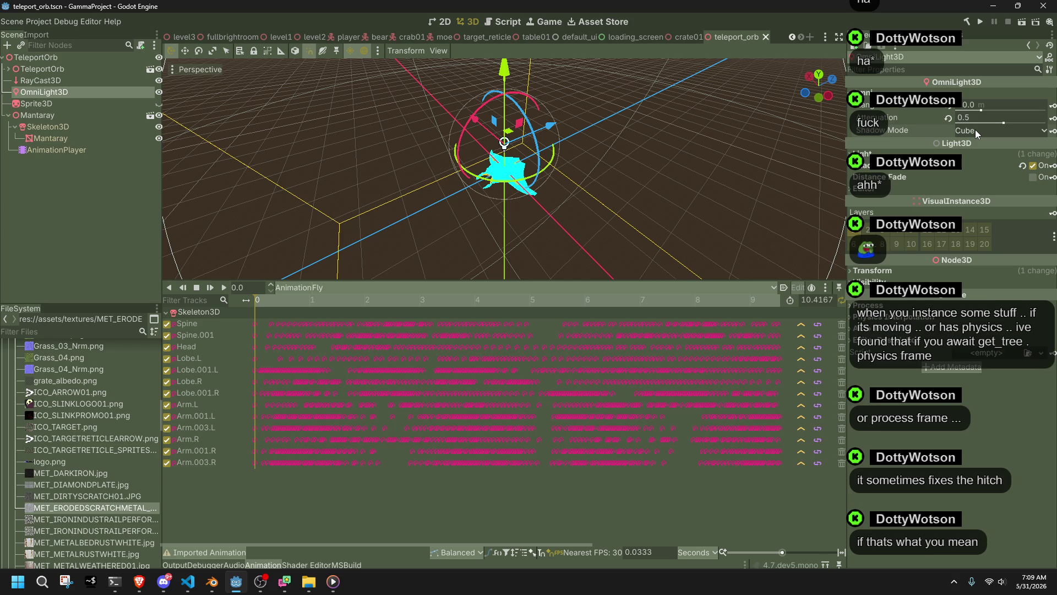
{"action": "left_click", "coordinate": [982, 21]}
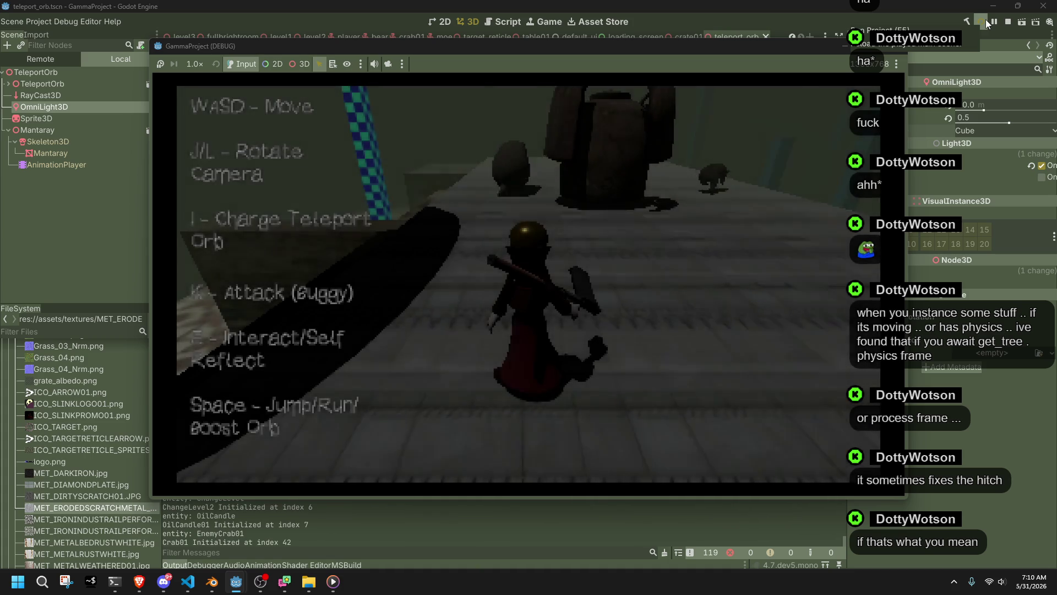
{"action": "key", "text": "w"}
{"action": "key", "text": "j"}
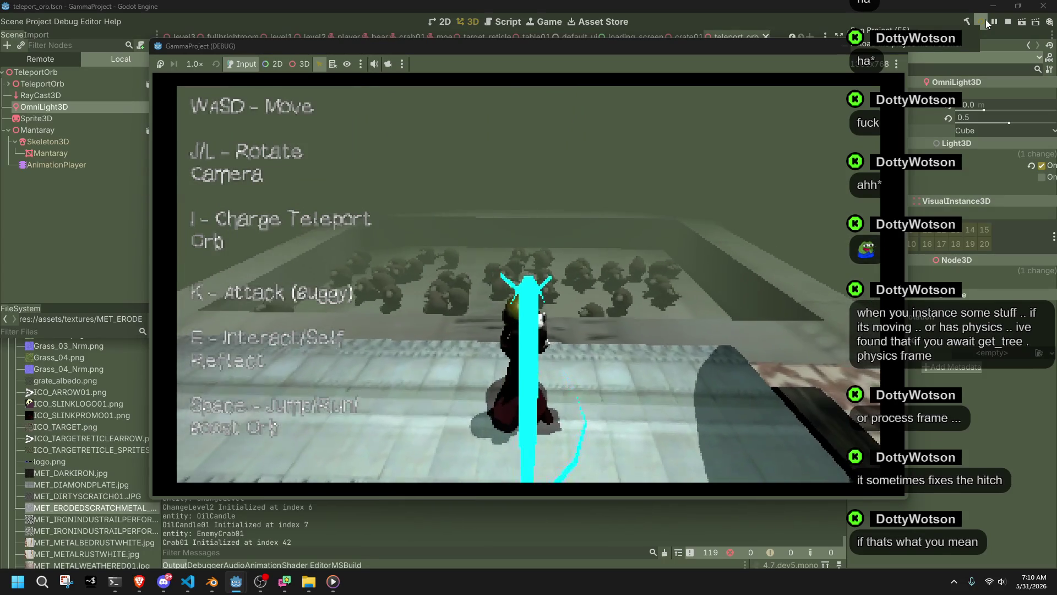
{"action": "key", "text": "i"}
{"action": "key", "text": "i"}
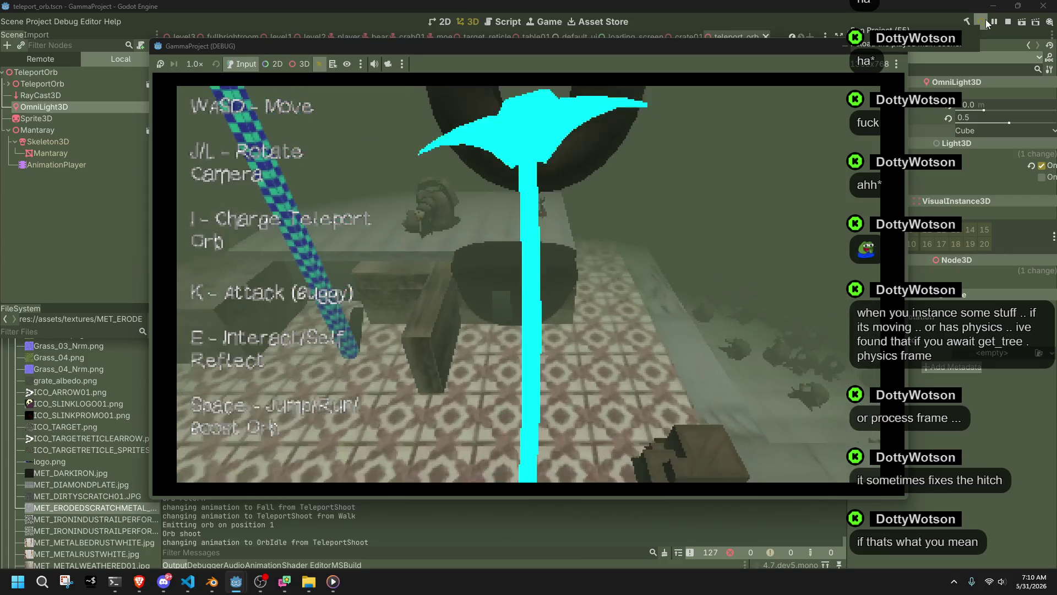
{"action": "key", "text": "w"}
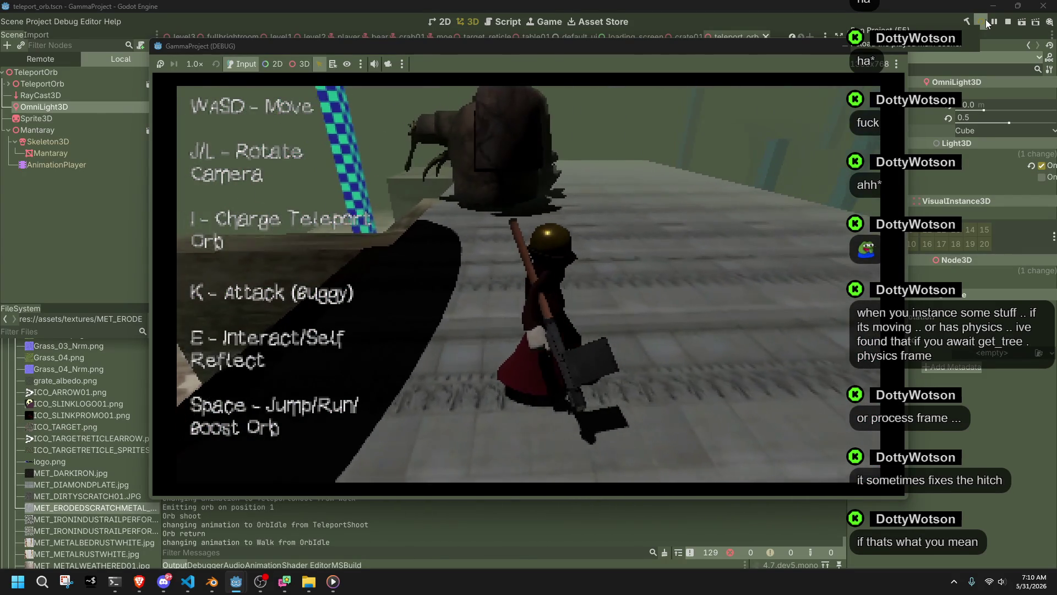
{"action": "key", "text": "space"}
{"action": "key", "text": "w"}
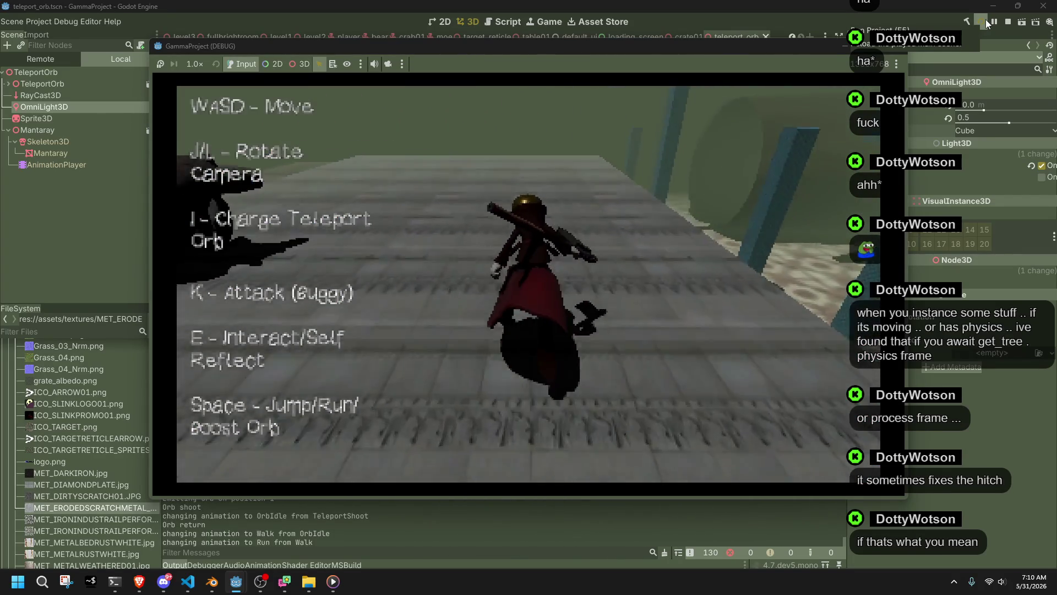
{"action": "key", "text": "s"}
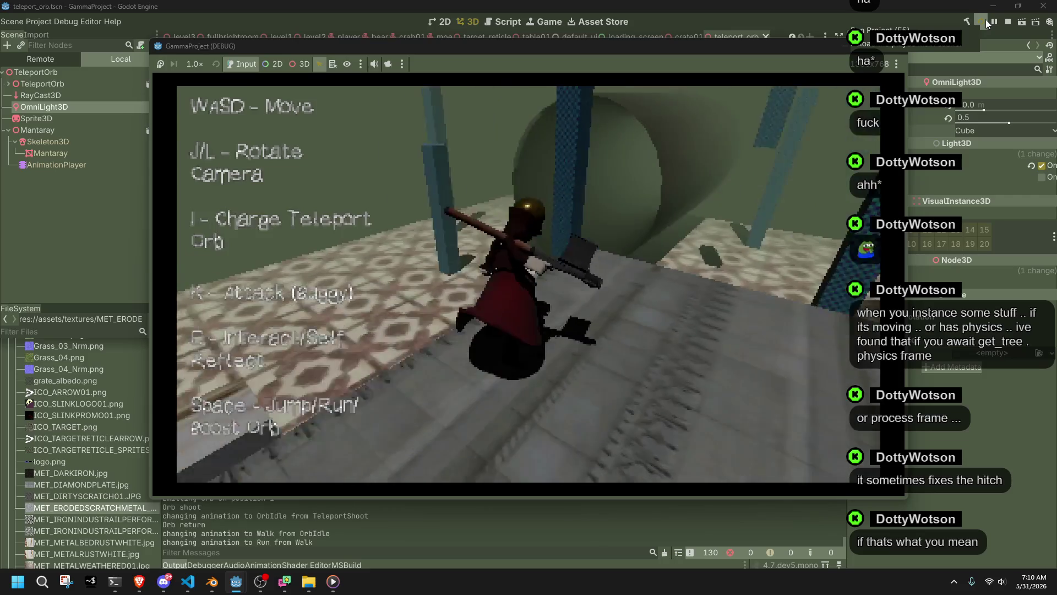
{"action": "key", "text": "w"}
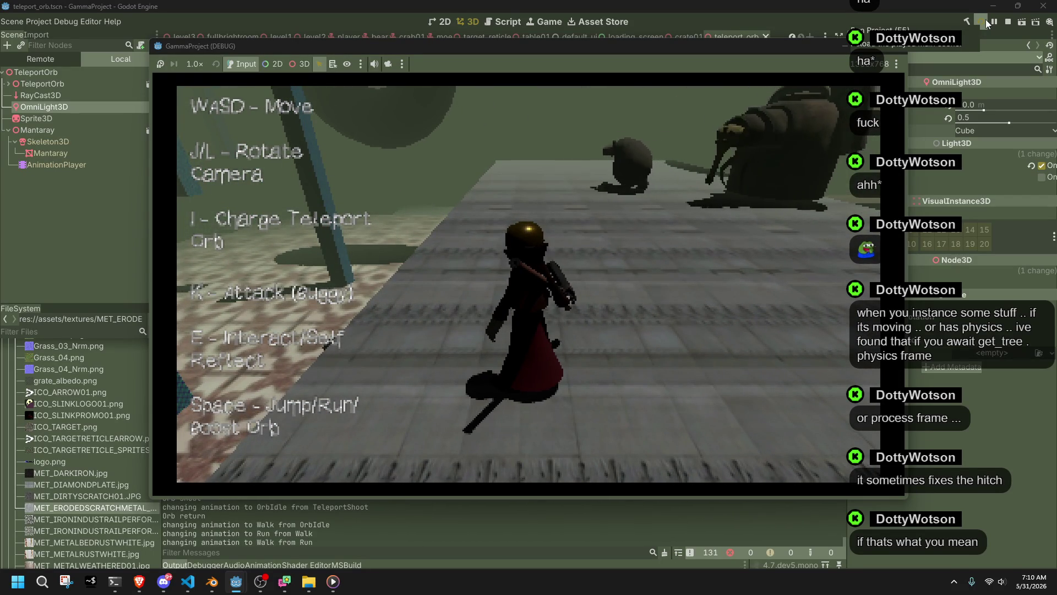
{"action": "key", "text": "i"}
{"action": "key", "text": "l"}
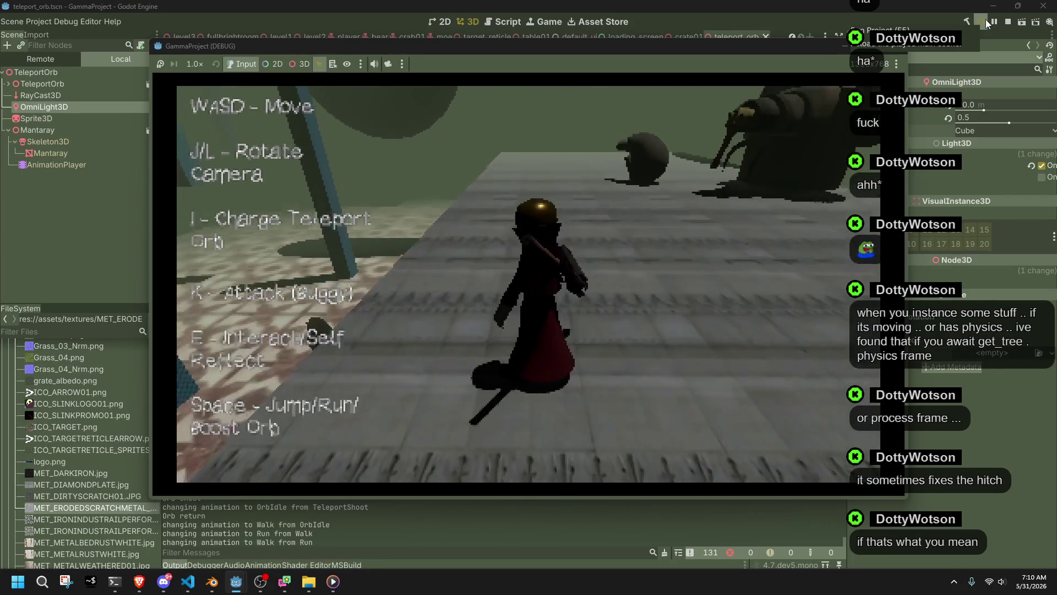
{"action": "key", "text": "l"}
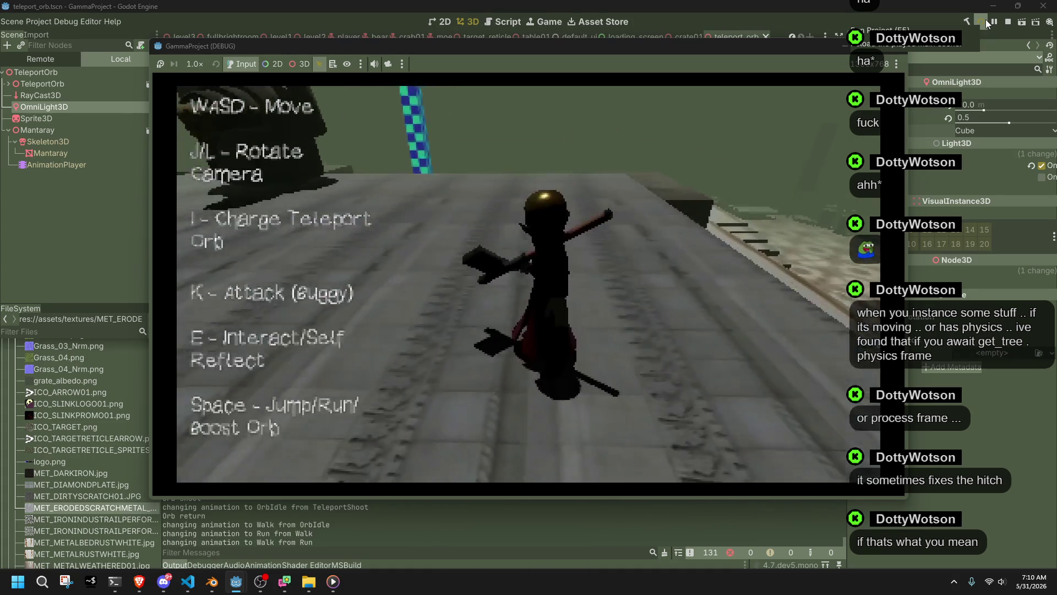
{"action": "key", "text": "k"}
{"action": "key", "text": "k"}
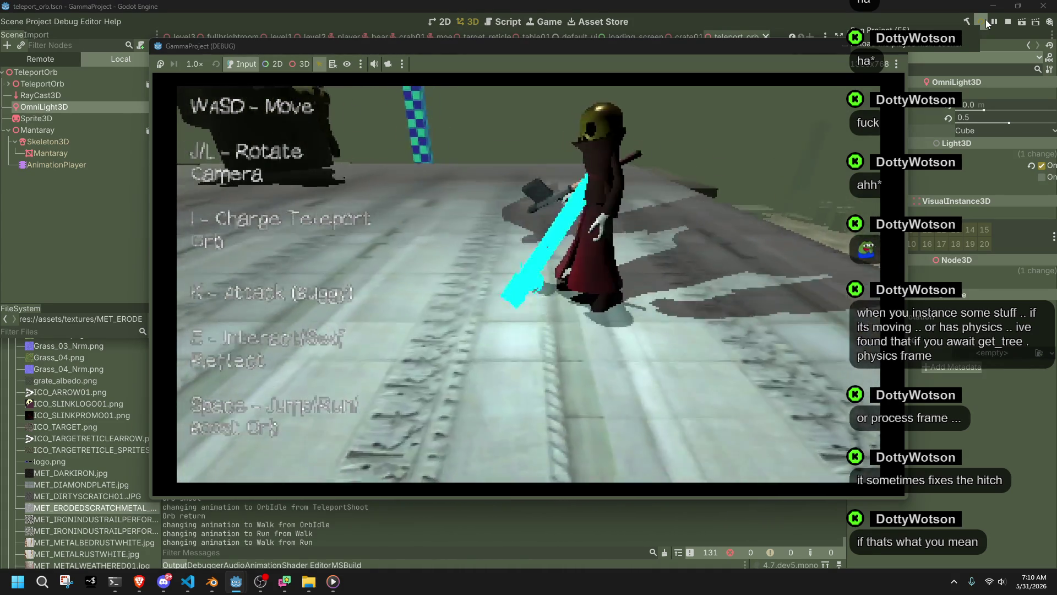
{"action": "key", "text": "w"}
{"action": "key", "text": "k"}
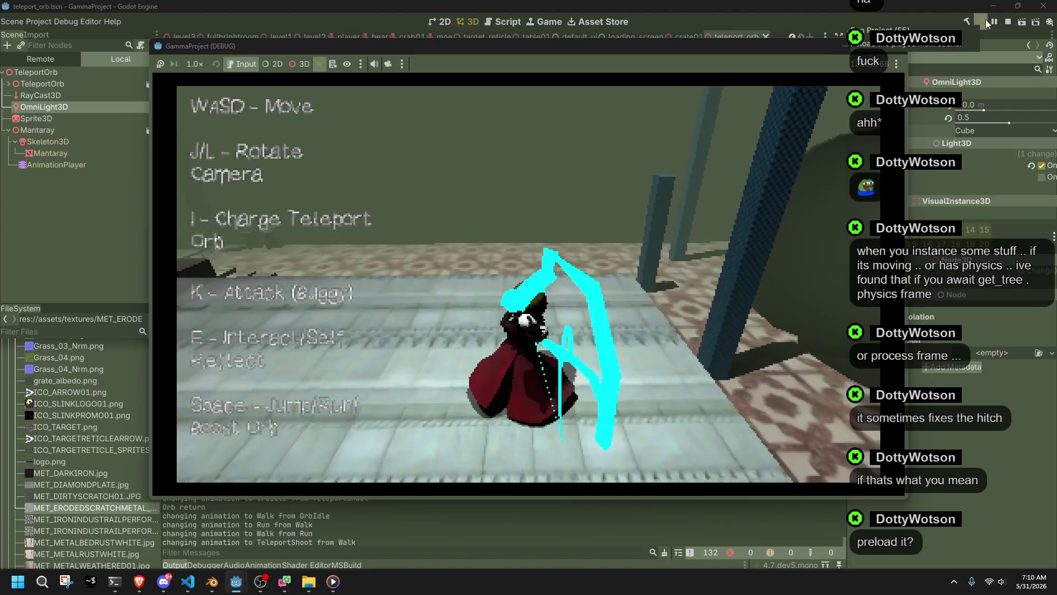
{"action": "key", "text": "i"}
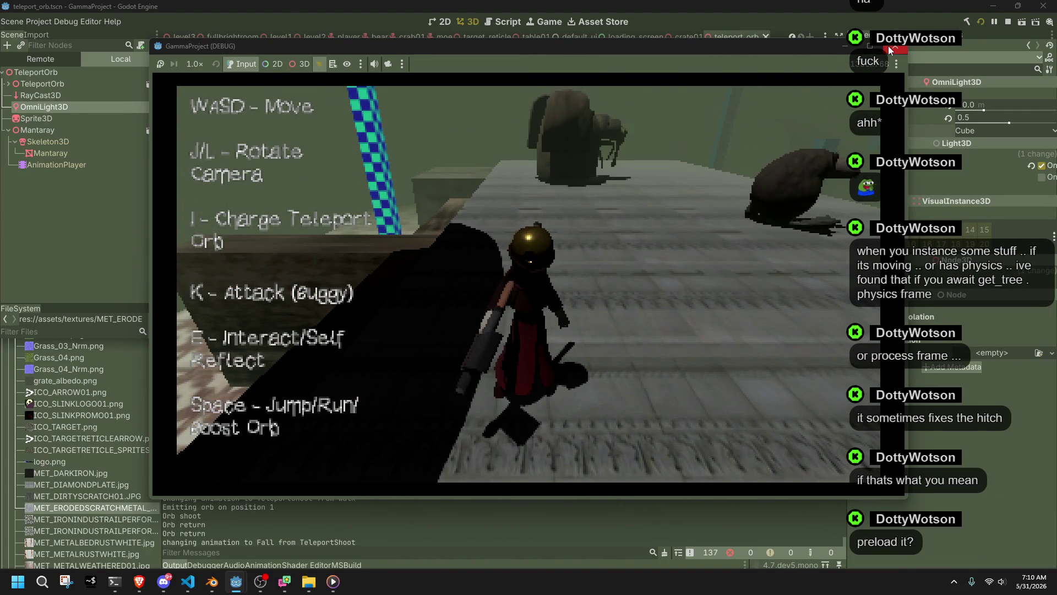
{"action": "key", "text": "F8"}
{"action": "left_click", "coordinate": [41, 69]}
{"action": "left_click", "coordinate": [44, 82]}
- Test-run the project, then reselect the OmniLight3D showing range 10.0 and attenuation 0.5
{"action": "left_click", "coordinate": [44, 90]}
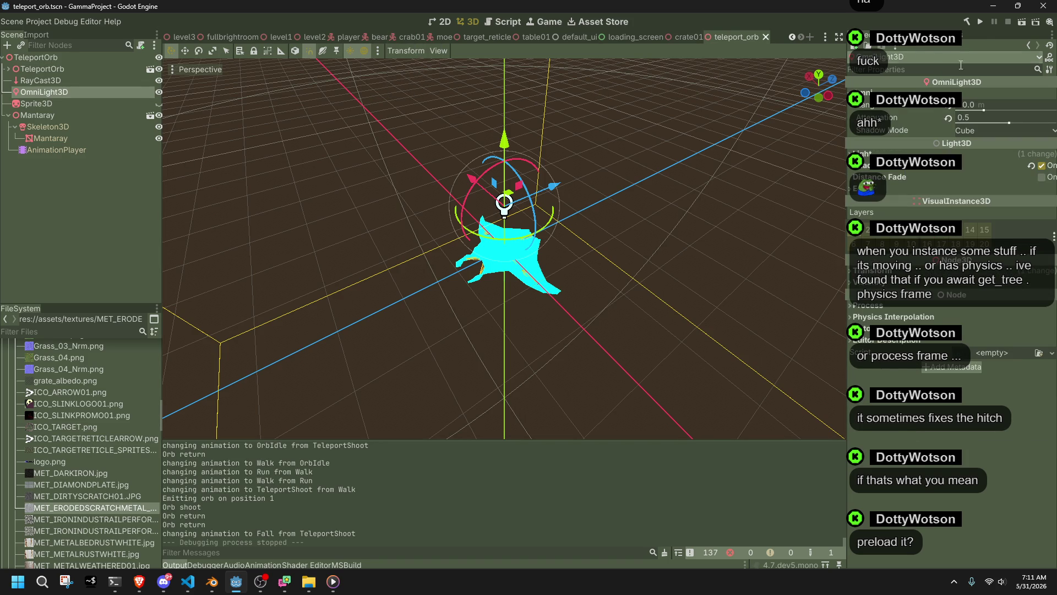
{"action": "left_click", "coordinate": [977, 25]}
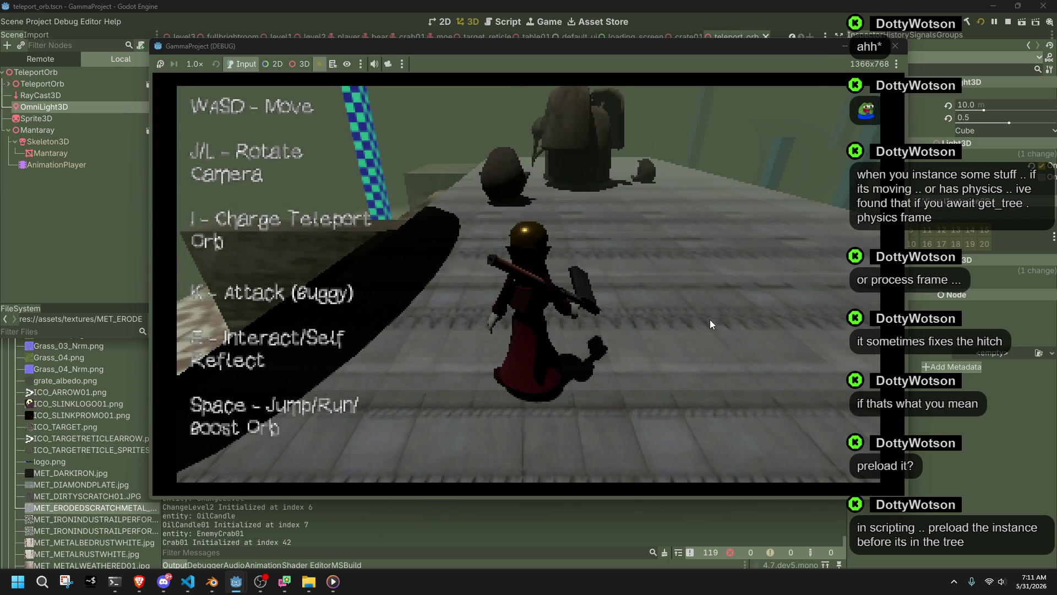
{"action": "left_click", "coordinate": [896, 45]}
{"action": "left_click", "coordinate": [98, 167]}
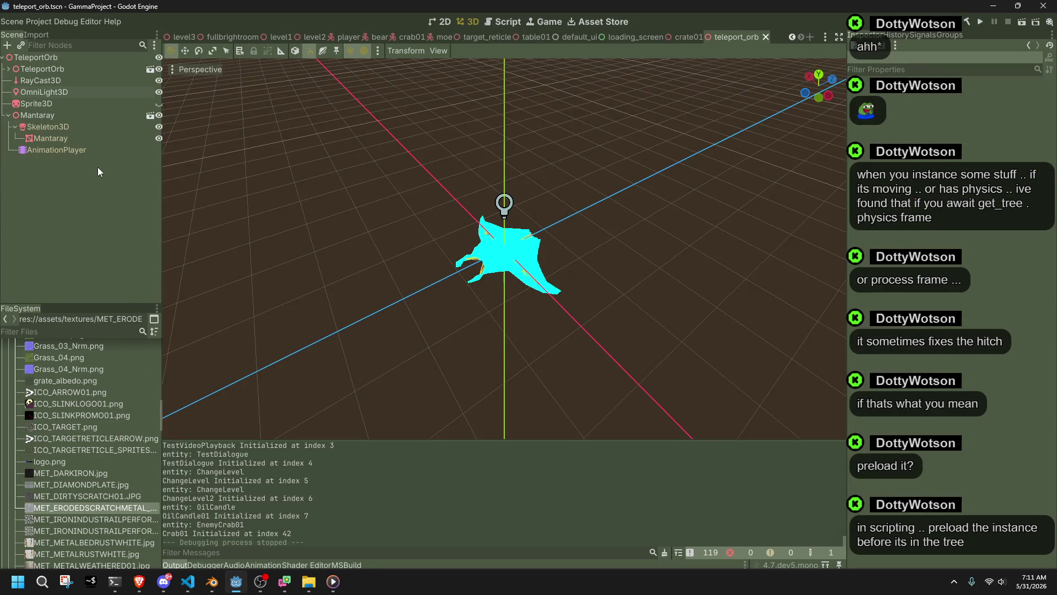
{"action": "left_click", "coordinate": [34, 93]}
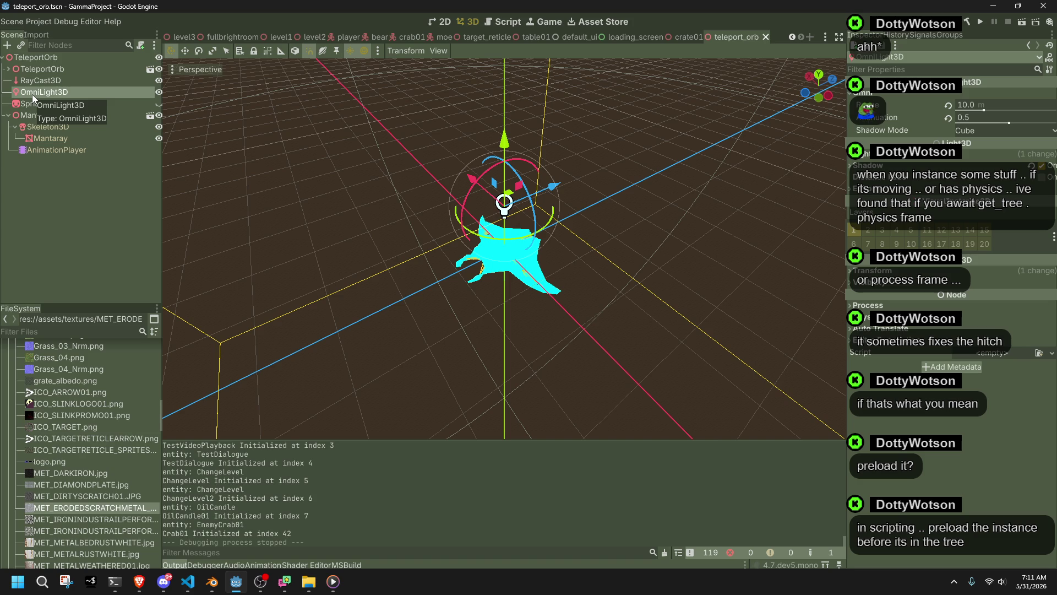
{"action": "key", "text": "alt+Tab"}
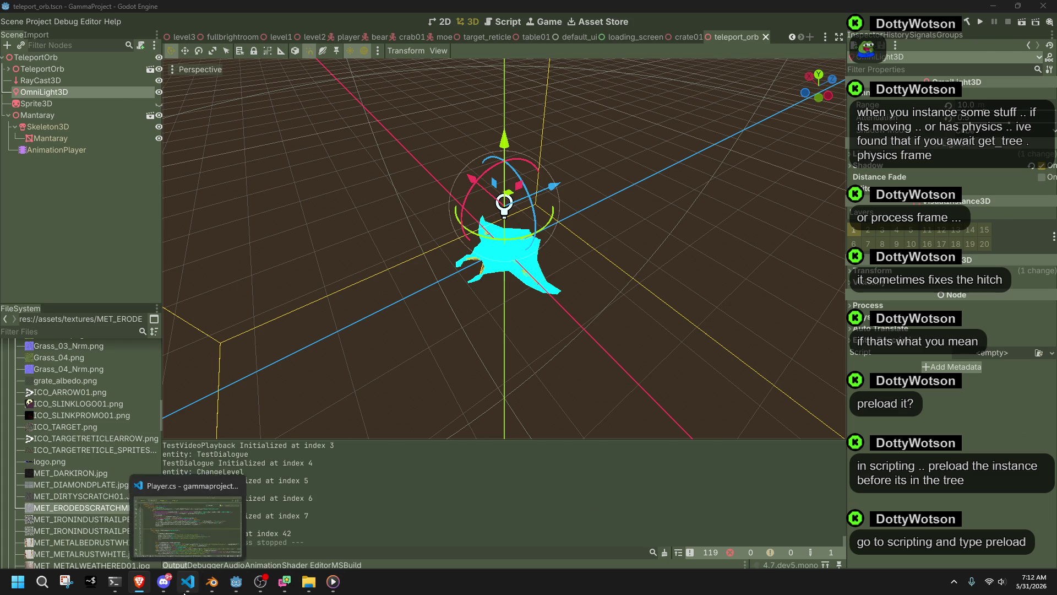
- Open Orb.cs in VS Code from Godot's FileSystem dock
{"action": "left_click", "coordinate": [185, 588]}
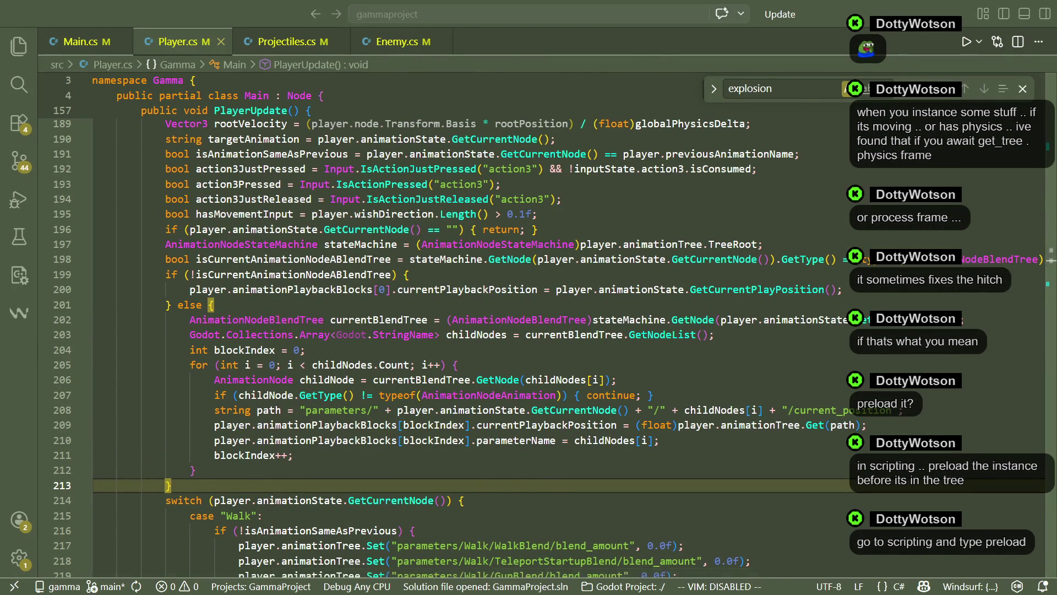
{"action": "key", "text": "alt+Tab"}
{"action": "scroll", "coordinate": [34, 451], "scroll_direction": "down", "scroll_amount": 5}
{"action": "scroll", "coordinate": [44, 454], "scroll_direction": "down", "scroll_amount": 10}
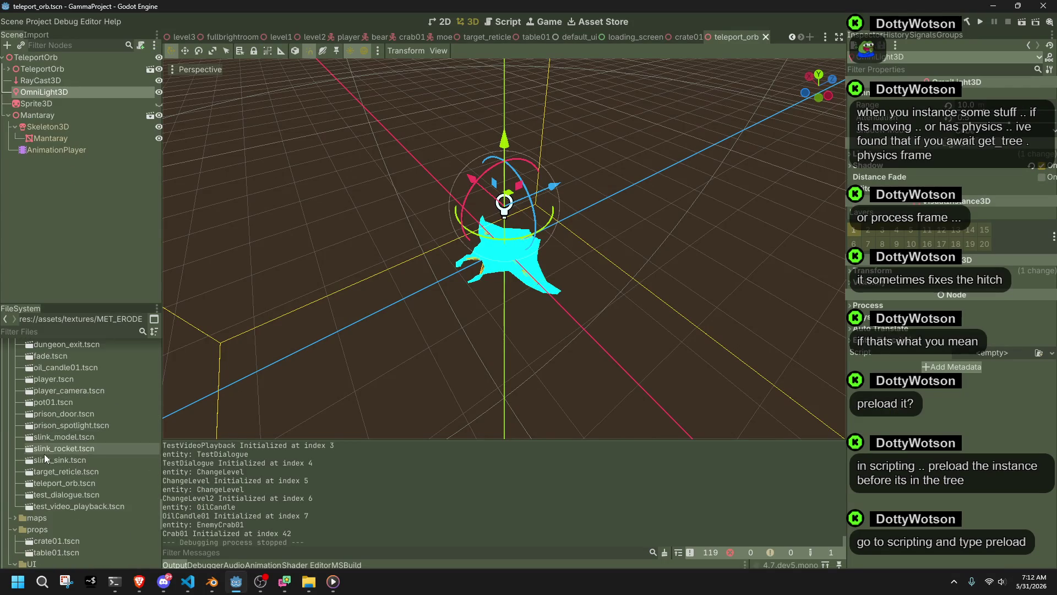
{"action": "double_click", "coordinate": [44, 489]}
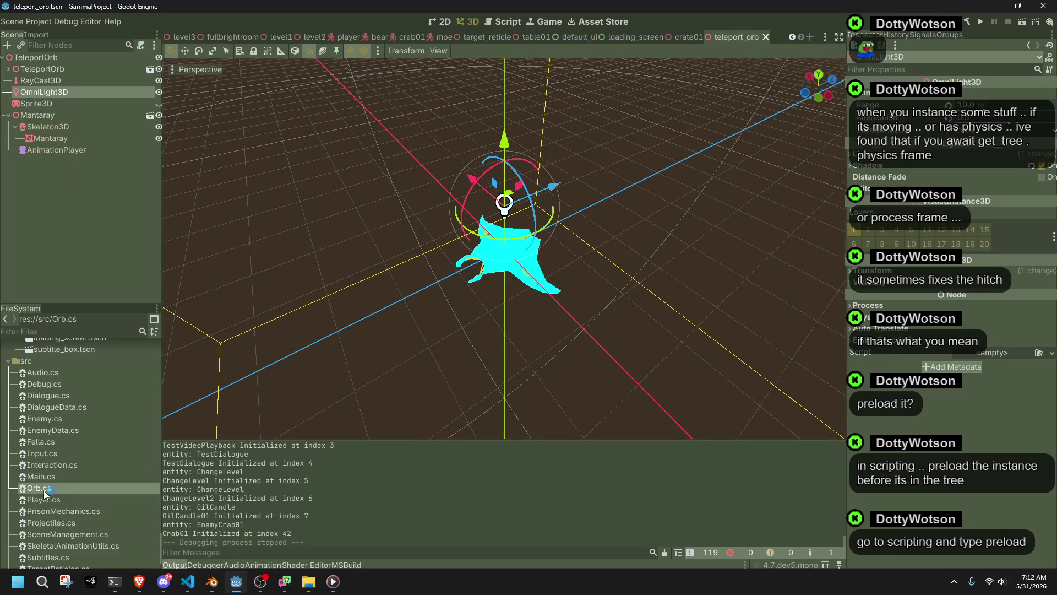
- Add a new line reading 'preload' after the orbRadius line in OrbInitialize
{"action": "left_click", "coordinate": [276, 181]}
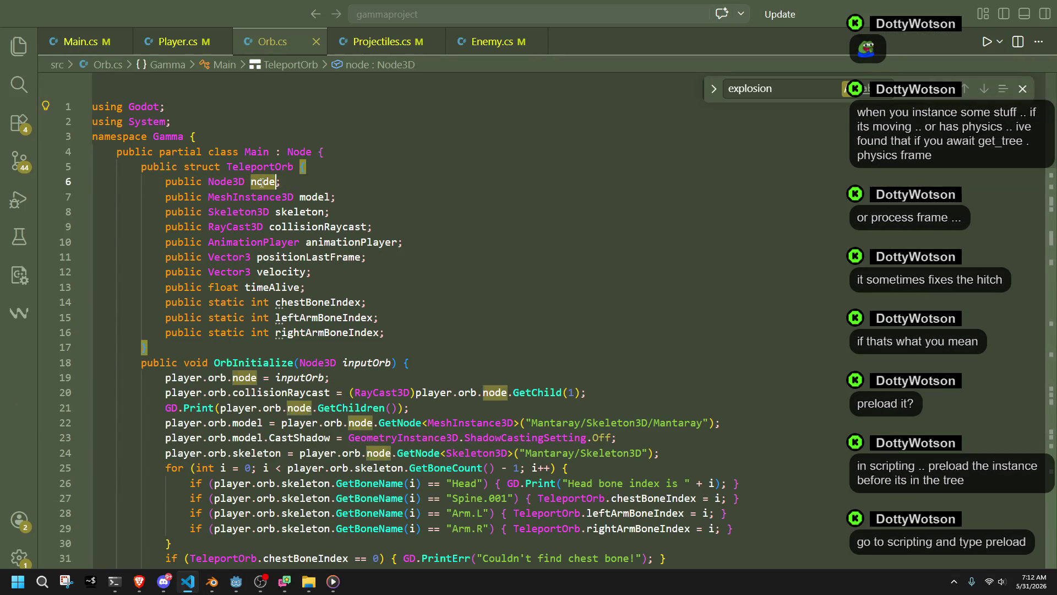
{"action": "left_click", "coordinate": [479, 332]}
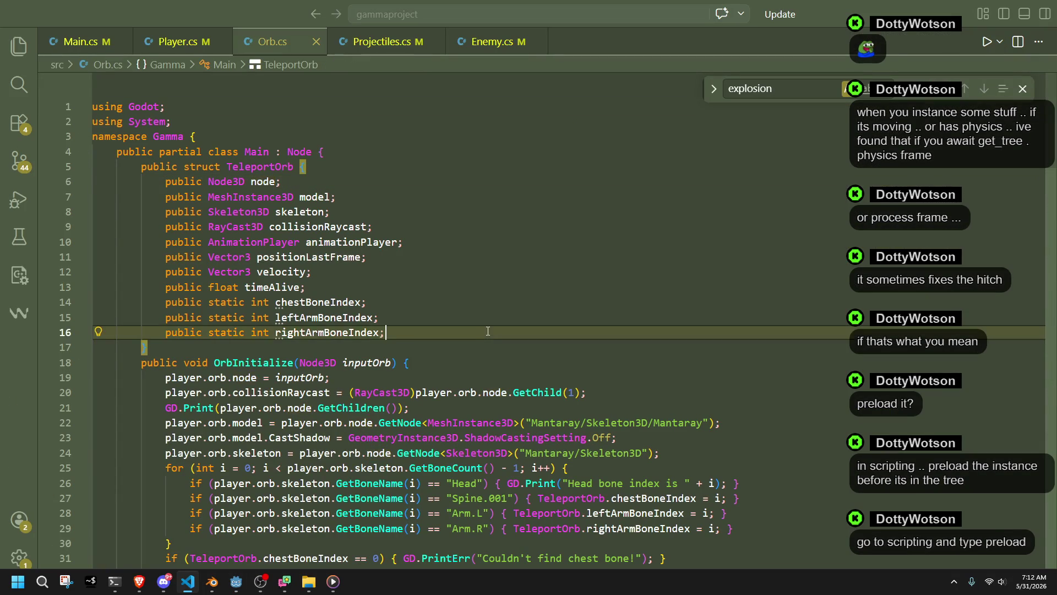
{"action": "scroll", "coordinate": [482, 330], "scroll_direction": "down", "scroll_amount": 1}
{"action": "scroll", "coordinate": [448, 348], "scroll_direction": "down", "scroll_amount": 5}
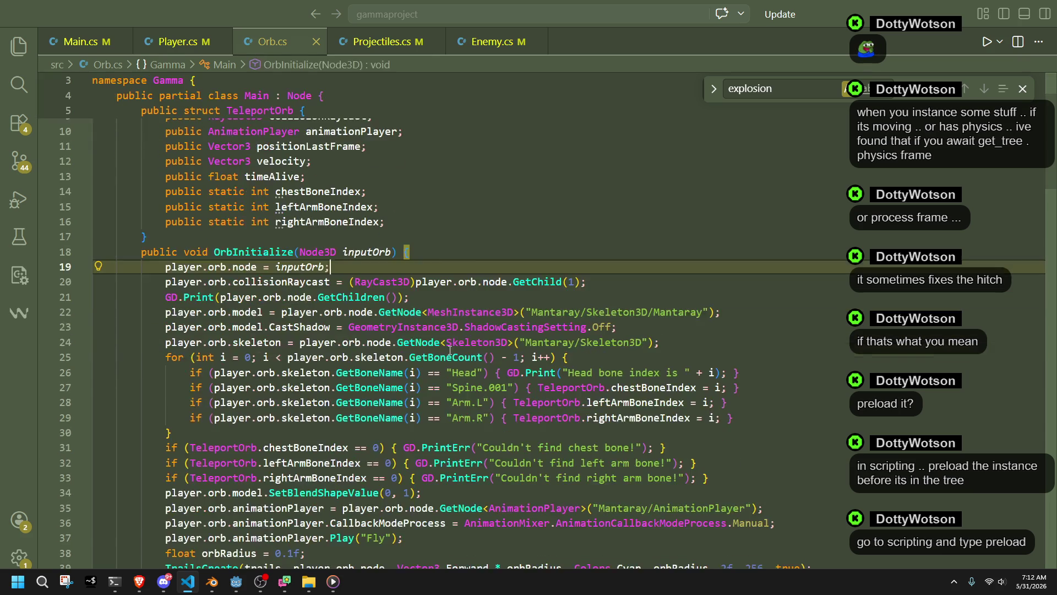
{"action": "double_click", "coordinate": [270, 169]}
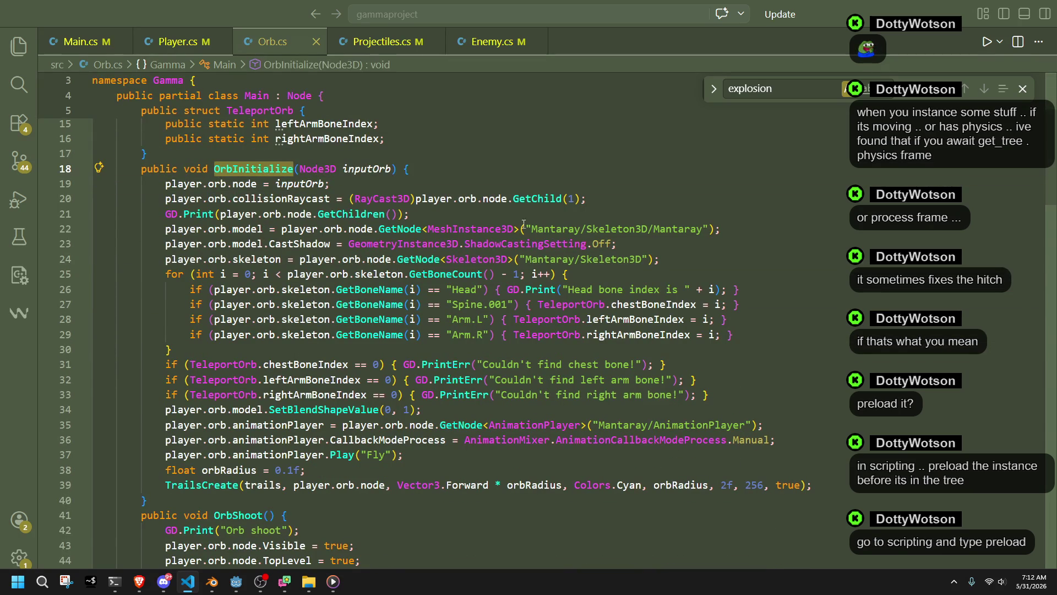
{"action": "left_click", "coordinate": [407, 470]}
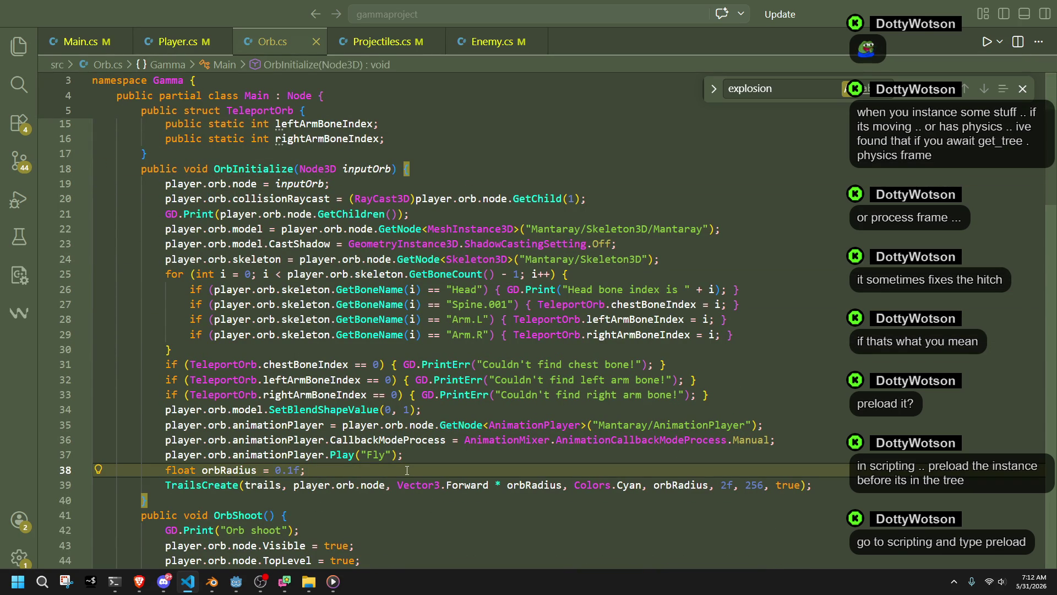
{"action": "key", "text": "Return"}
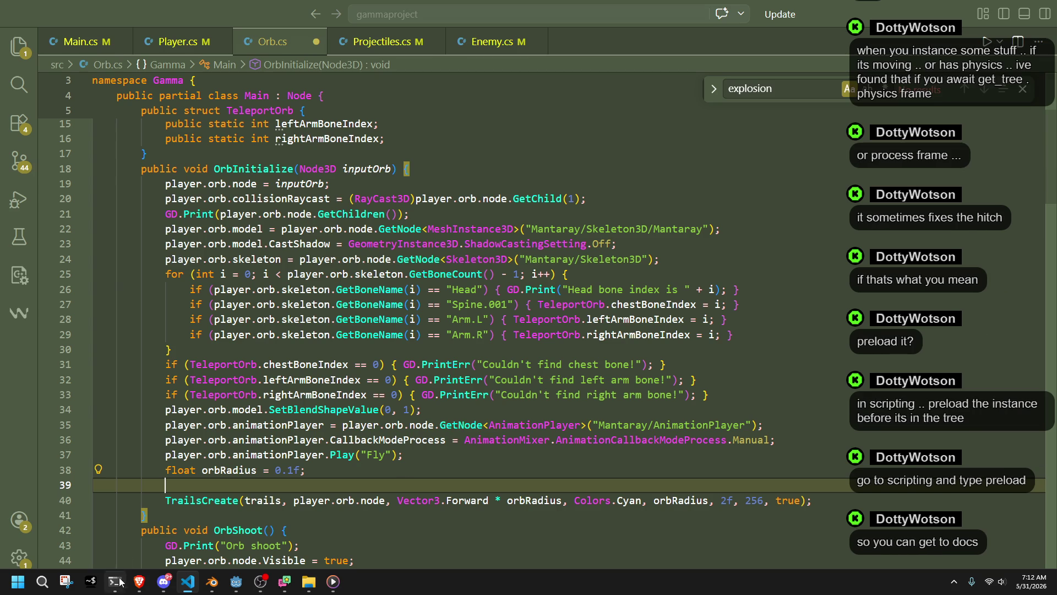
{"action": "type", "text": "preload"}
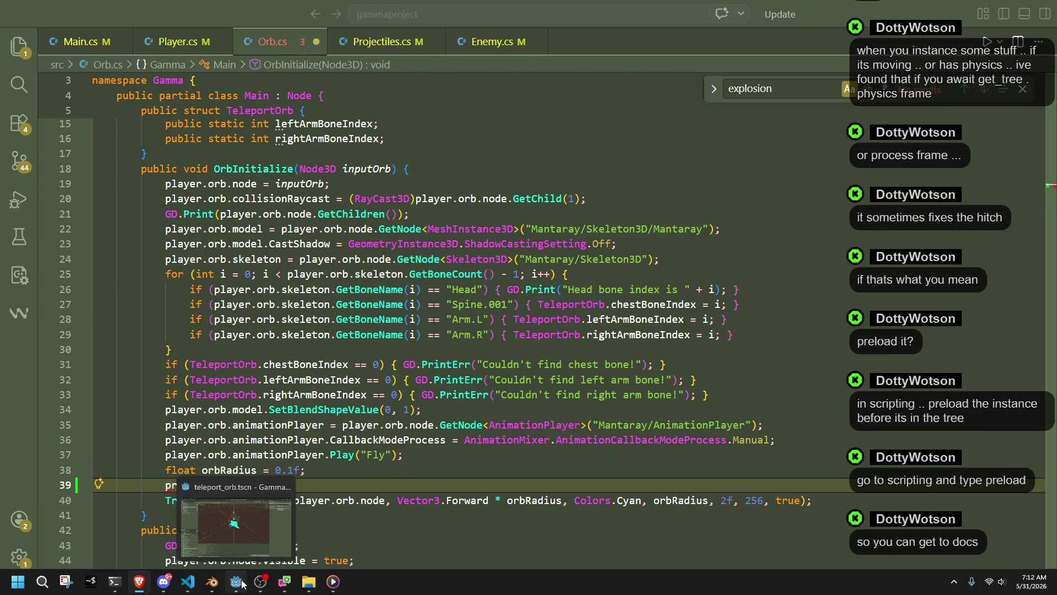
{"action": "left_click", "coordinate": [242, 585]}
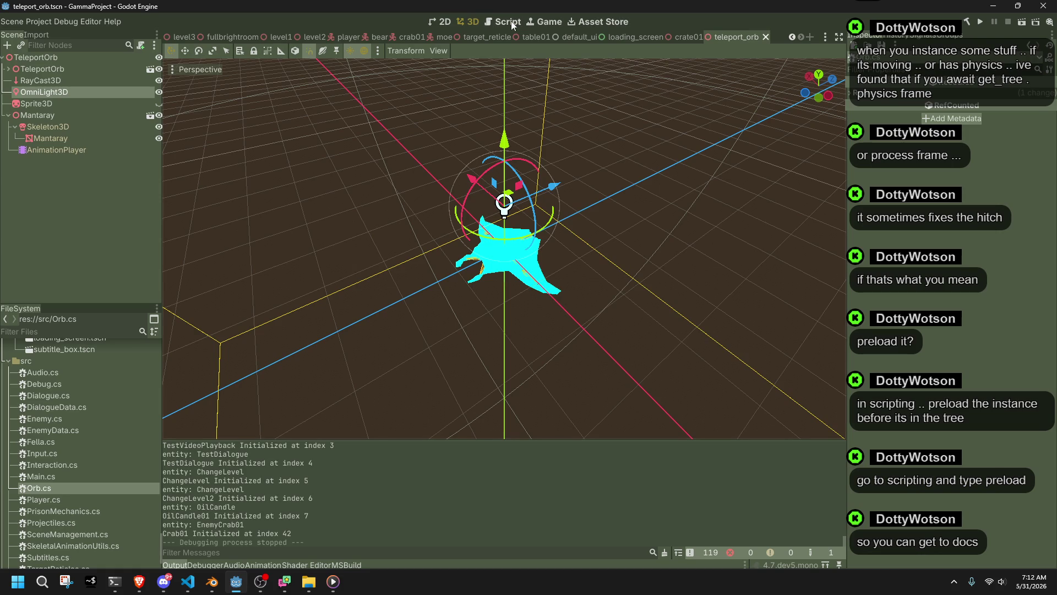
{"action": "left_click", "coordinate": [505, 21]}
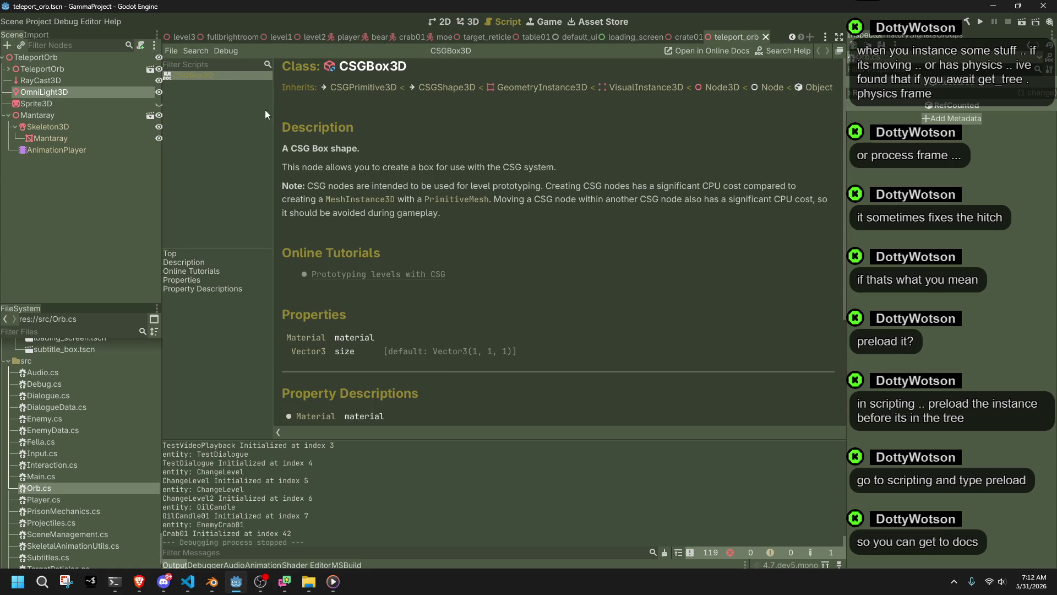
{"action": "left_click", "coordinate": [364, 87]}
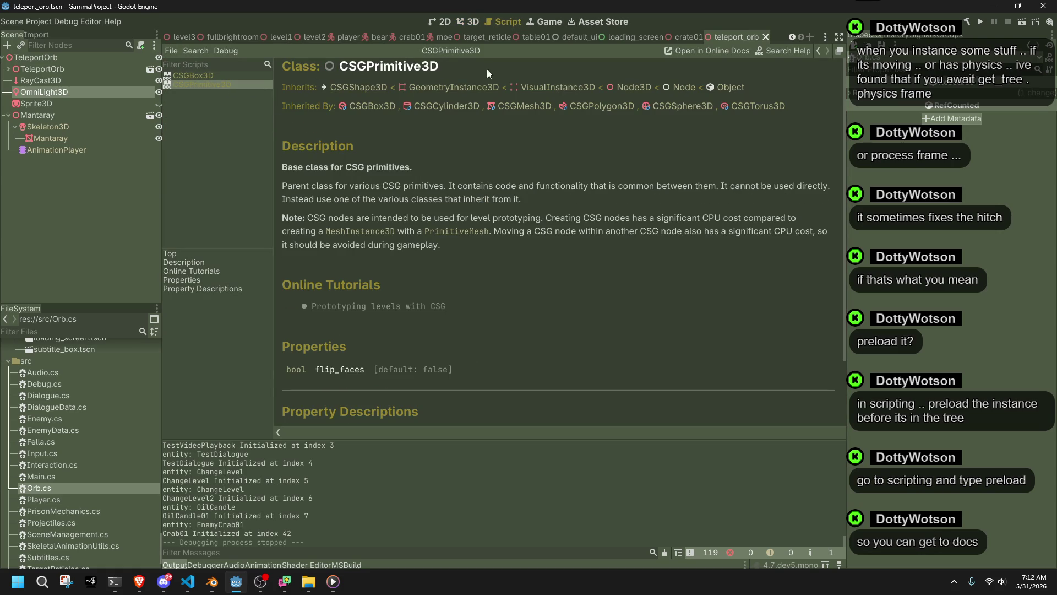
{"action": "left_click", "coordinate": [695, 54]}
{"action": "left_click", "coordinate": [784, 52]}
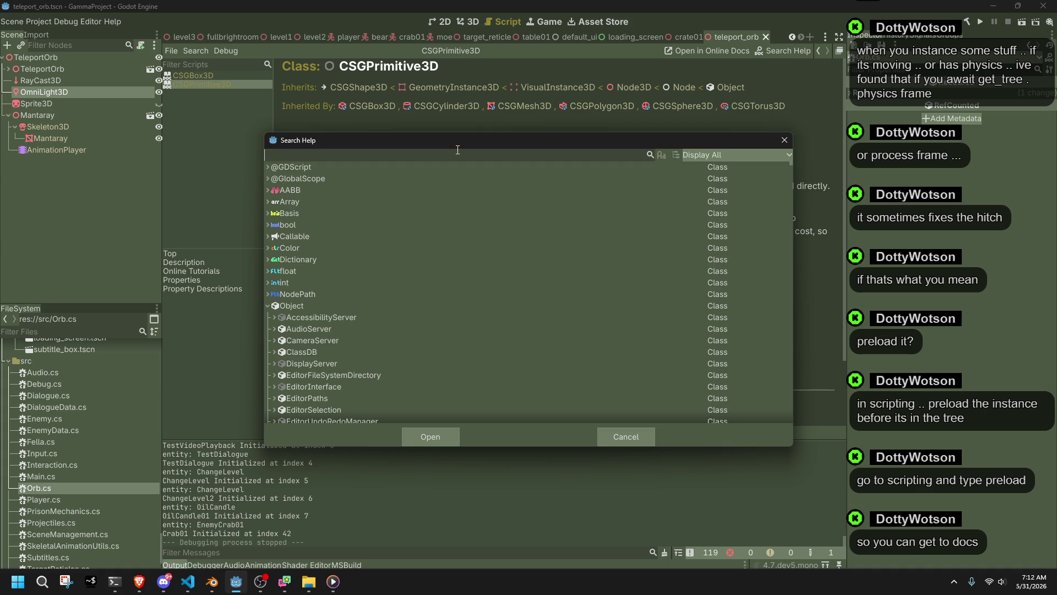
{"action": "type", "text": "preload"}
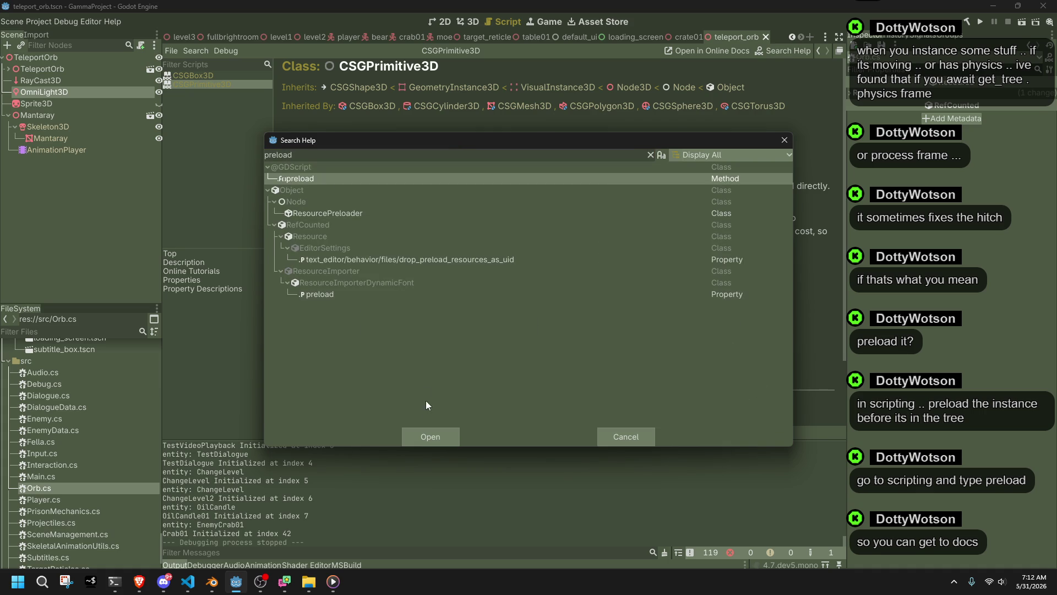
{"action": "left_click", "coordinate": [435, 434]}
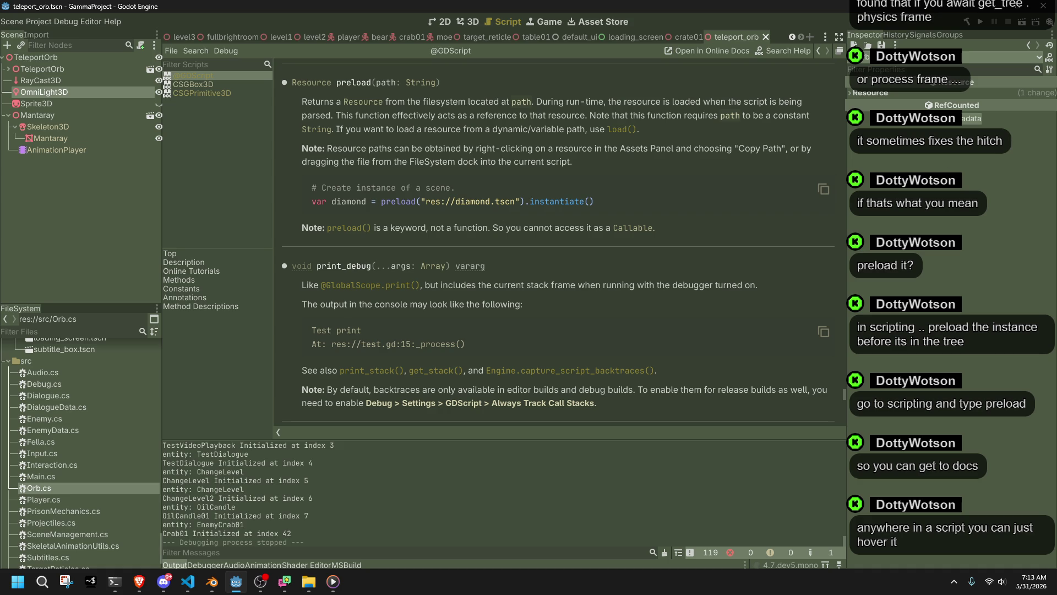
{"action": "key", "text": "alt+Tab"}
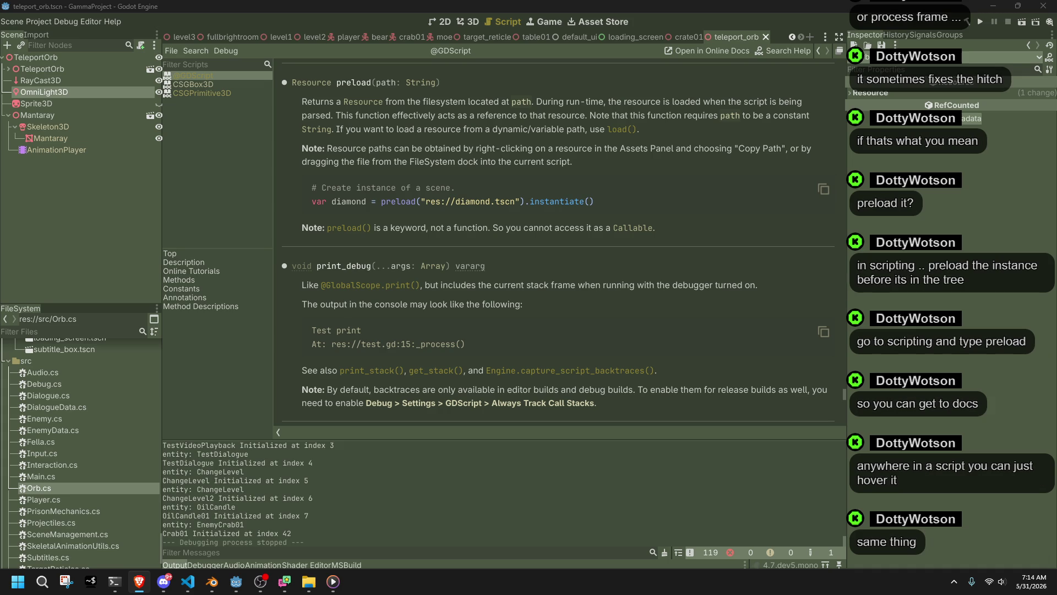
- Read the preload entry against the browser, then open the CSGPrimitive3D class help page
{"action": "left_click", "coordinate": [739, 240]}
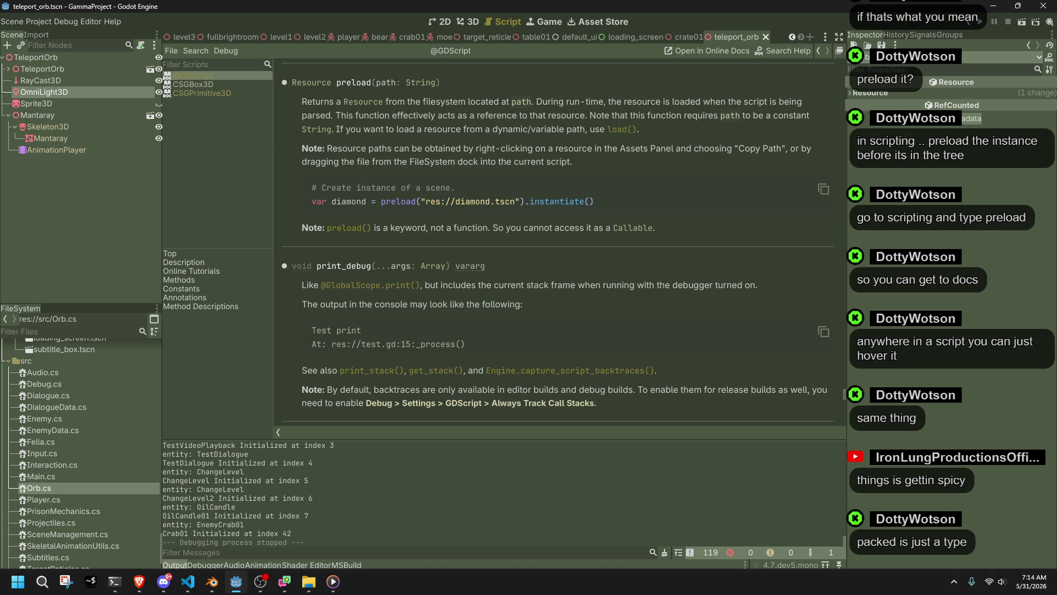
{"action": "key", "text": "alt+Tab"}
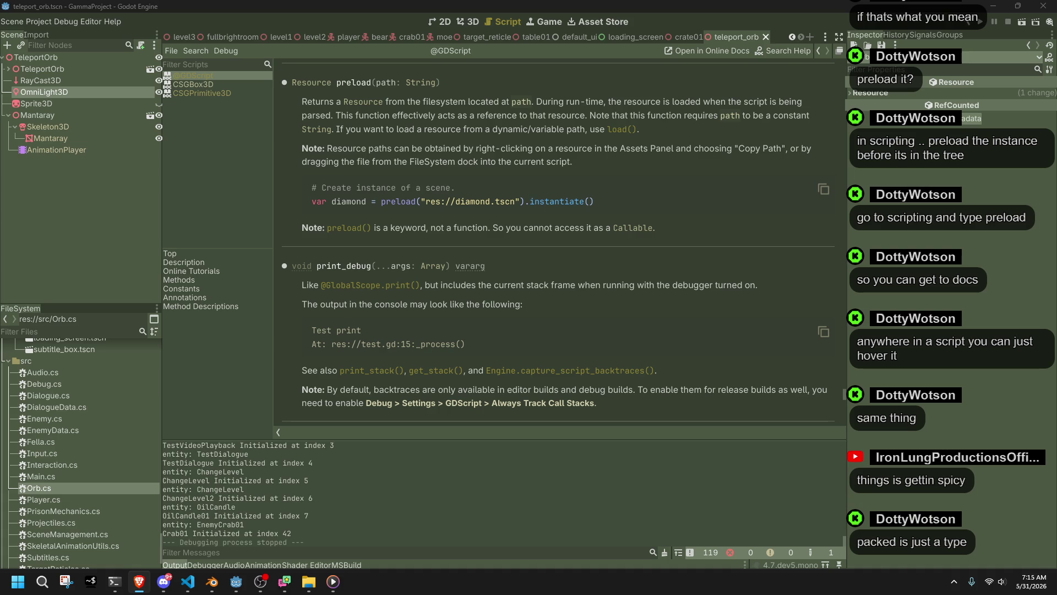
{"action": "left_click", "coordinate": [348, 299]}
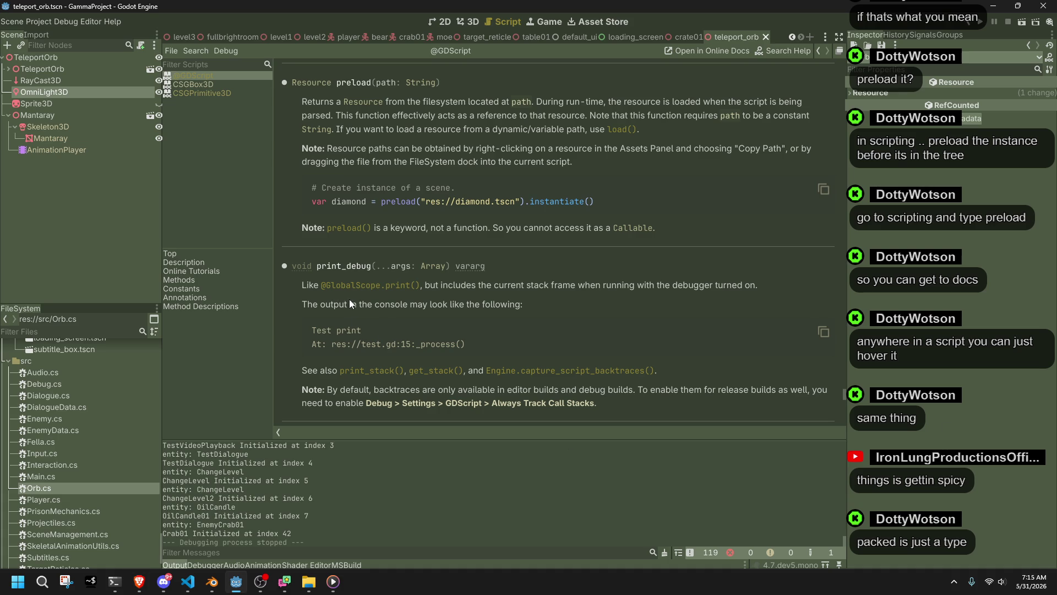
{"action": "scroll", "coordinate": [348, 299], "scroll_direction": "up", "scroll_amount": 3}
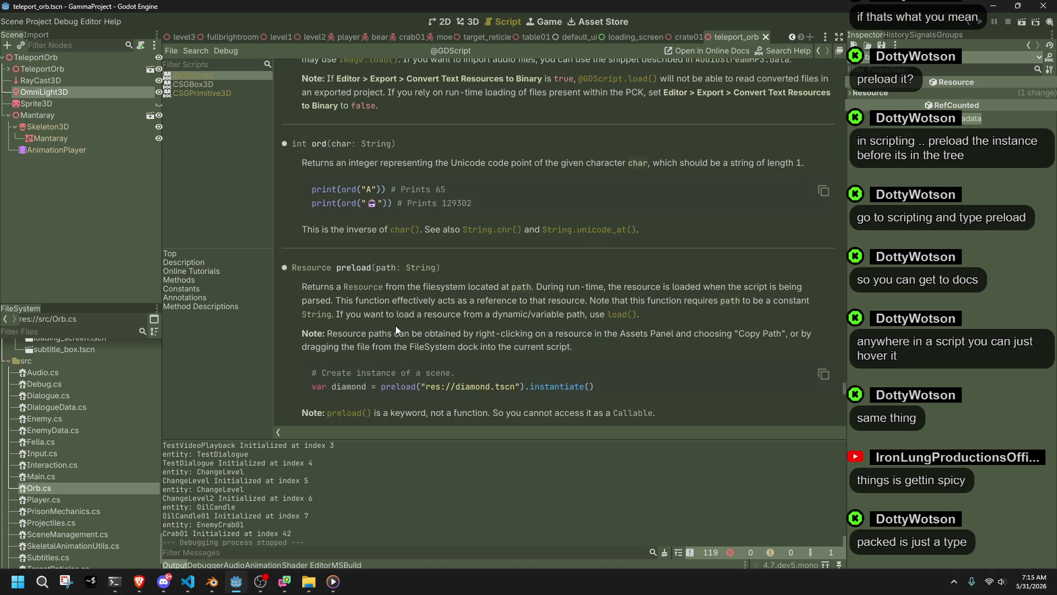
{"action": "scroll", "coordinate": [395, 326], "scroll_direction": "up", "scroll_amount": 1}
{"action": "left_click", "coordinate": [197, 95]}
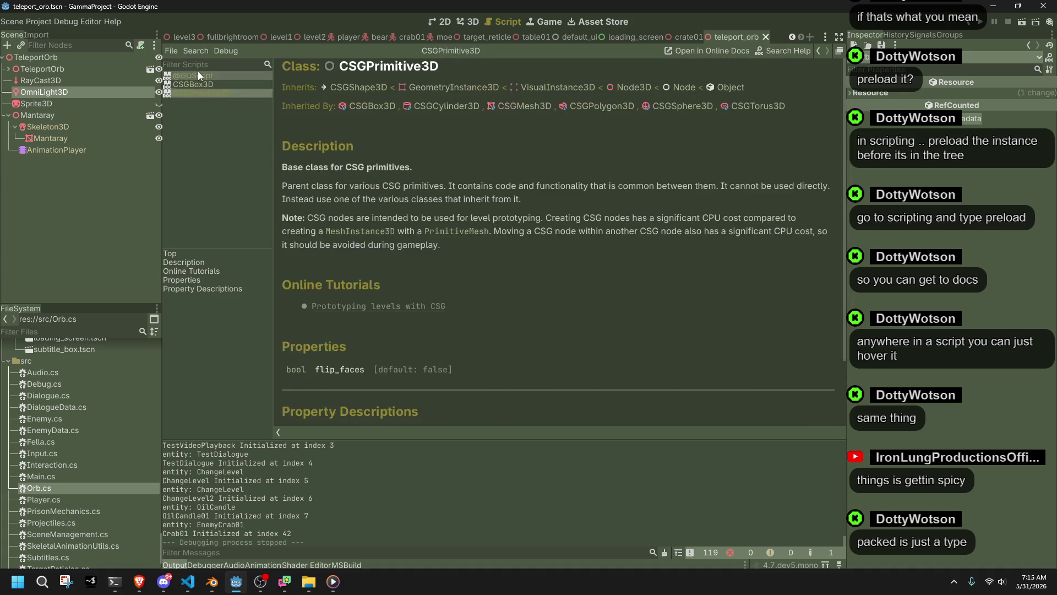
- Close all open documentation pages and return to the 3D view
{"action": "right_click", "coordinate": [197, 71]}
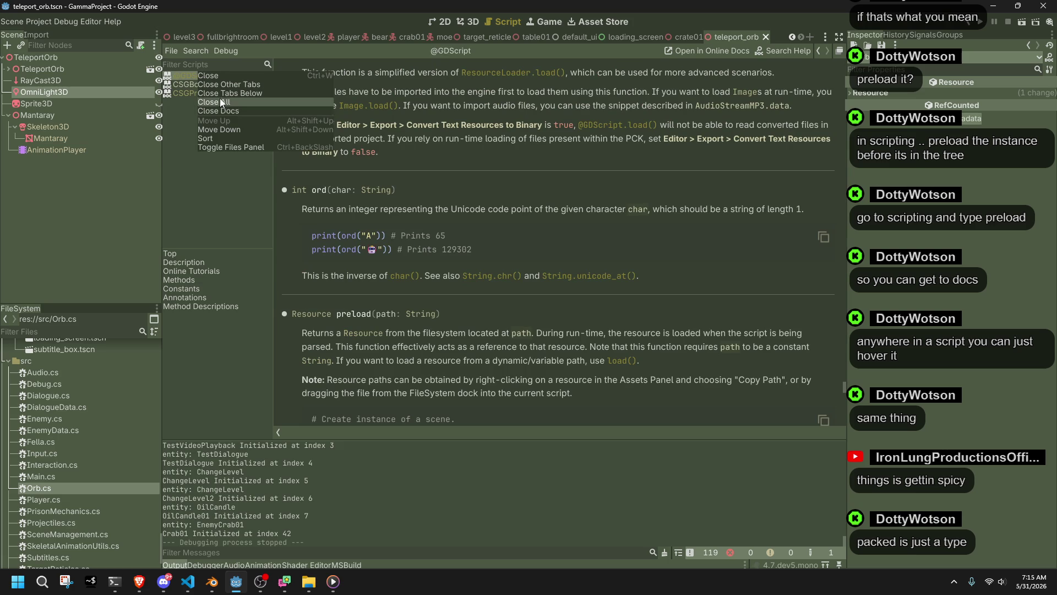
{"action": "left_click", "coordinate": [220, 101]}
{"action": "left_click", "coordinate": [475, 25]}
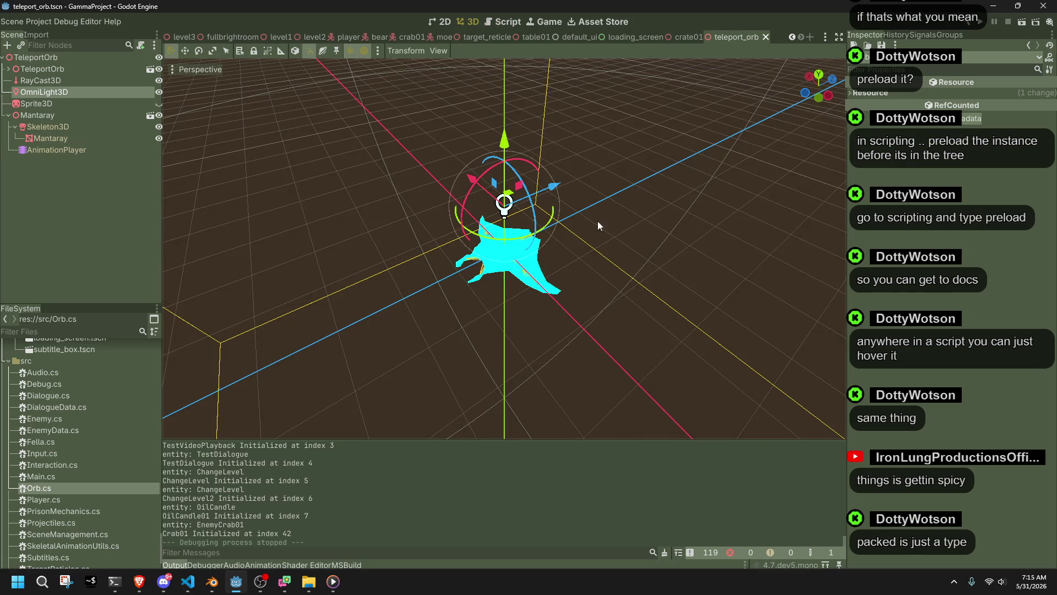
- Select the OmniLight3D node in the teleport_orb scene to inspect its settings
{"action": "left_click", "coordinate": [765, 358]}
{"action": "left_click", "coordinate": [100, 101]}
{"action": "left_click", "coordinate": [87, 92]}
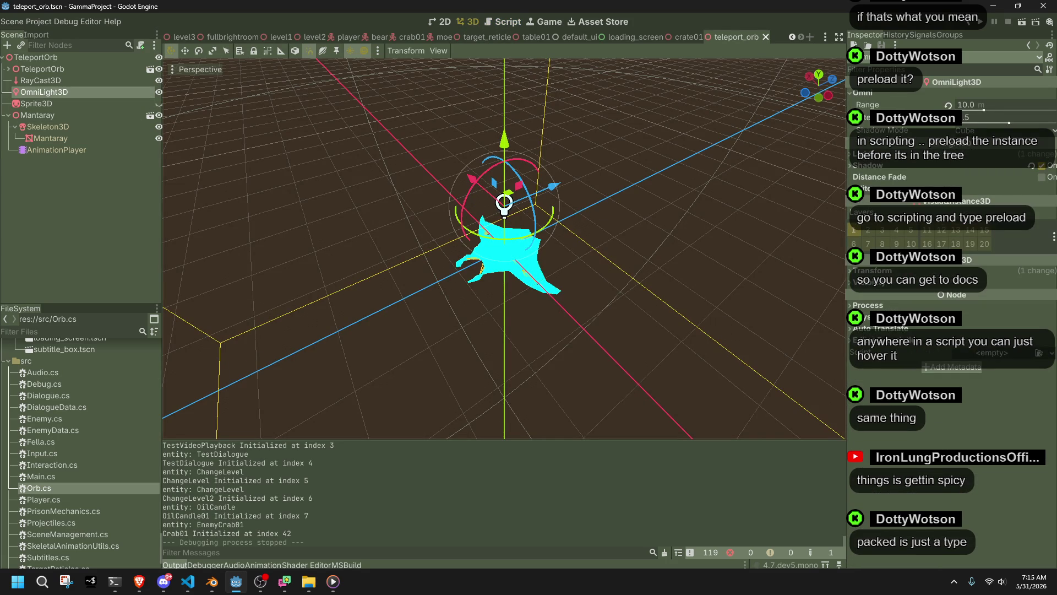
{"action": "key", "text": "alt+Tab"}
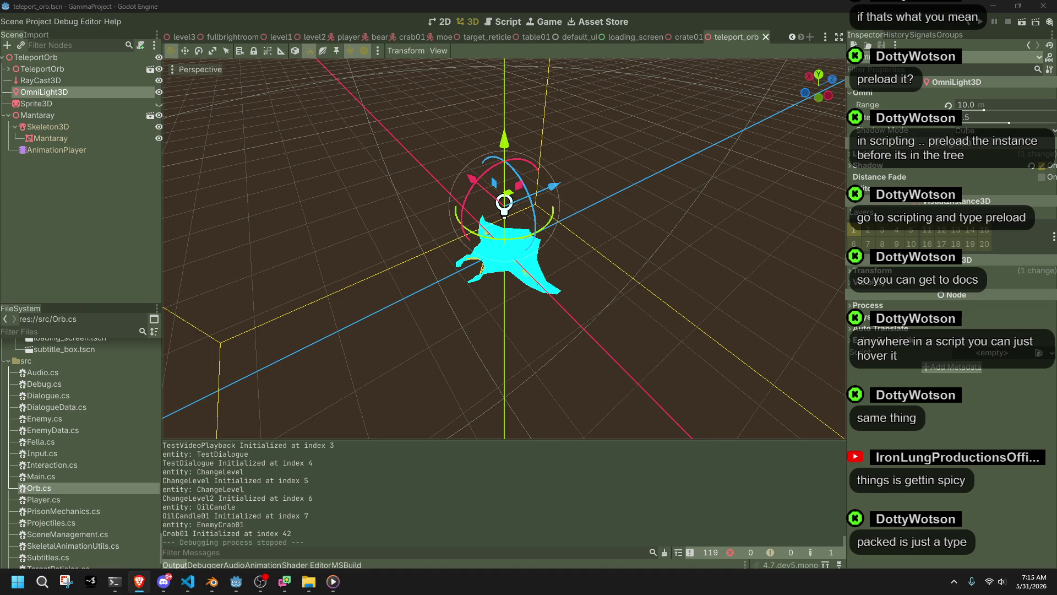